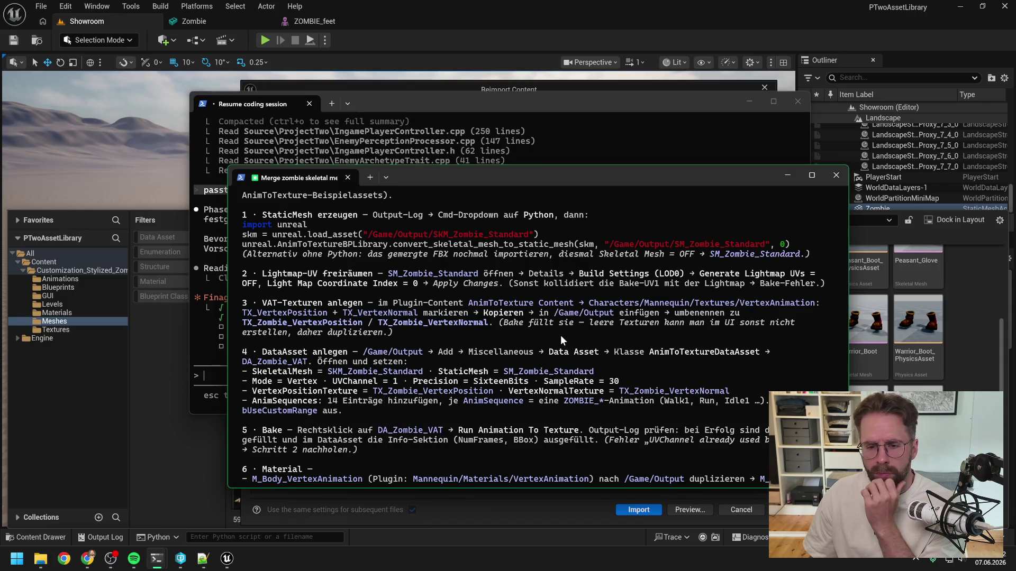
- Read the latest Claude Code reply in both terminal sessions, then minimize both windows
left_click(528, 110)
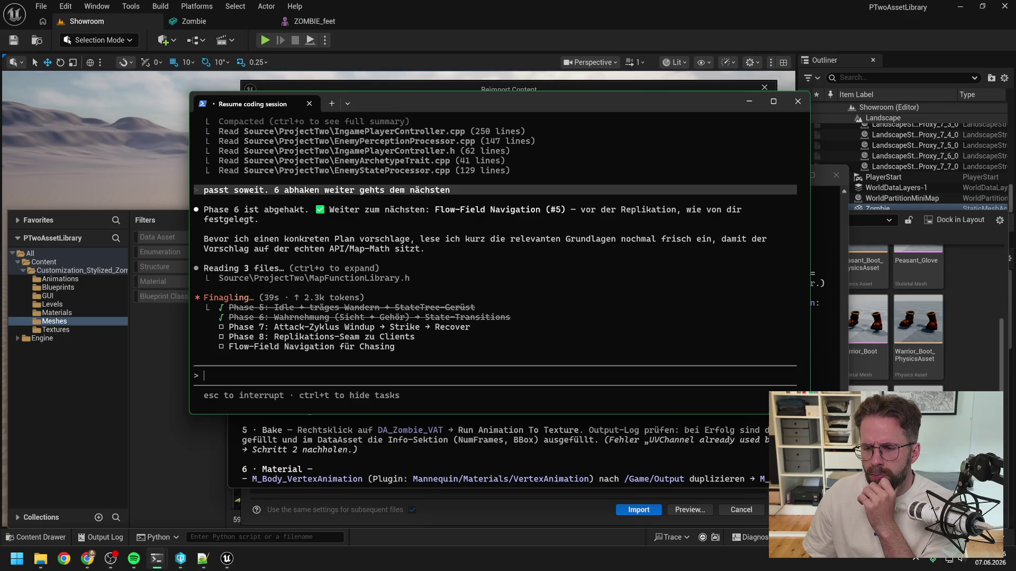
left_click(738, 432)
scroll(548, 326, "down", 10)
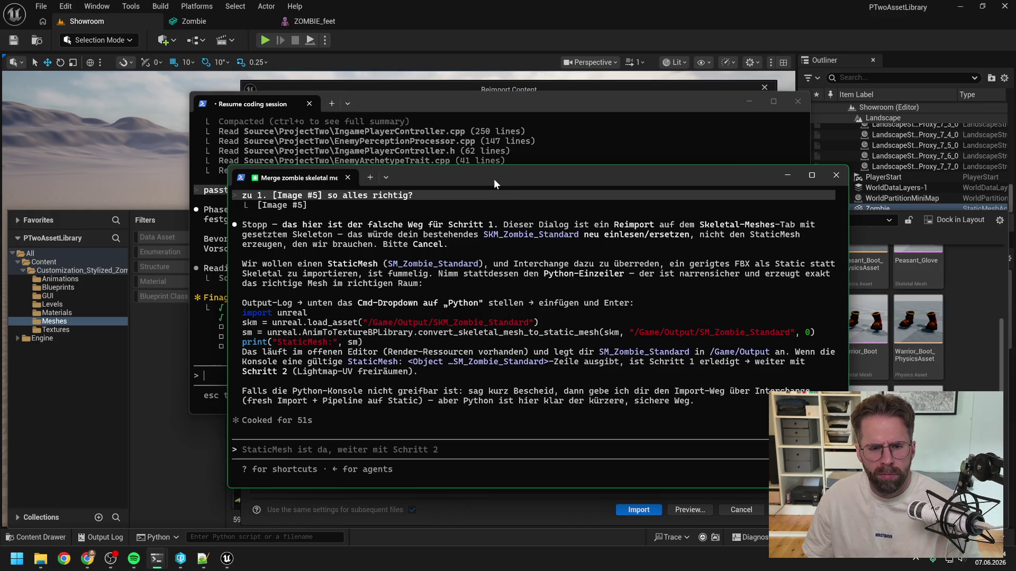
left_click(787, 175)
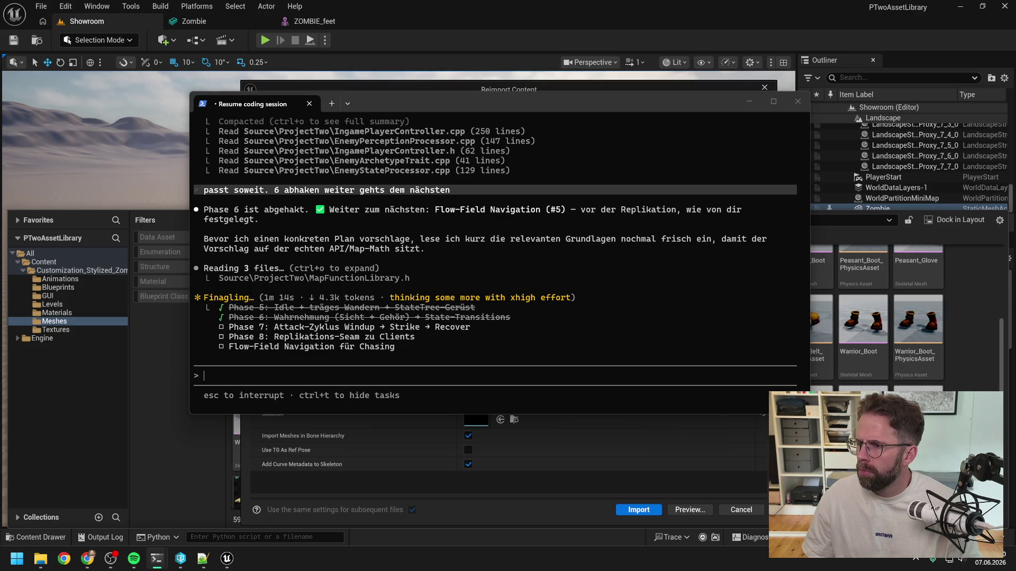
left_click(749, 101)
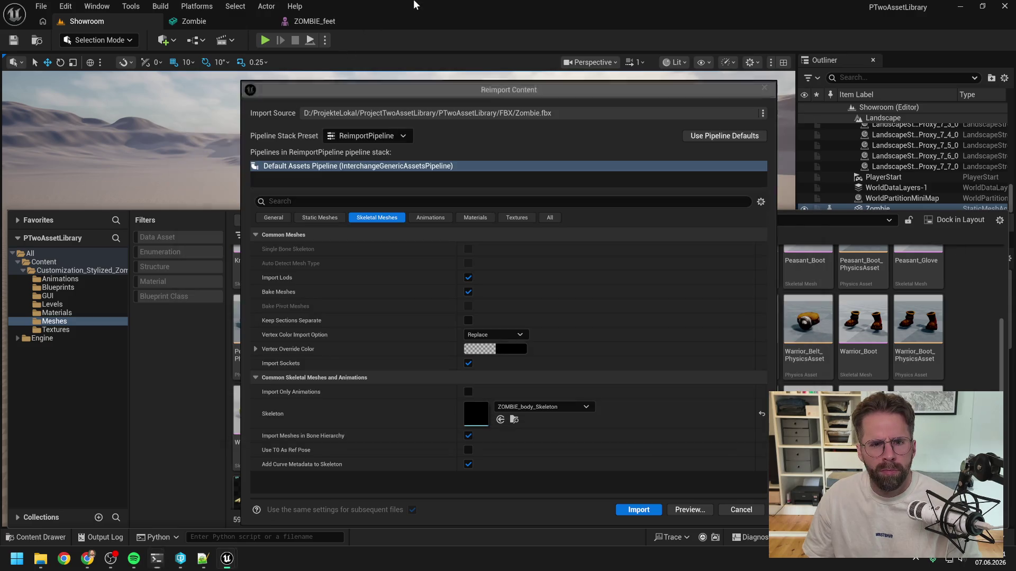
- Cancel the Zombie.fbx reimport and clear the Output Log
left_click(763, 88)
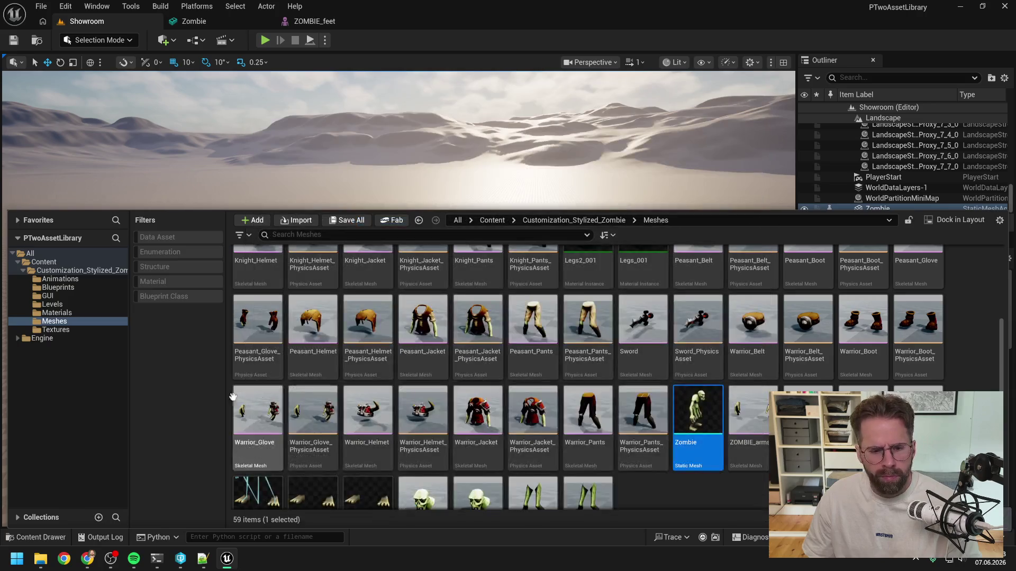
left_click(103, 537)
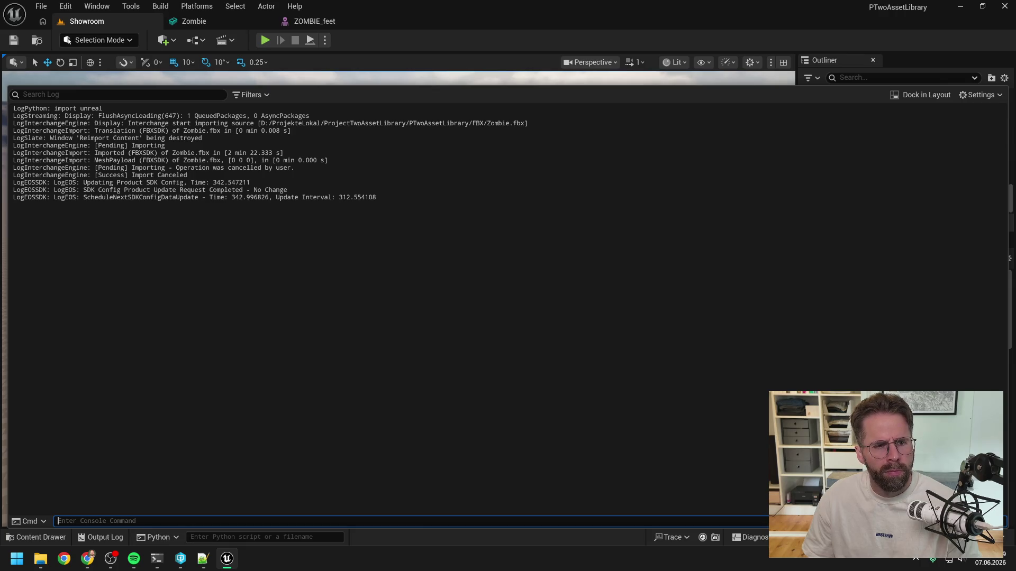
right_click(320, 353)
left_click(359, 364)
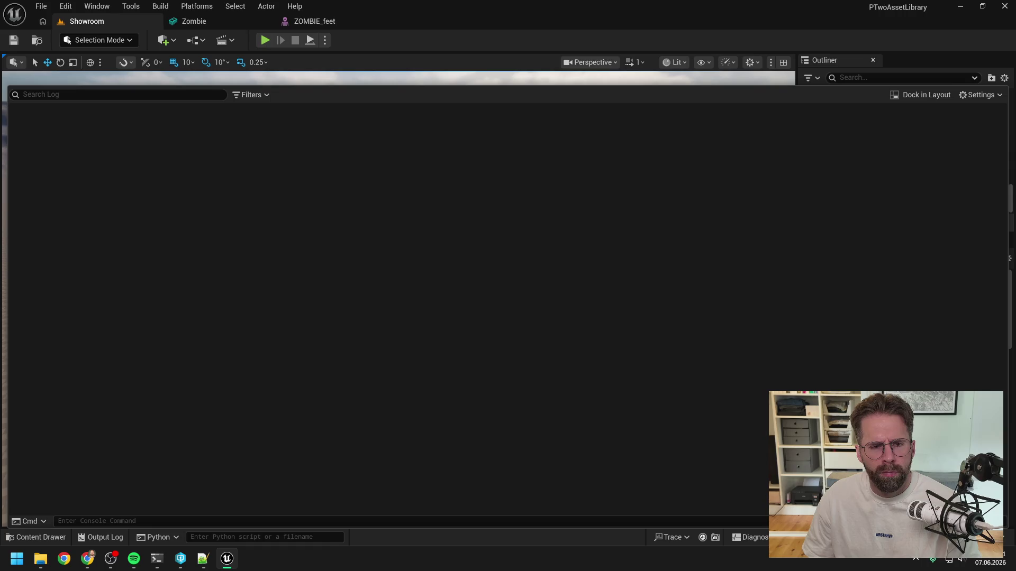
- Paste the mesh-conversion Python script from the terminal into the Python console and run it
key("alt+Tab")
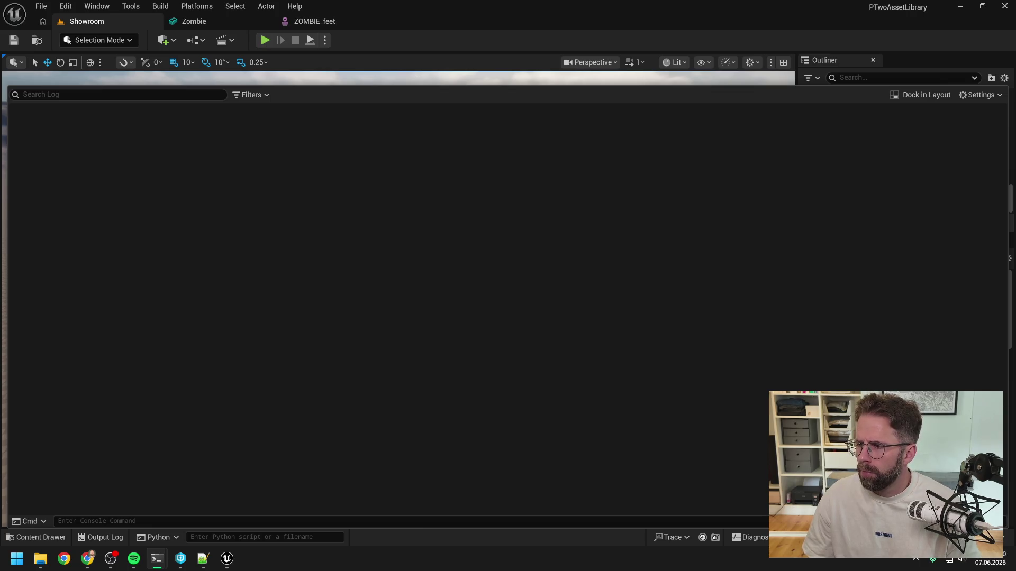
left_click(403, 521)
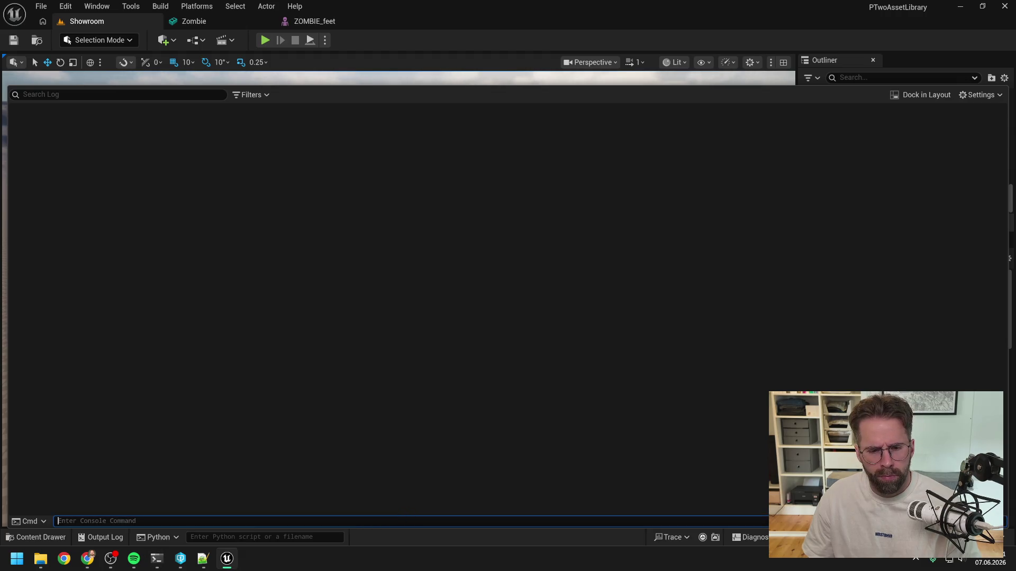
left_click(333, 538)
key("ctrl+v")
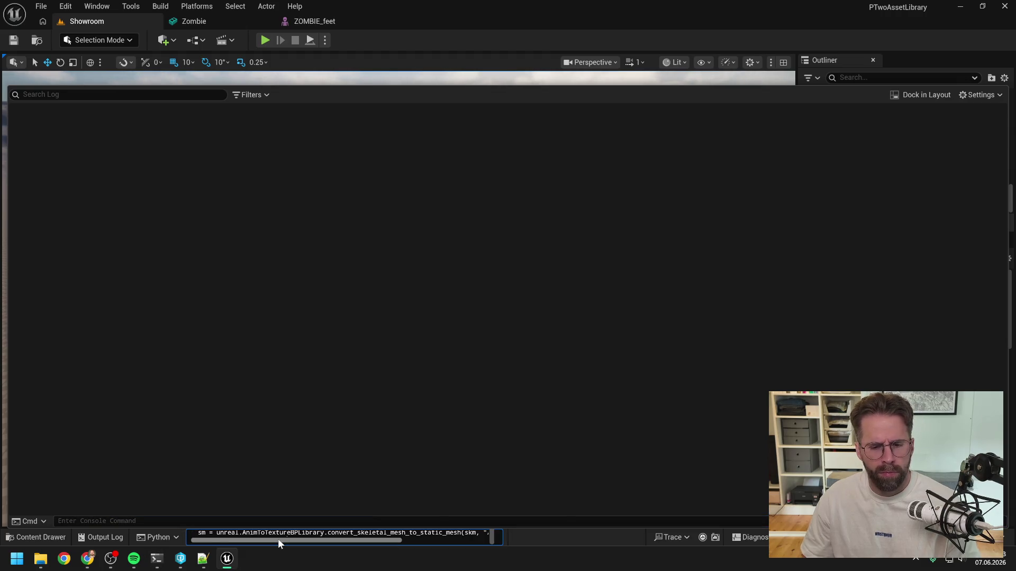
key("Return")
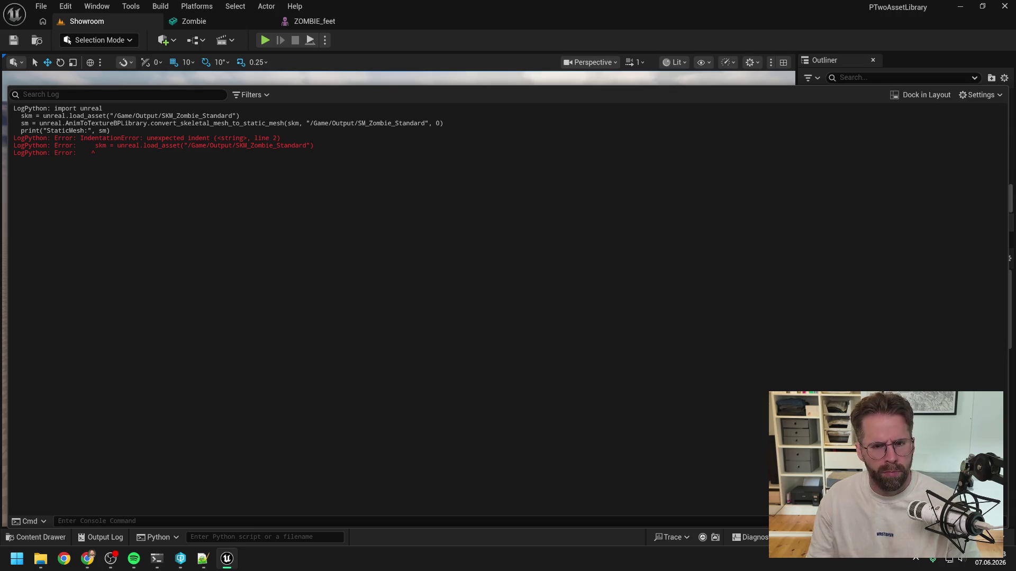
- Close the Output Log and bring the Resume coding session terminal forward
key("alt+Tab")
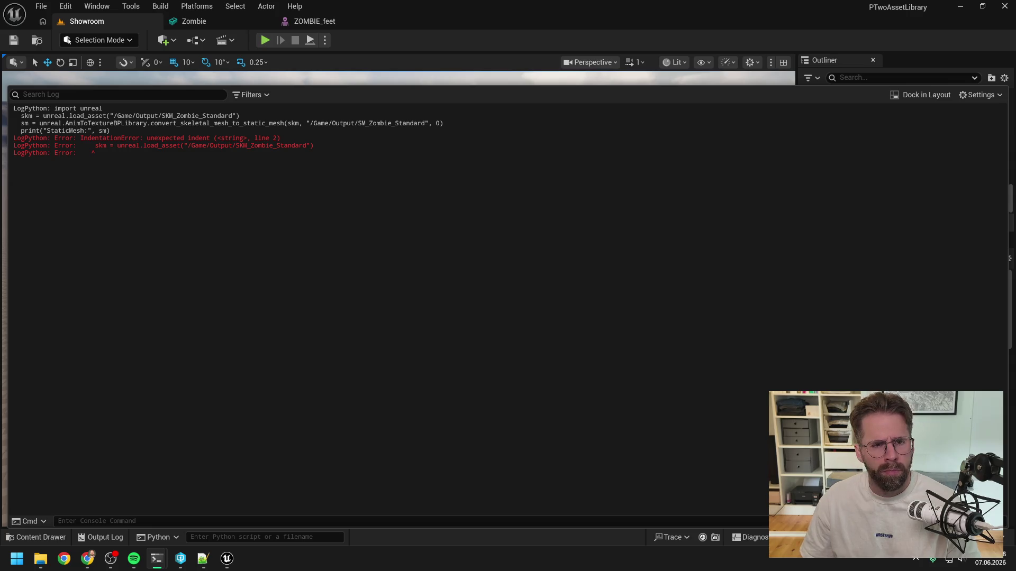
left_click(376, 50)
mouse_move(157, 559)
left_click(135, 481)
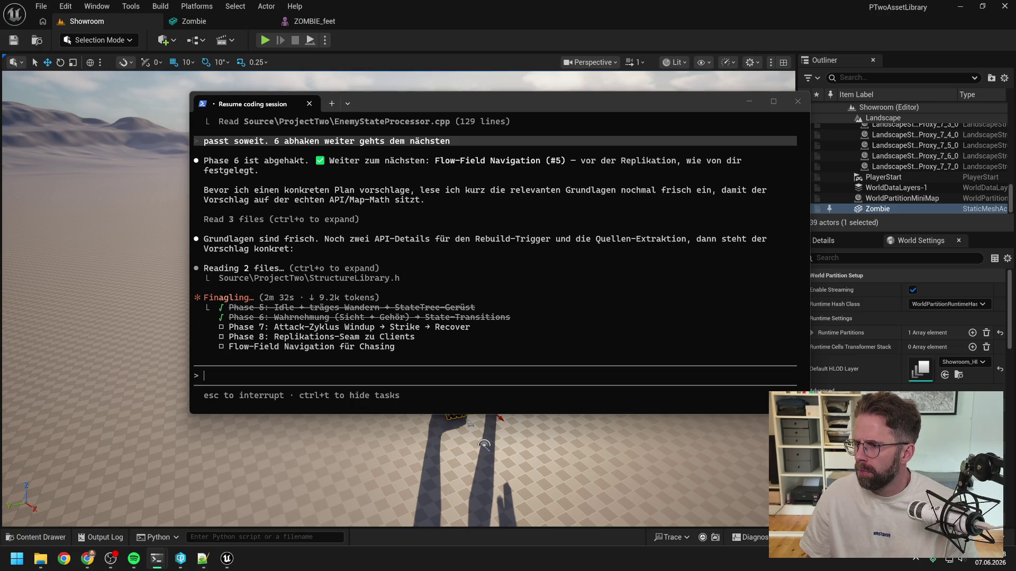
- Run the one-line conversion command in the Python field and check the Output Log
left_click(234, 538)
key("ctrl+v")
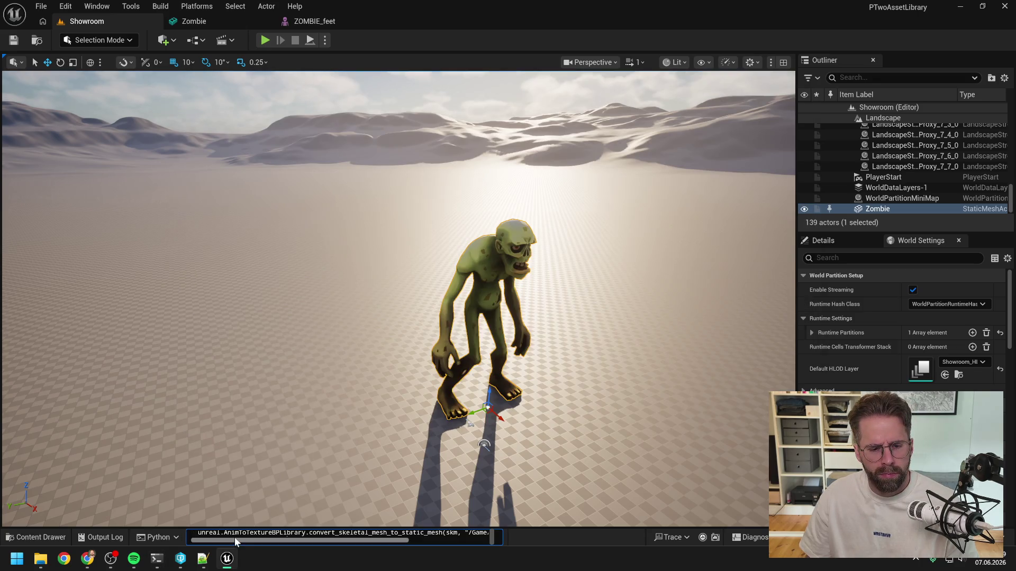
key("Return")
left_click(100, 537)
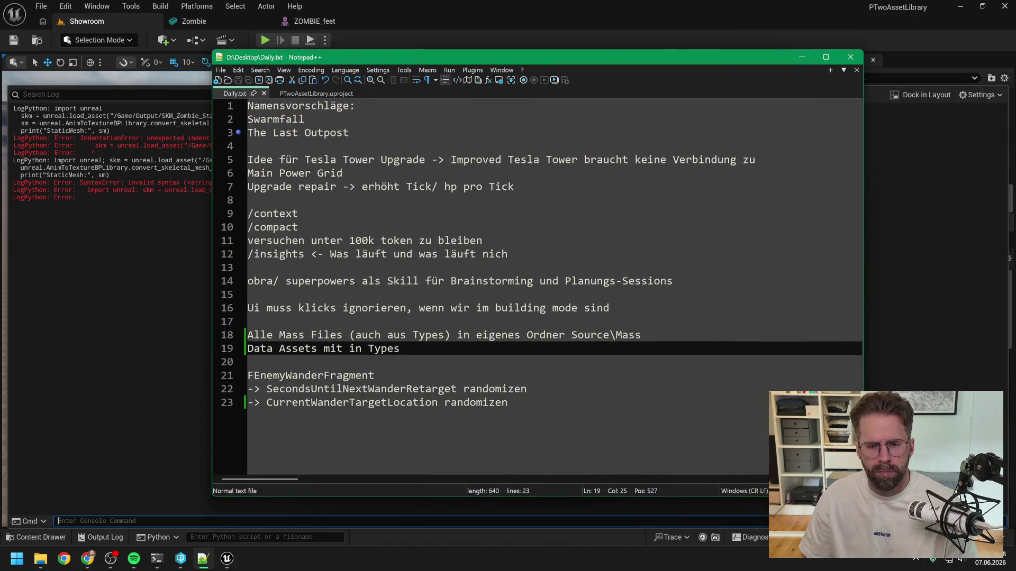
- Paste the conversion snippet at the end of Daily.txt and merge it into a single line 25
left_click(508, 402)
key("Return")
key("Return")
key("ctrl+v")
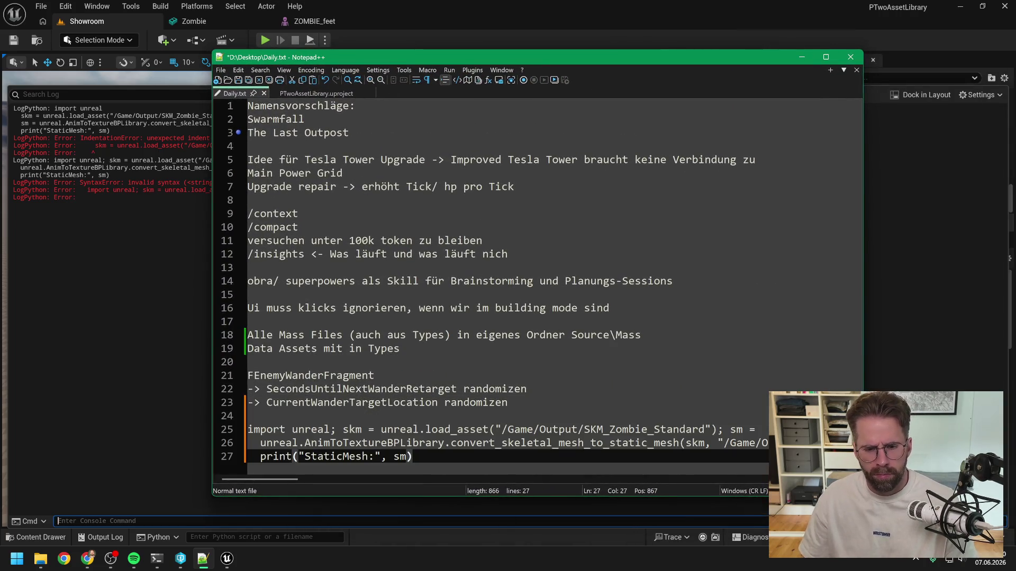
key("Up")
key("Up")
key("End")
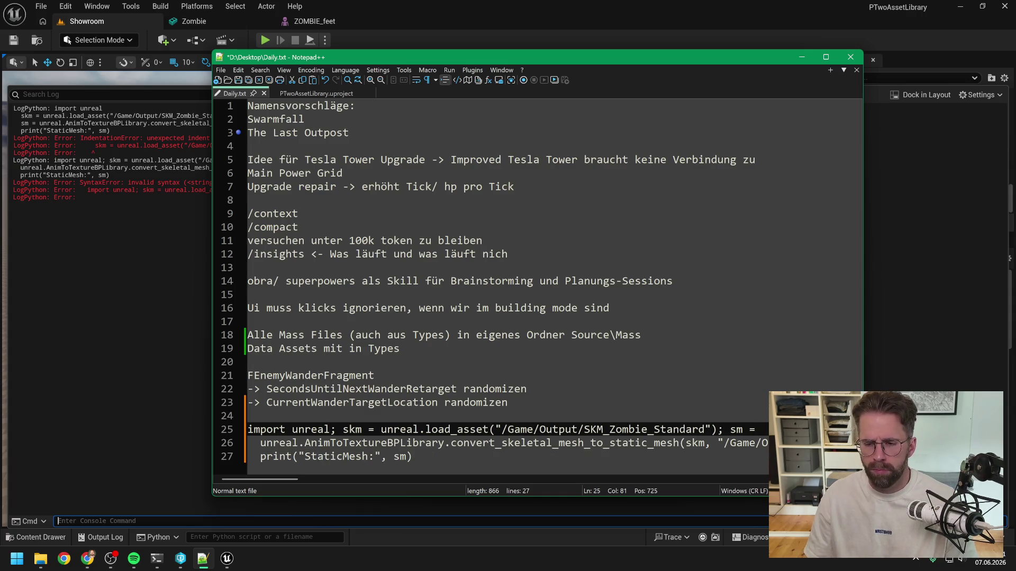
key("Delete")
key("Delete")
key("Right")
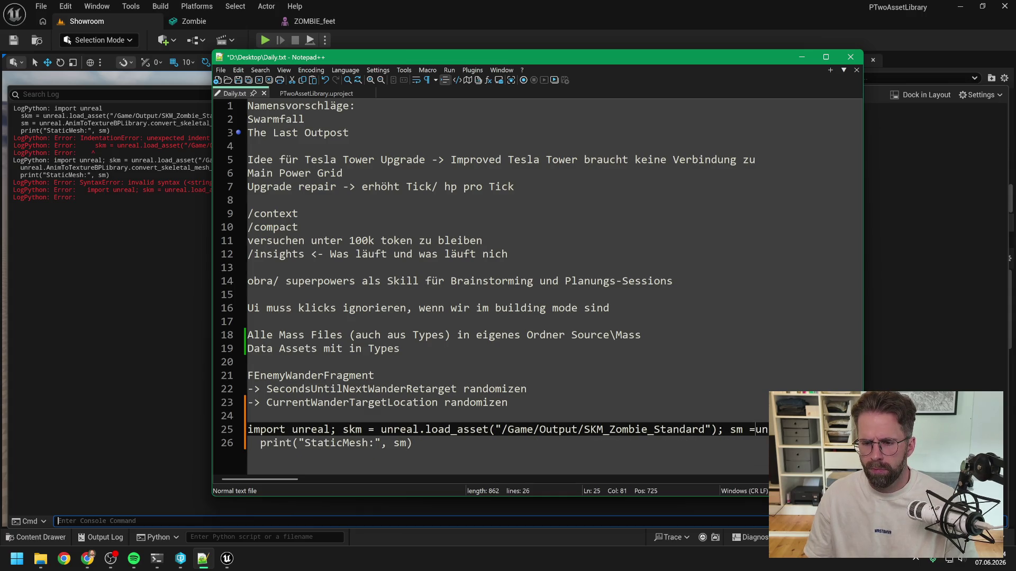
left_click_drag(863, 265, 1015, 264)
left_click_drag(476, 57, 327, 58)
left_click_drag(195, 480, 321, 481)
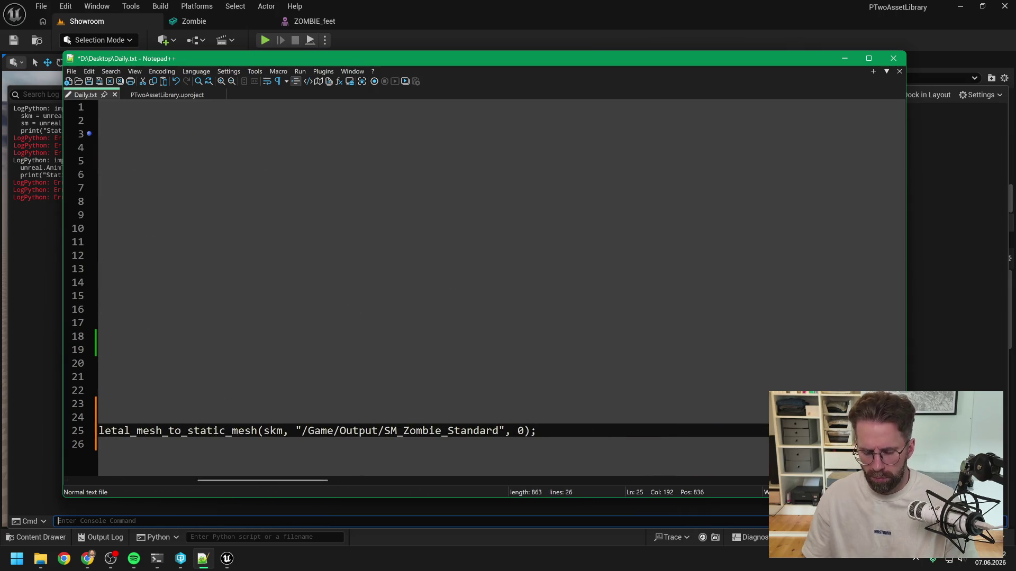
key("Delete")
key("Delete")
key("Delete")
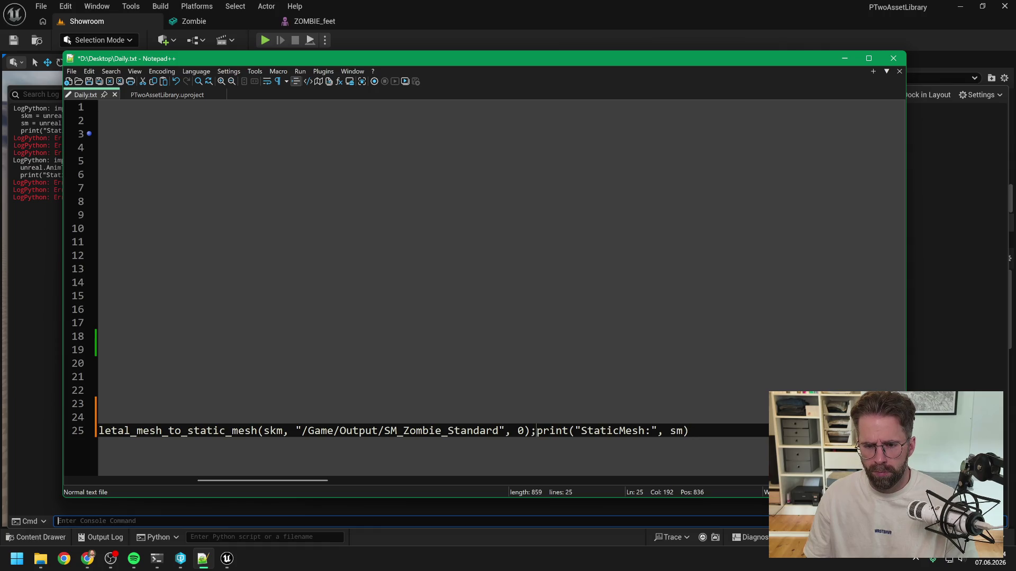
- Copy line 25 and paste it into Unreal's Python console input
key("shift+Up")
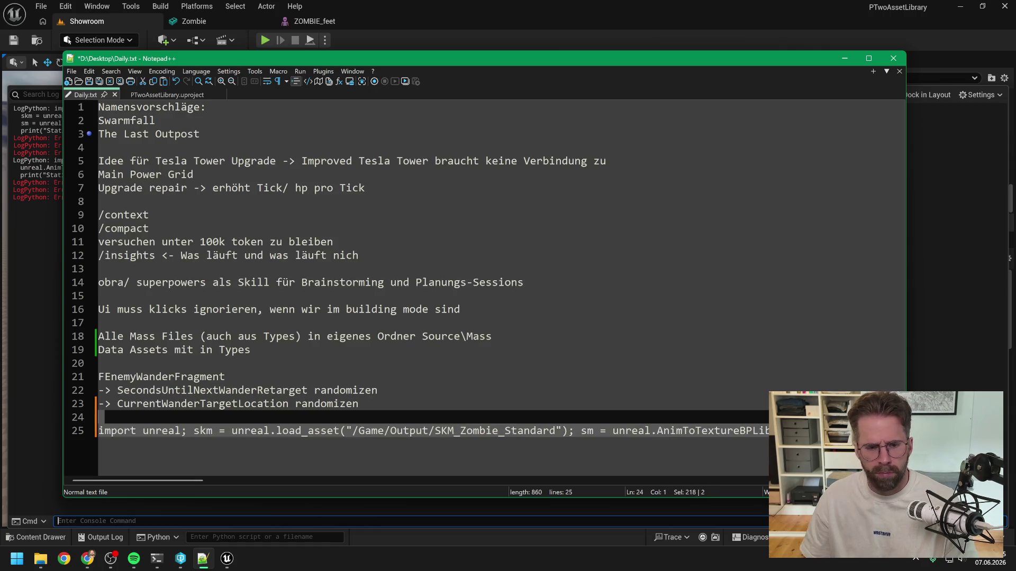
key("shift+Down")
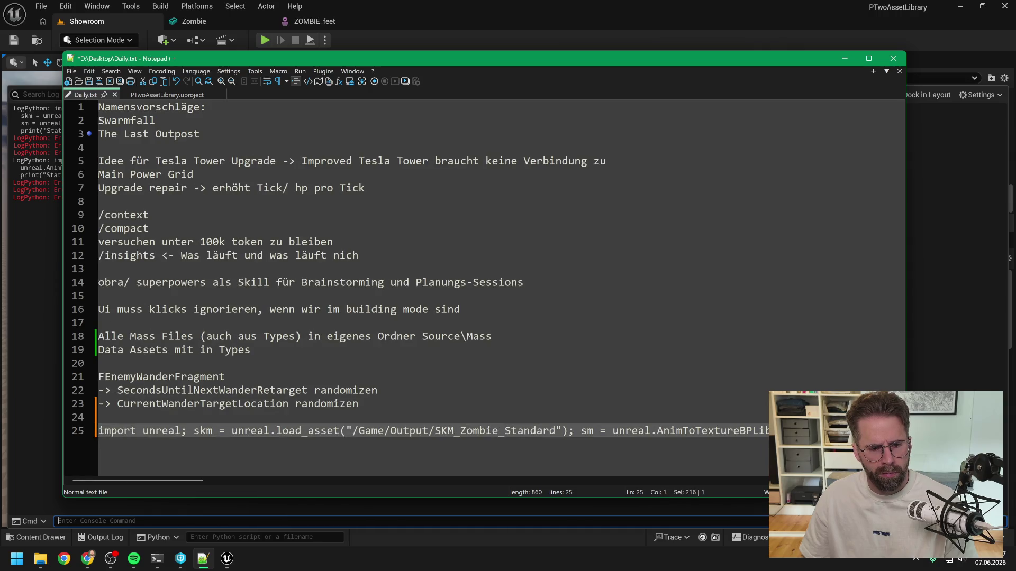
key("ctrl+c")
key("alt+Tab")
key("ctrl+v")
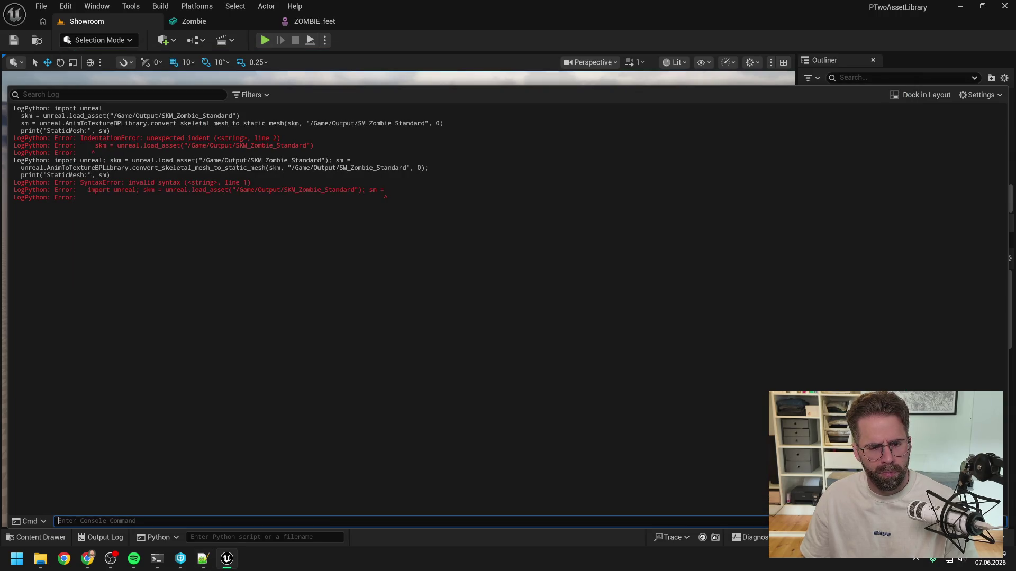
- Empty the Python field, check the PTwoAssetLibrary folder, and open the Content Drawer on Meshes
key("ctrl+a")
key("BackSpace")
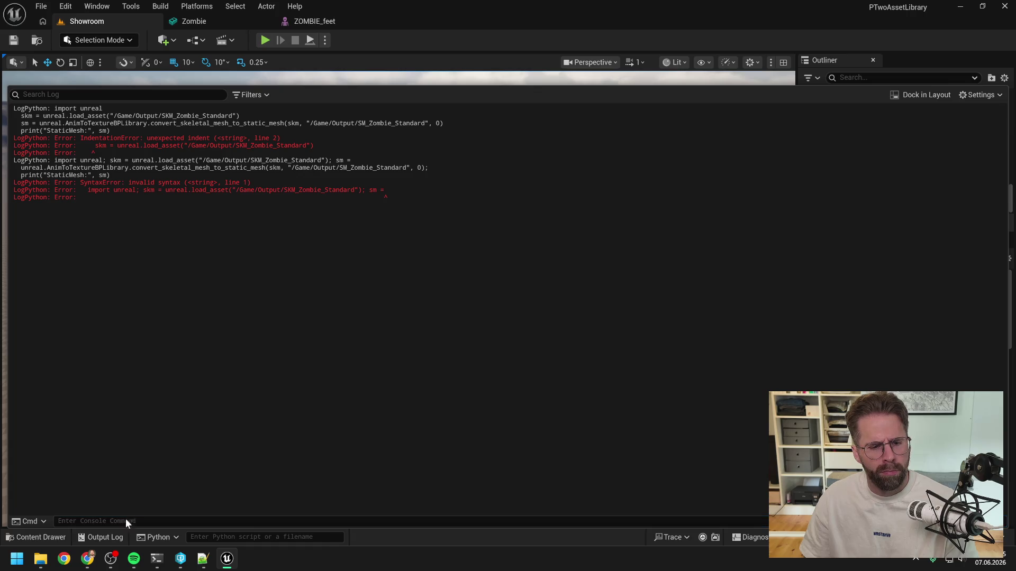
mouse_move(43, 561)
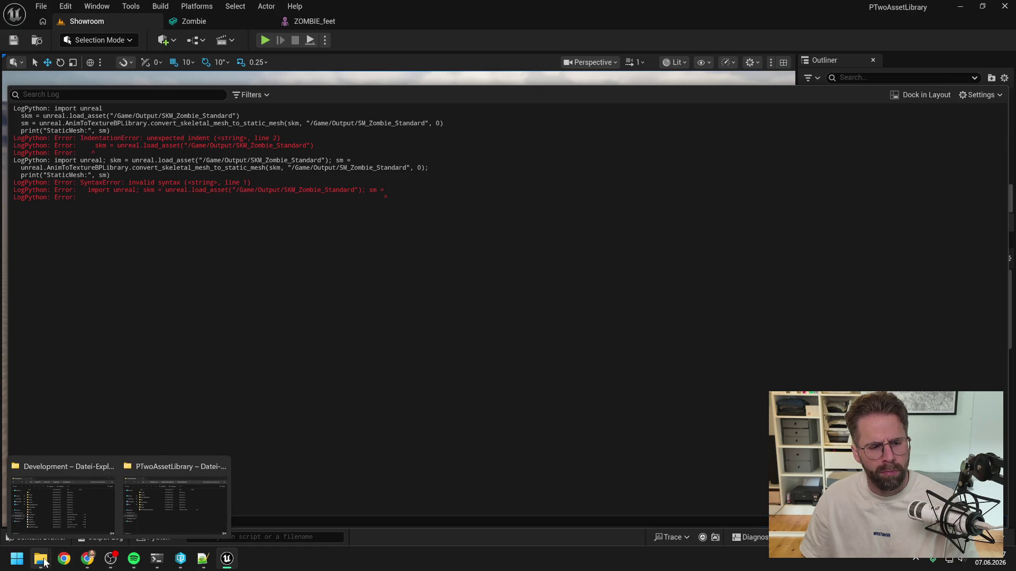
left_click(175, 498)
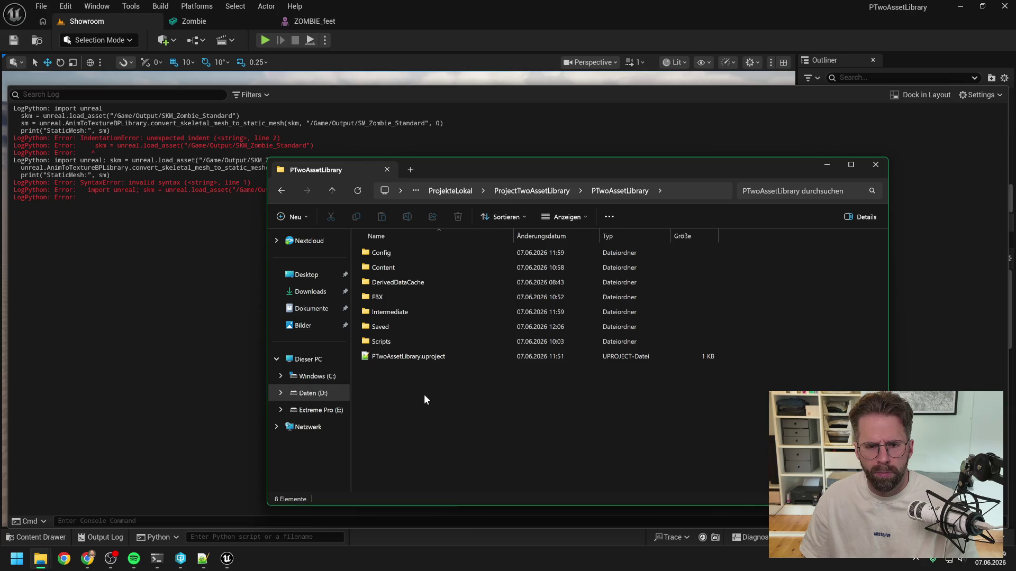
left_click(517, 191)
double_click(431, 268)
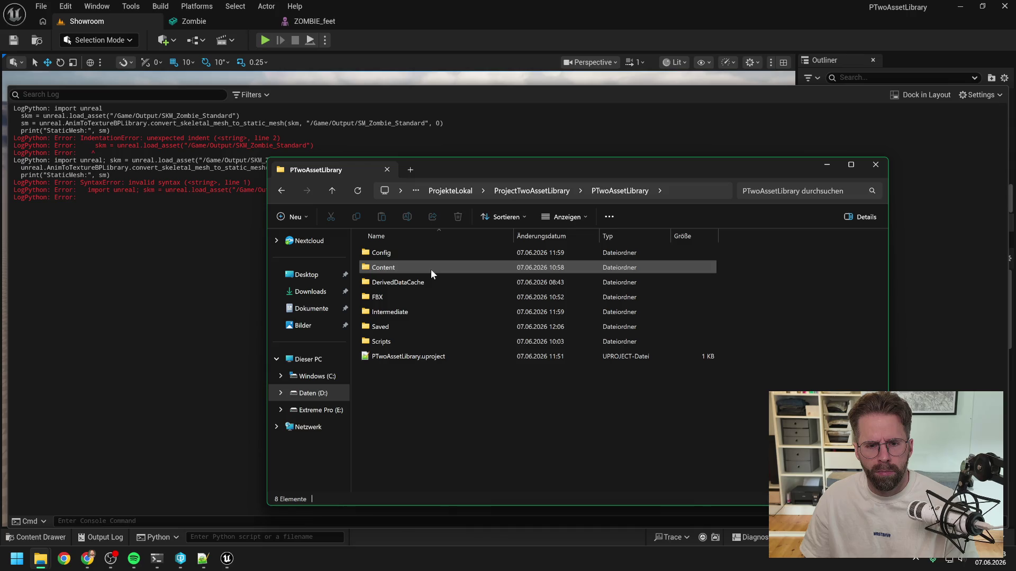
key("alt+F4")
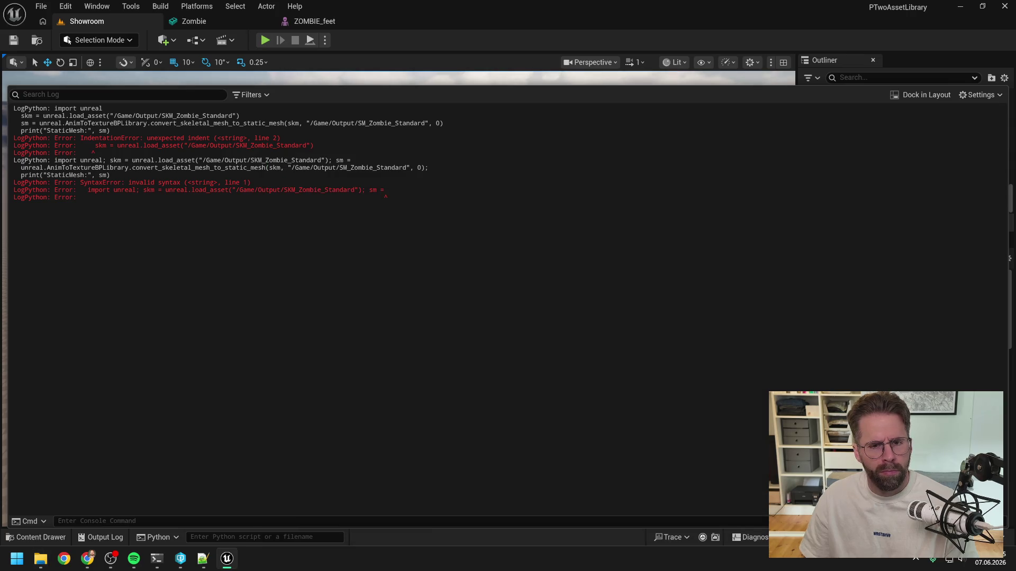
key("ctrl+space")
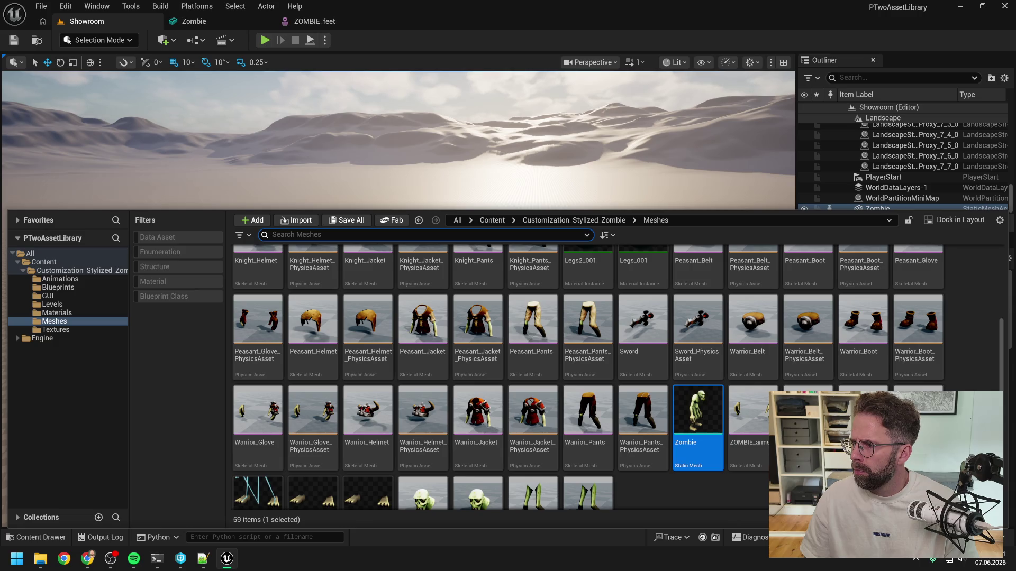
- Deselect the Zombie mesh and select the top-level Content folder
left_click(820, 494)
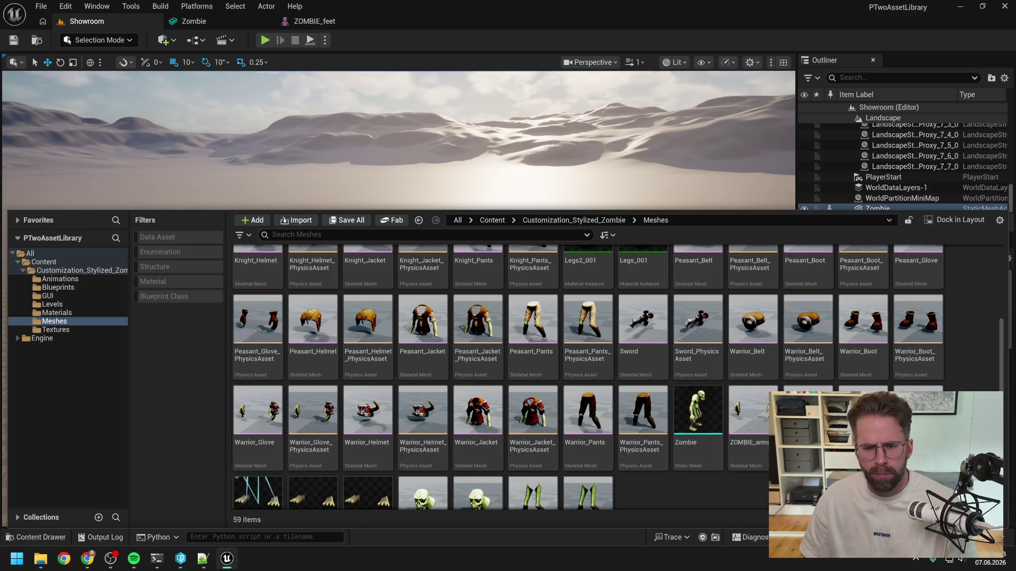
scroll(512, 402, "up", 2)
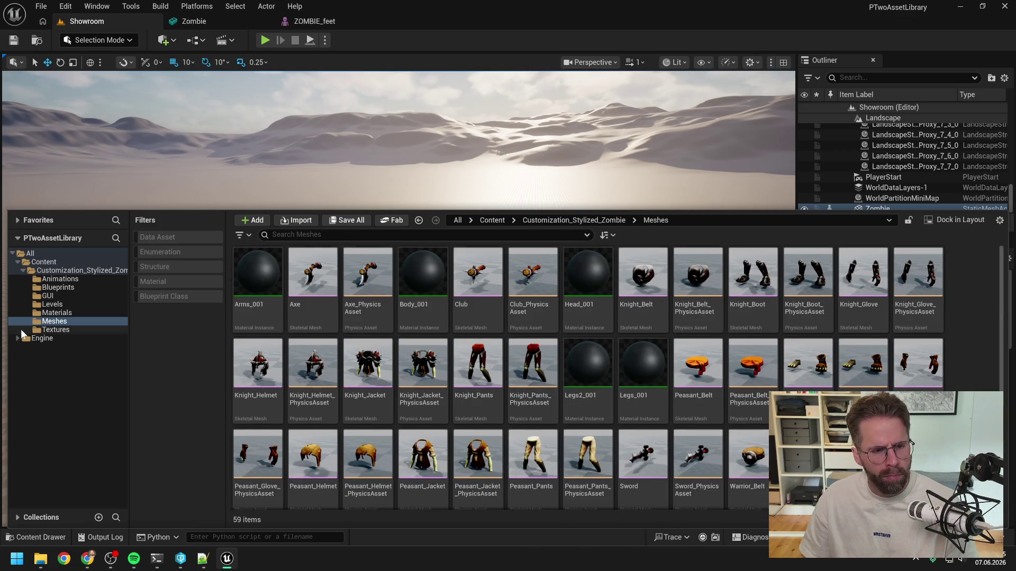
left_click(31, 255)
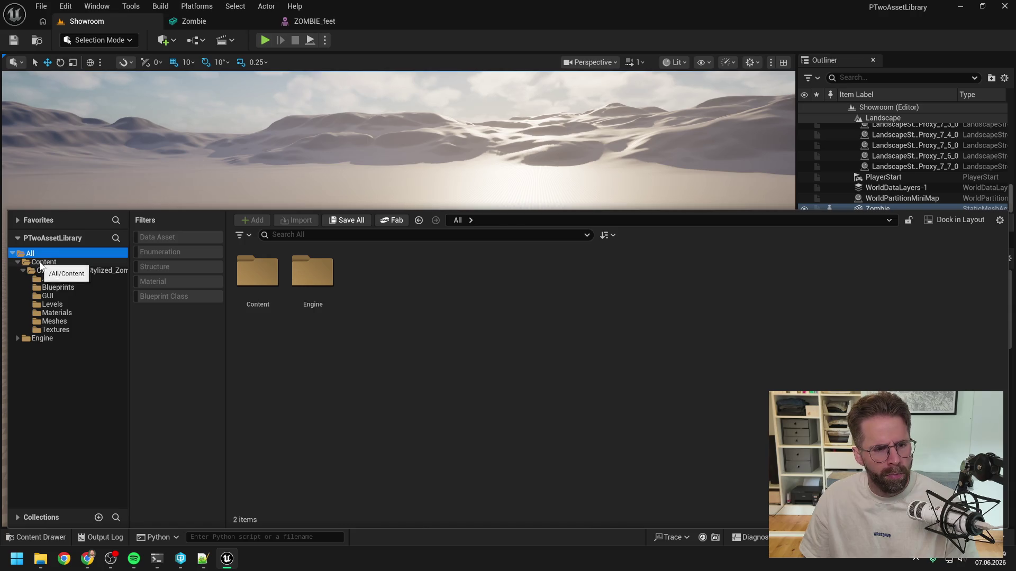
left_click(39, 262)
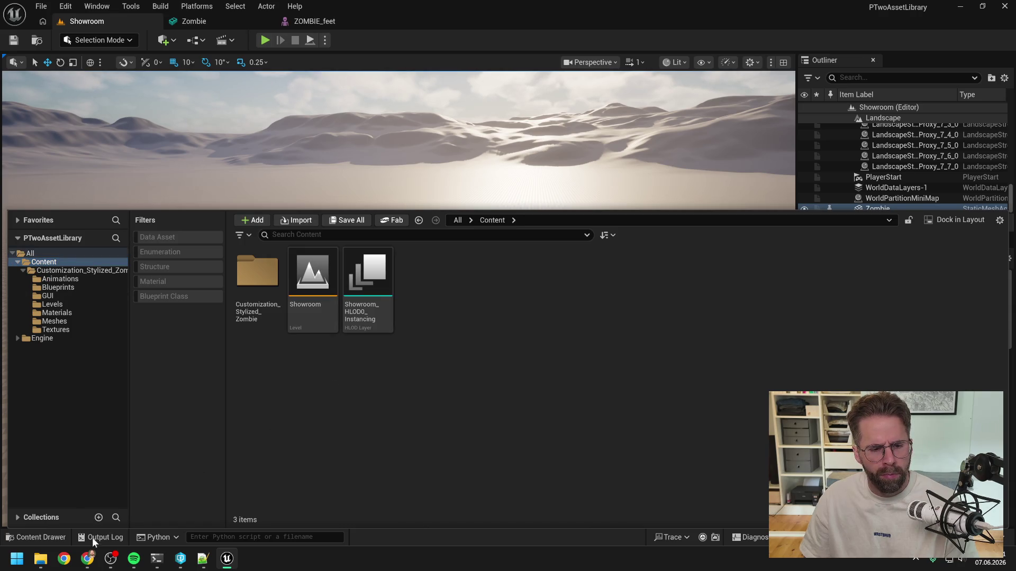
- Revisit the PTwoAssetLibrary project folder in File Explorer
mouse_move(38, 564)
left_click(182, 480)
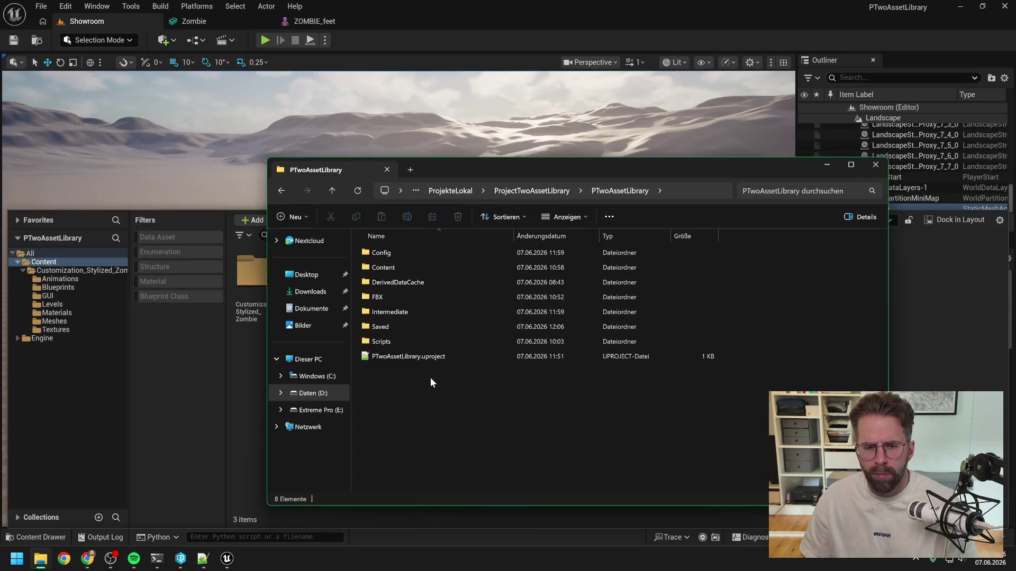
left_click(529, 191)
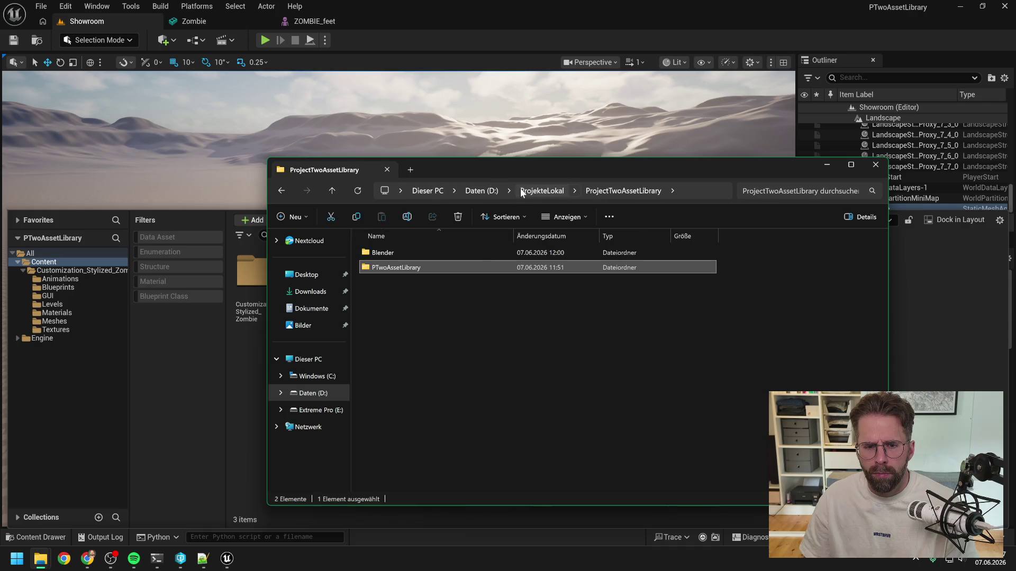
double_click(449, 266)
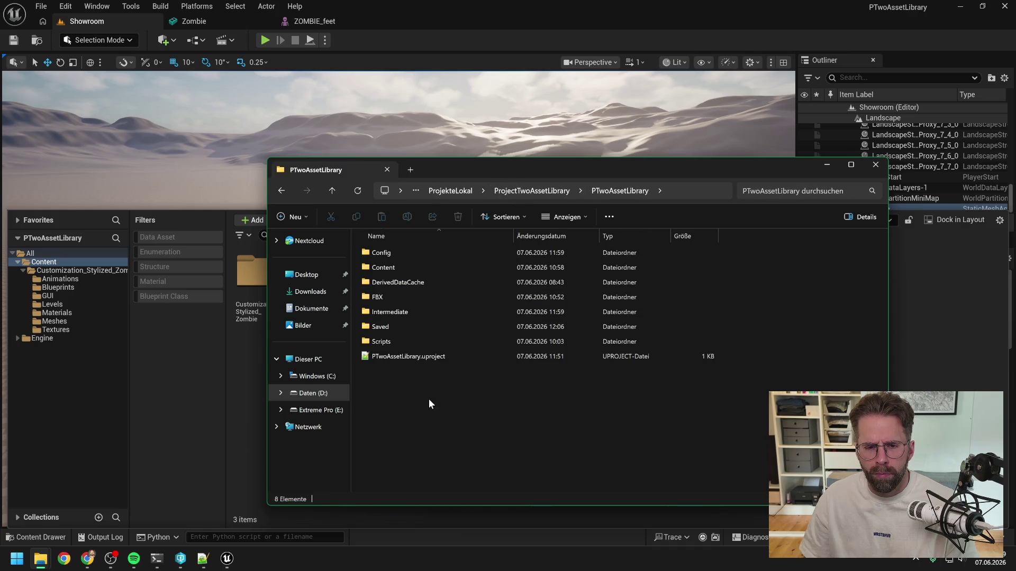
- Run the pasted zombie static-mesh conversion script, which crashes the editor
left_click(243, 380)
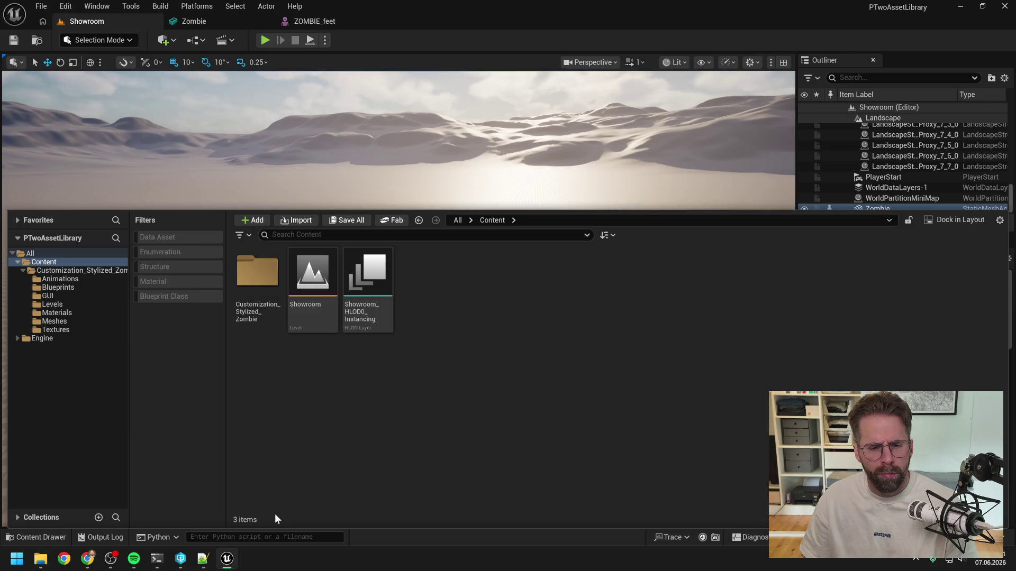
left_click(491, 538)
key("ctrl+v")
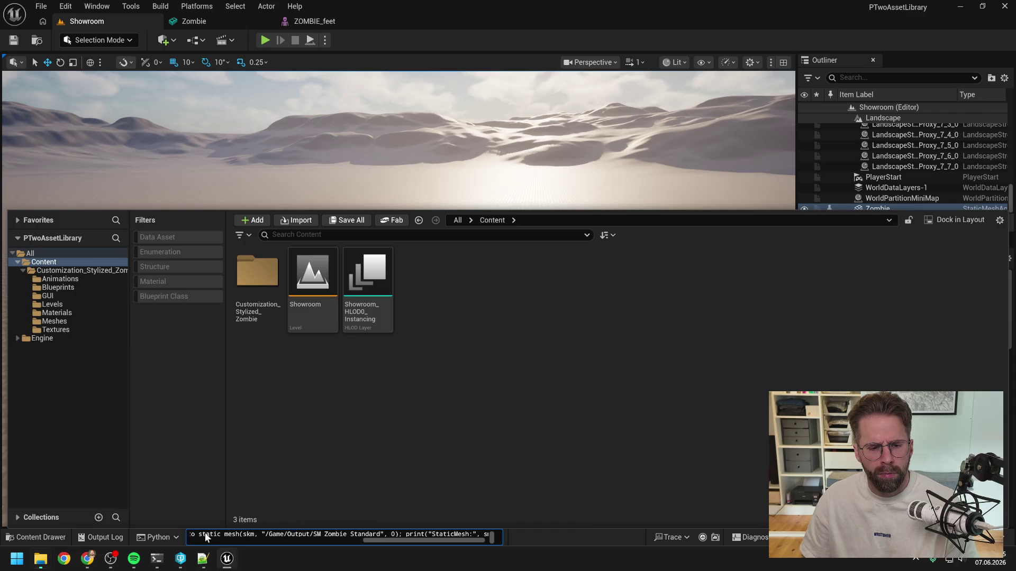
key("Return")
left_click(655, 417)
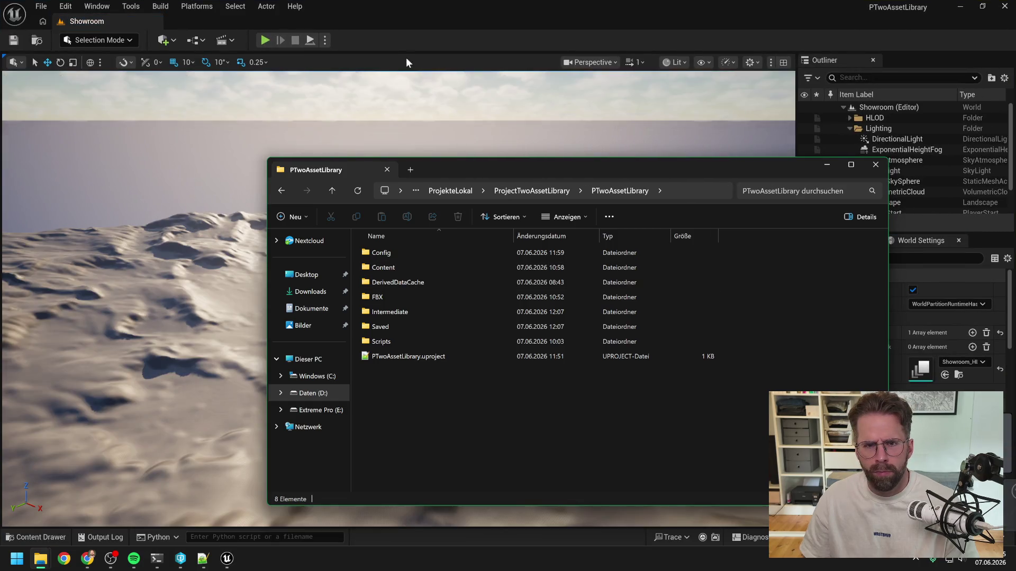
- Relaunch the project, close the ZOMBIE_feet and Zombie editor tabs, and open the Content Drawer
left_click(402, 47)
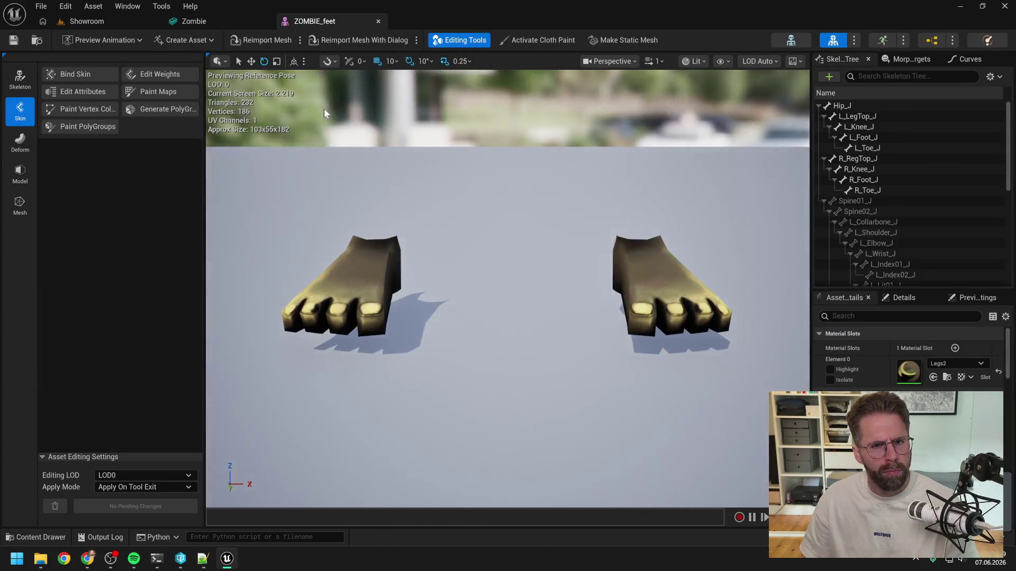
left_click(379, 22)
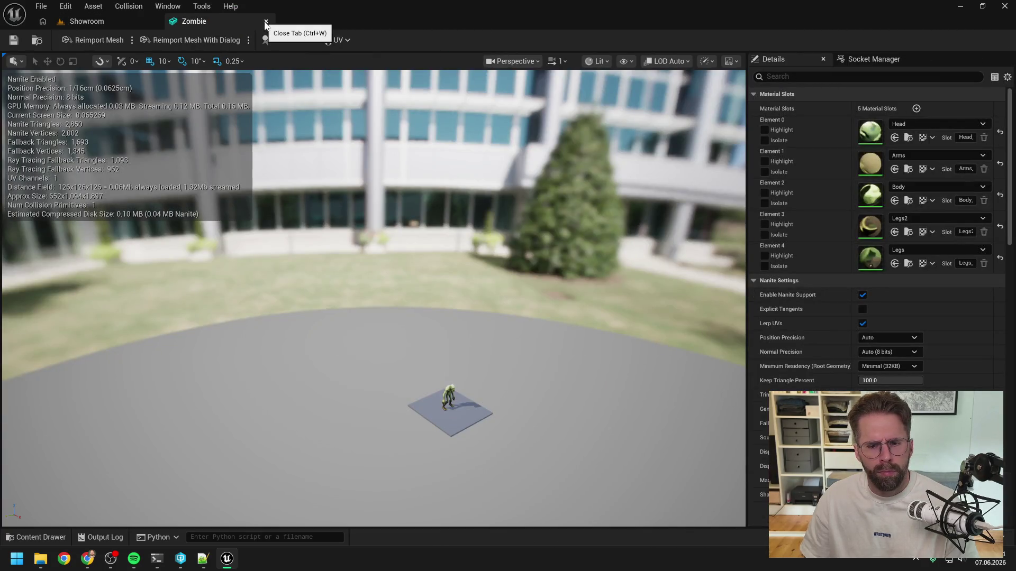
left_click(266, 22)
key("ctrl+space")
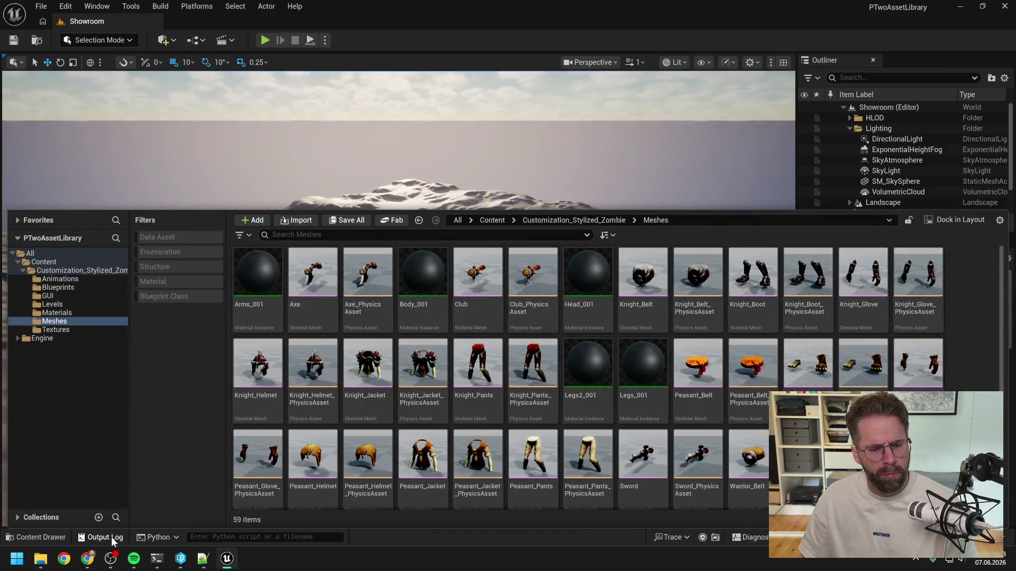
- Open the Output Log and clear the mistakenly pasted text from the Python field
left_click(103, 538)
left_click(293, 537)
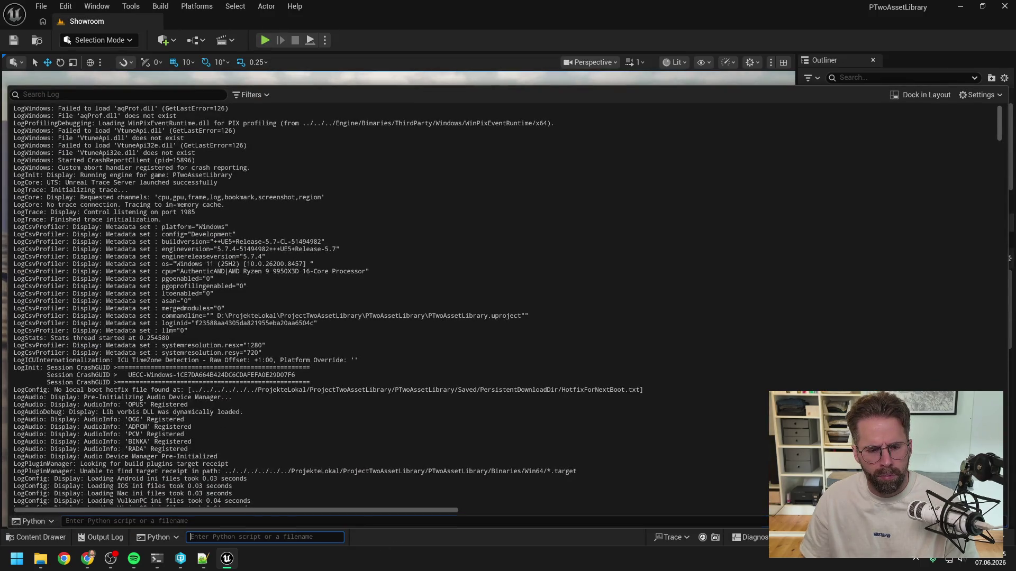
key("ctrl+v")
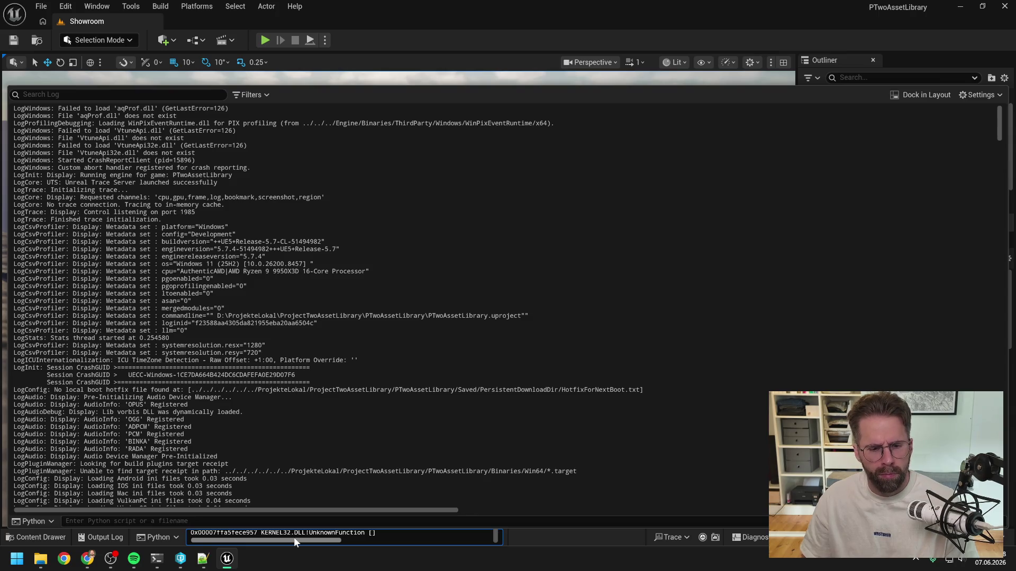
key("Escape")
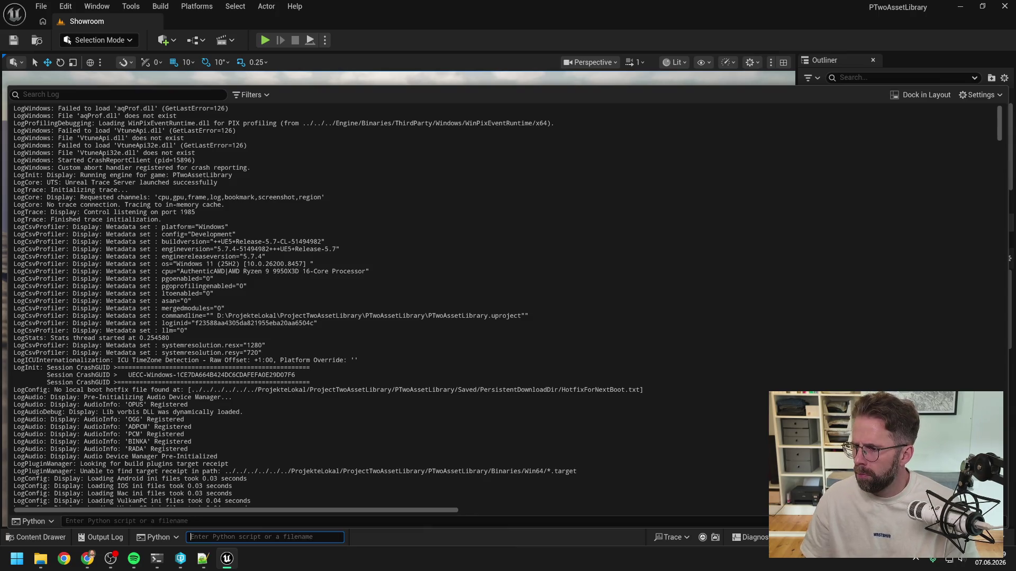
- Copy the conversion line from Notepad++, paste it into the Python field and run it
key("alt+Tab")
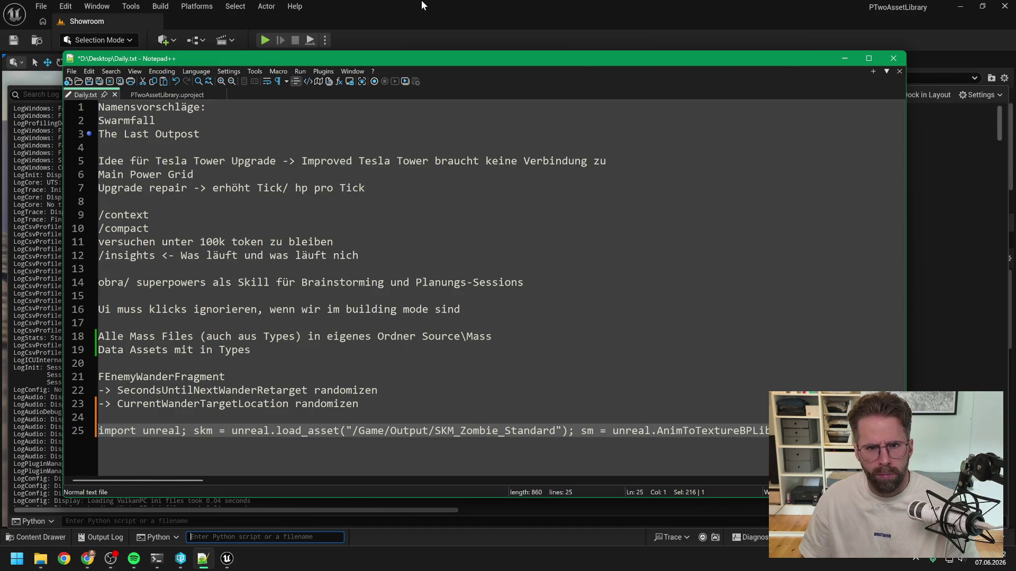
key("alt+Tab")
key("ctrl+v")
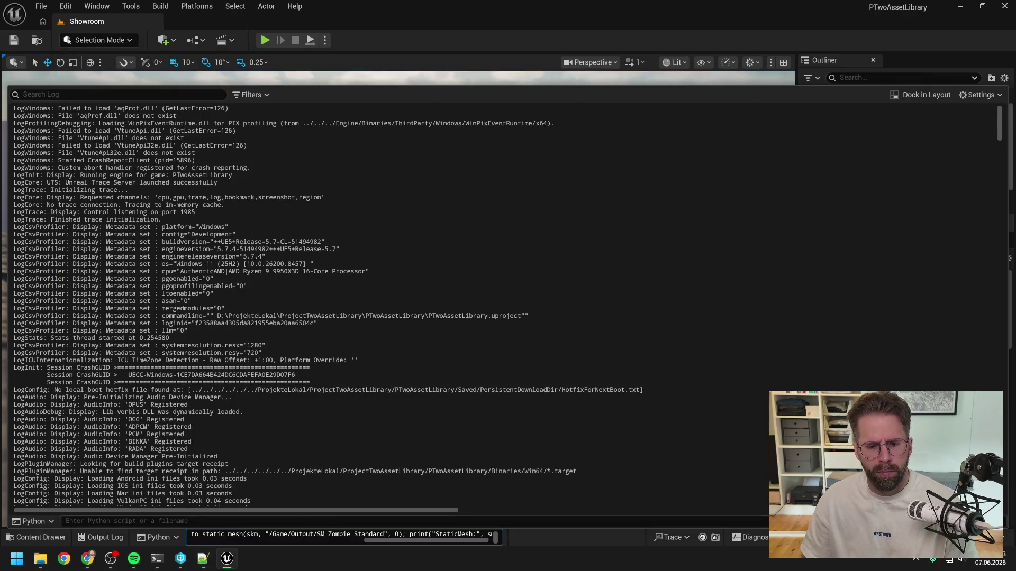
key("alt+Tab")
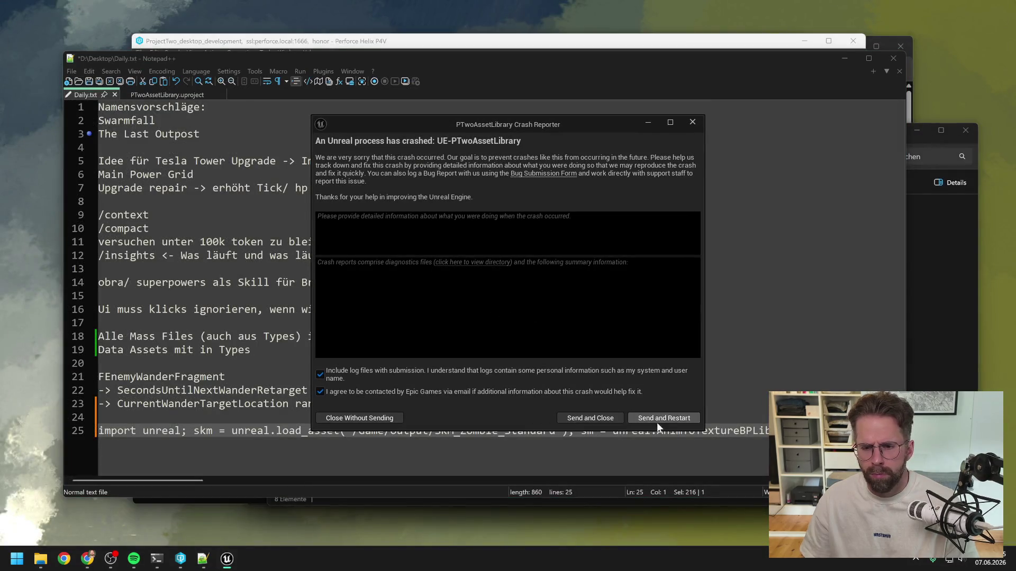
- Send the crash report, restart Unreal, and open the Content Drawer on the zombie Meshes folder
left_click(656, 419)
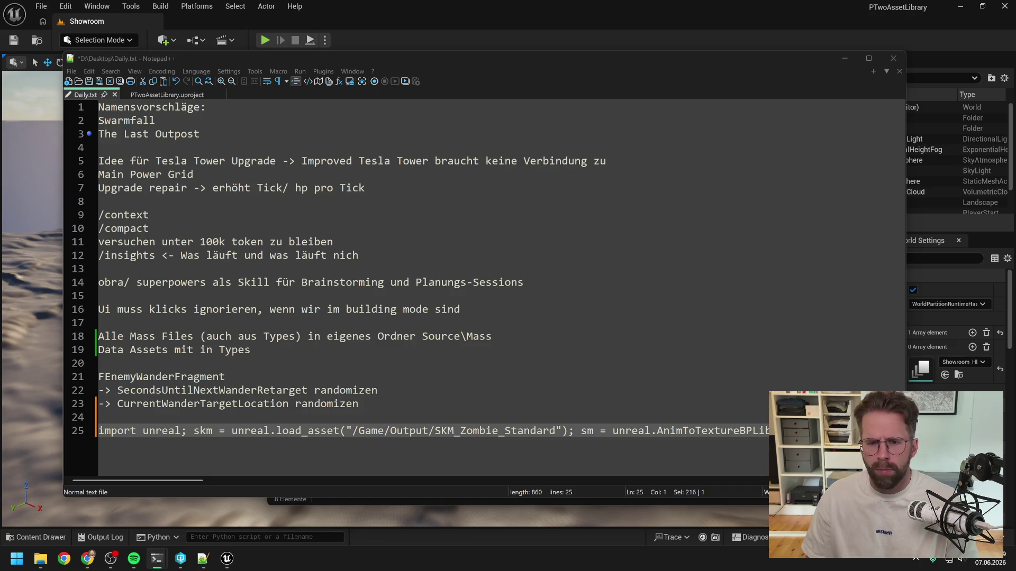
key("alt+Tab")
key("ctrl+space")
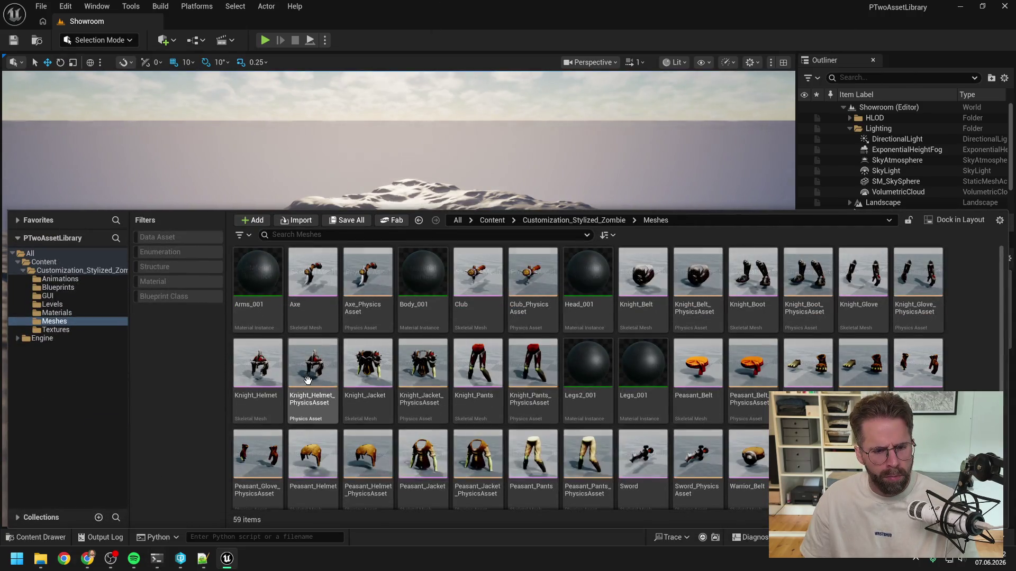
- Search the whole Content folder for 'zombie'
left_click(321, 234)
type("zombie")
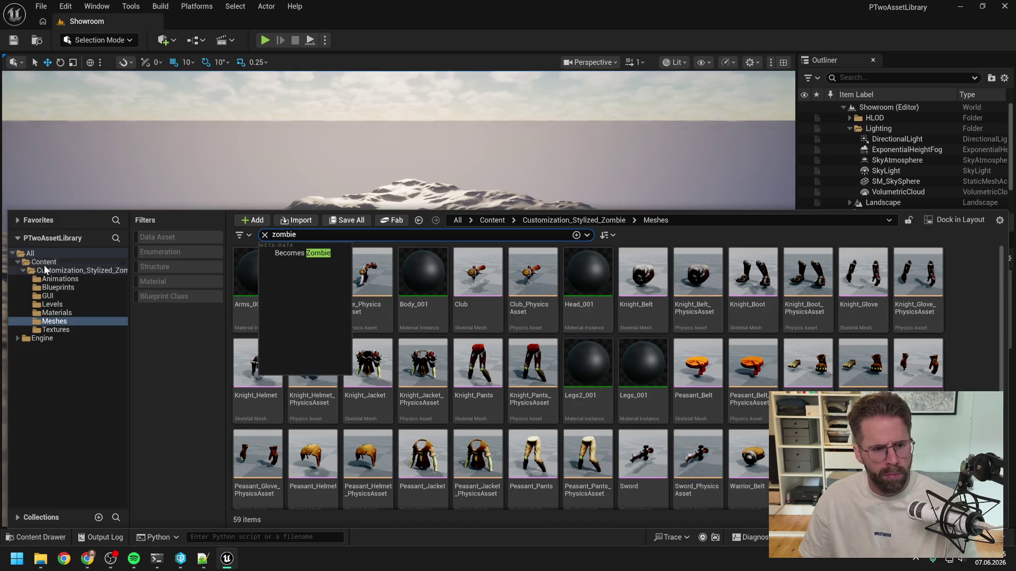
left_click(45, 264)
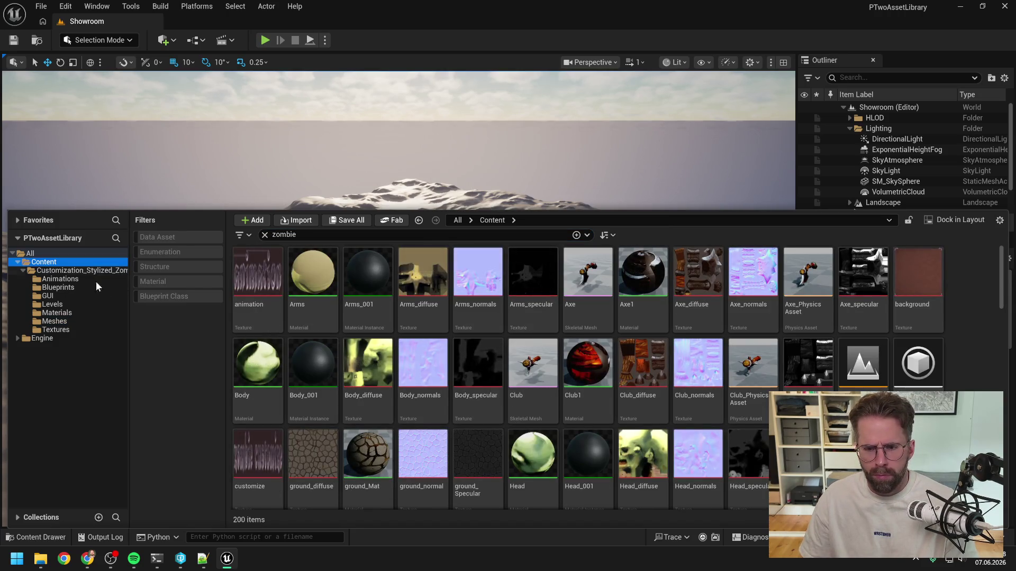
scroll(605, 354, "down", 5)
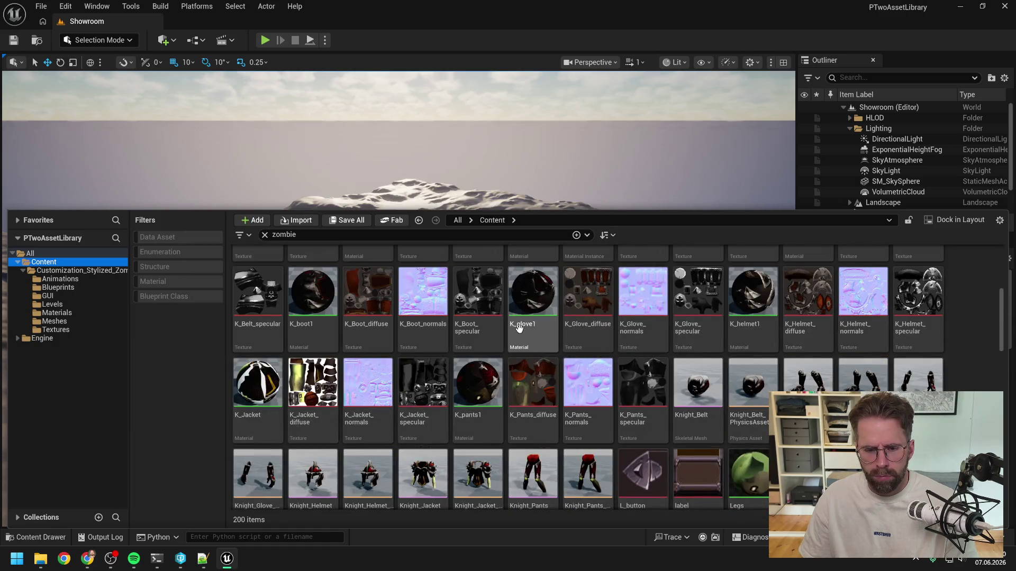
- Replace the search with 'sm_', which returns no static meshes
key("ctrl+f")
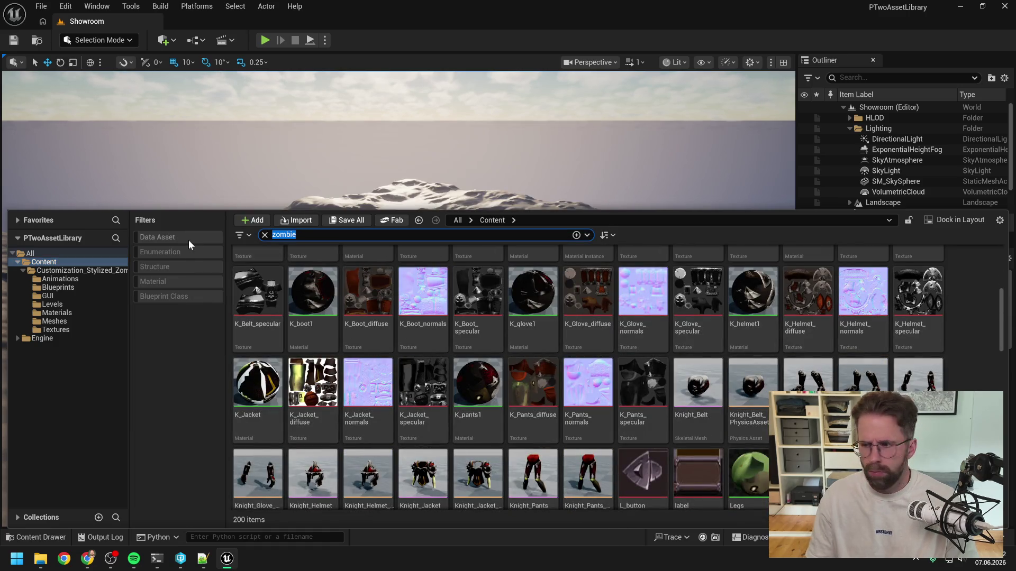
key("BackSpace")
type("sm_")
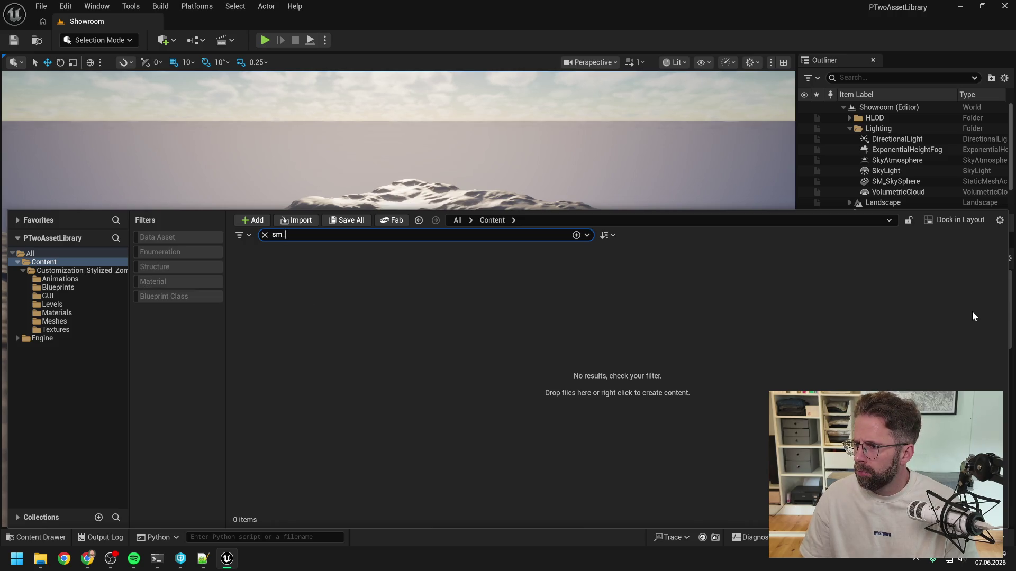
mouse_move(156, 558)
left_click(118, 488)
- Scroll through the agent's flow-field plan, open questions and task list in the Resume coding session
scroll(418, 291, "up", 15)
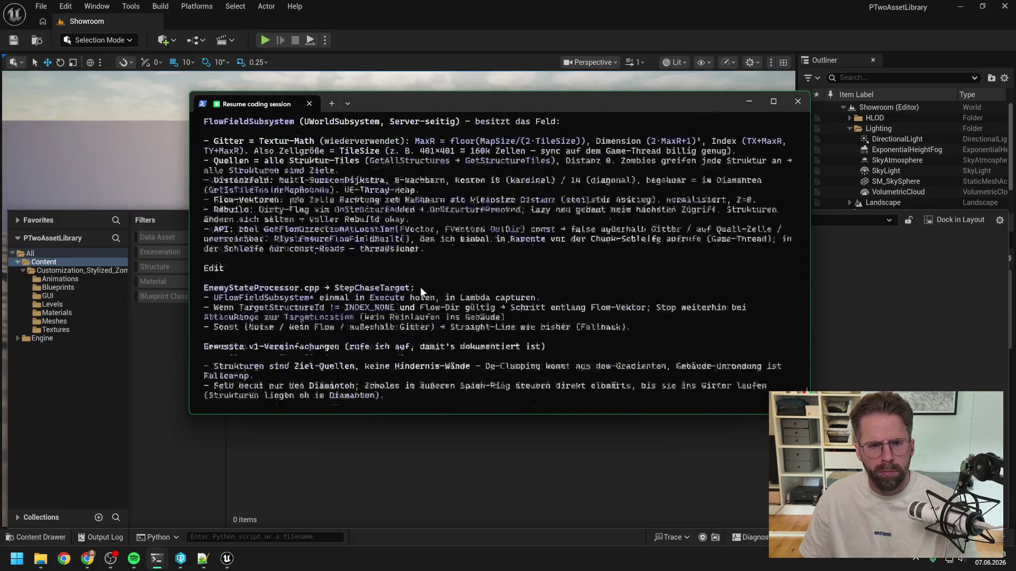
scroll(420, 286, "down", 6)
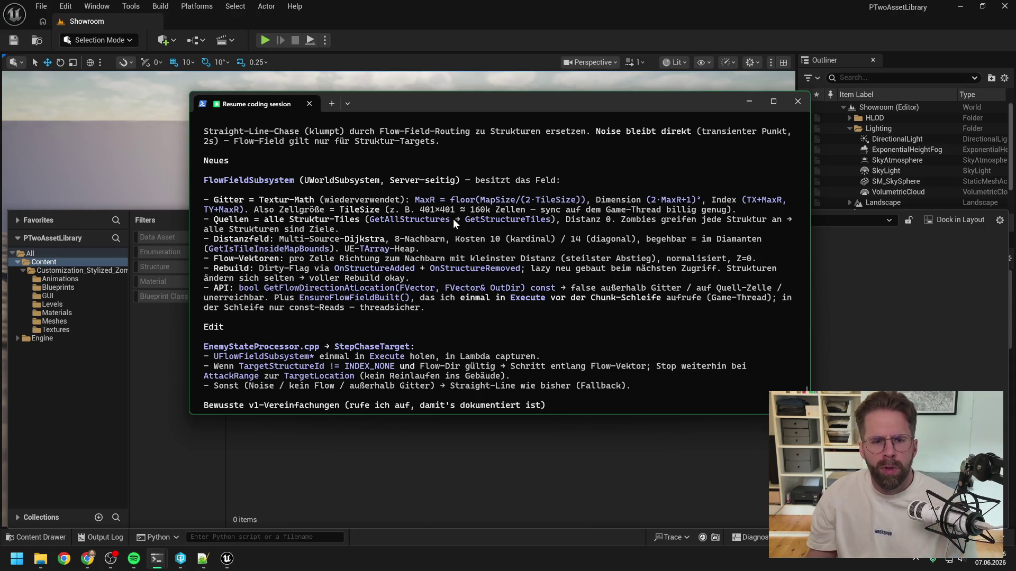
scroll(453, 218, "down", 10)
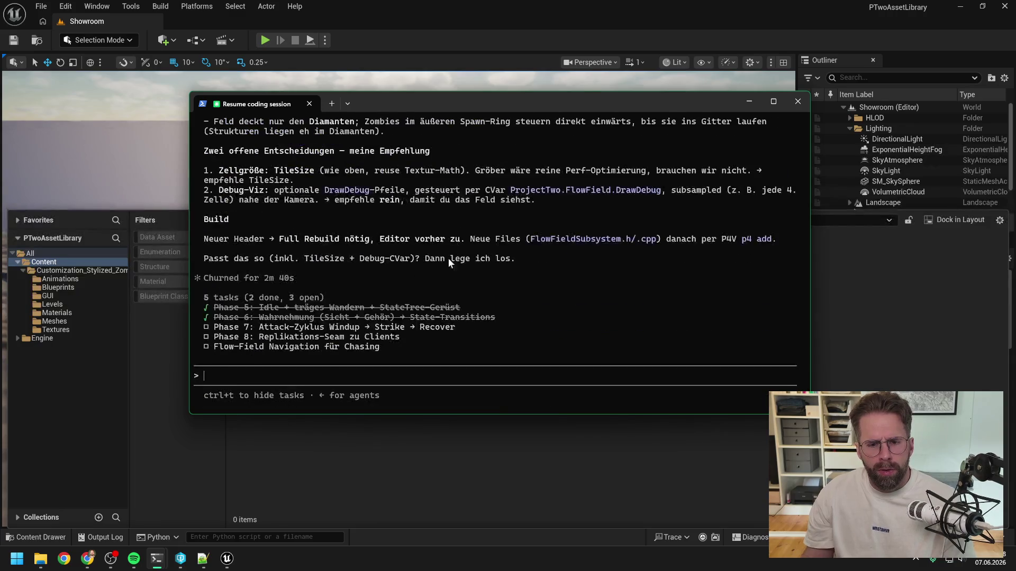
- Draft the reply: the grid should match the spawn zone, and zombies must not idle outside it
type("Gitter")
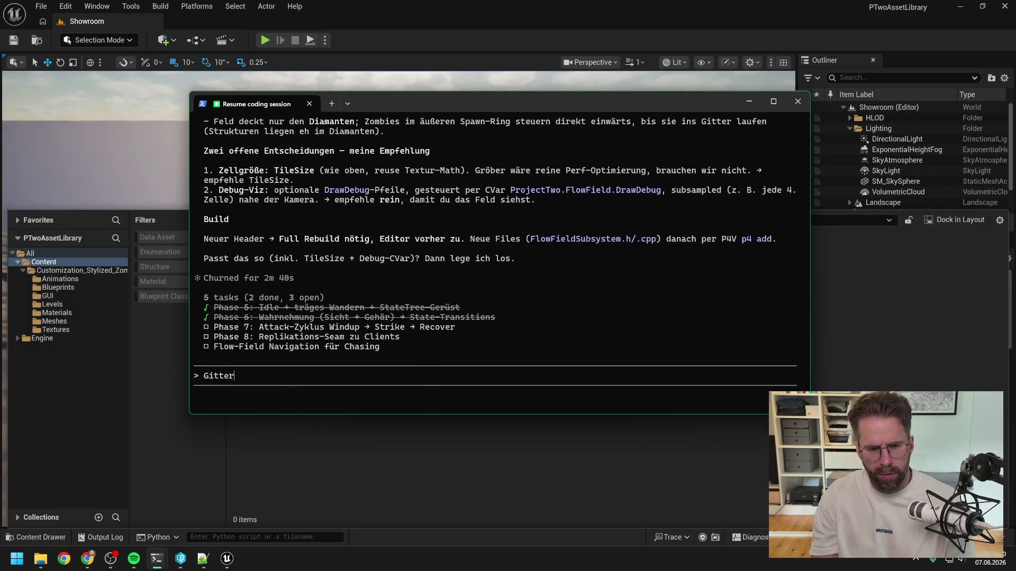
type(" sollte so groß wie unser ")
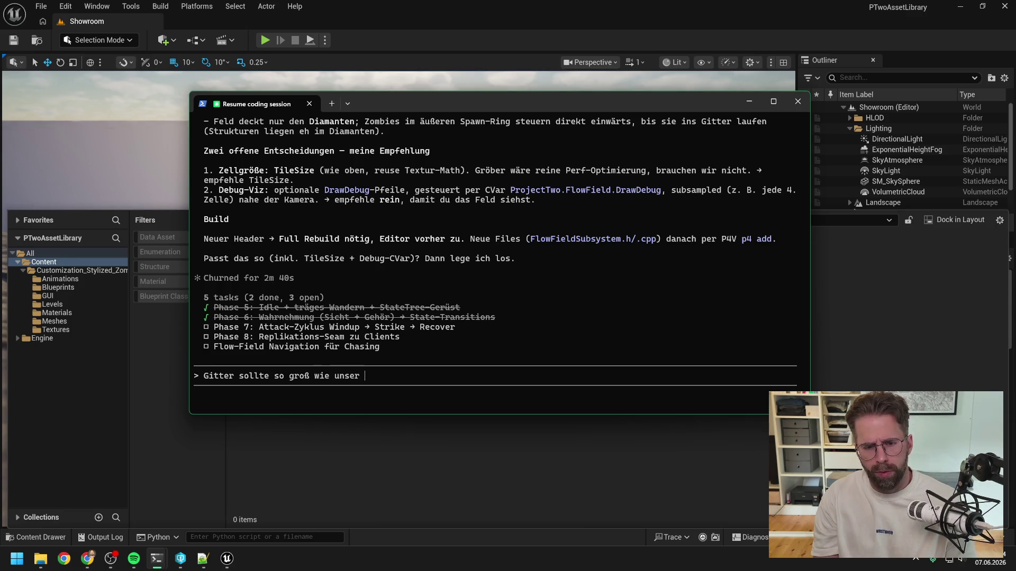
type("e spawn ")
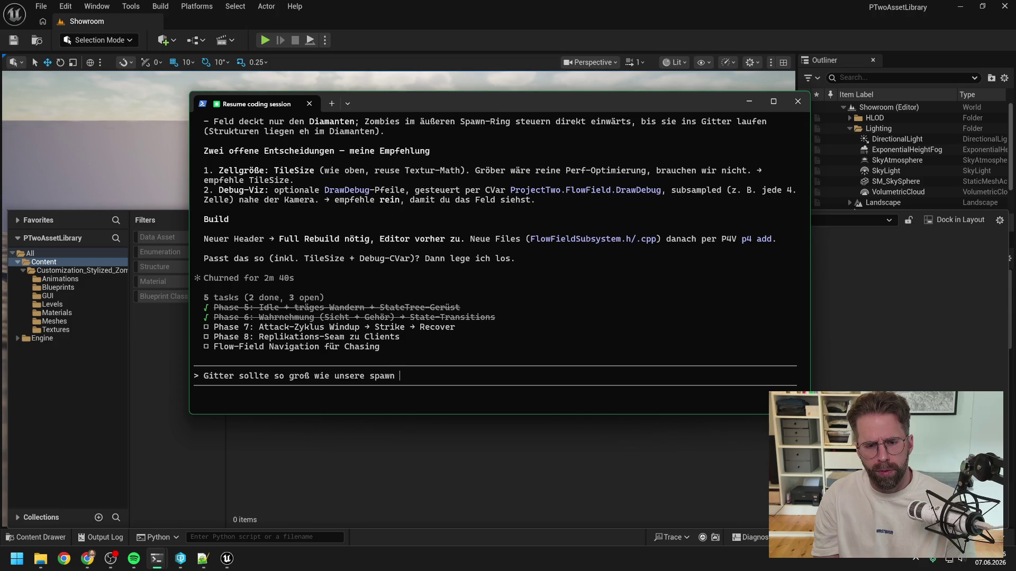
type("zone sein")
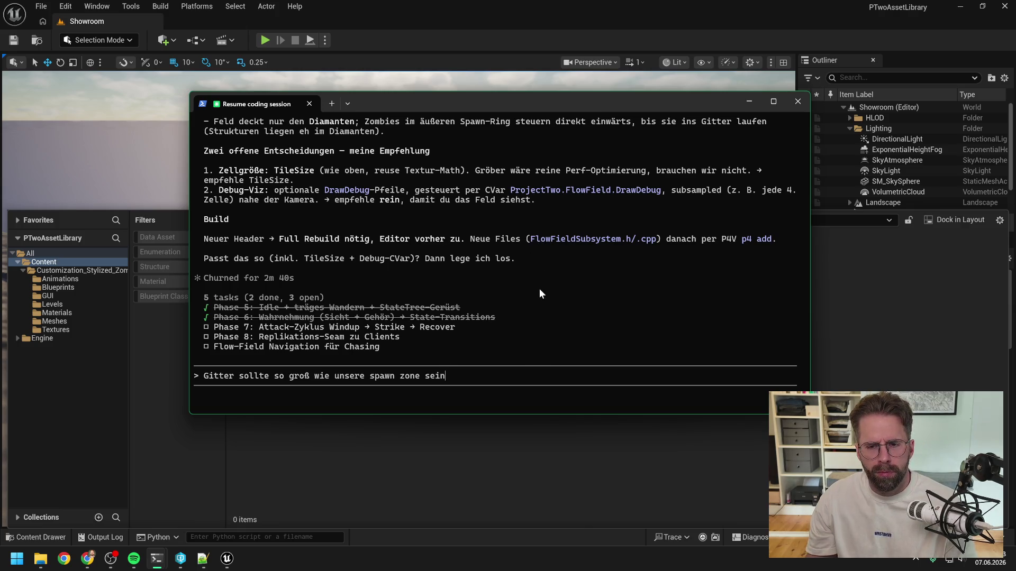
scroll(540, 289, "up", 6)
scroll(540, 293, "up", 5)
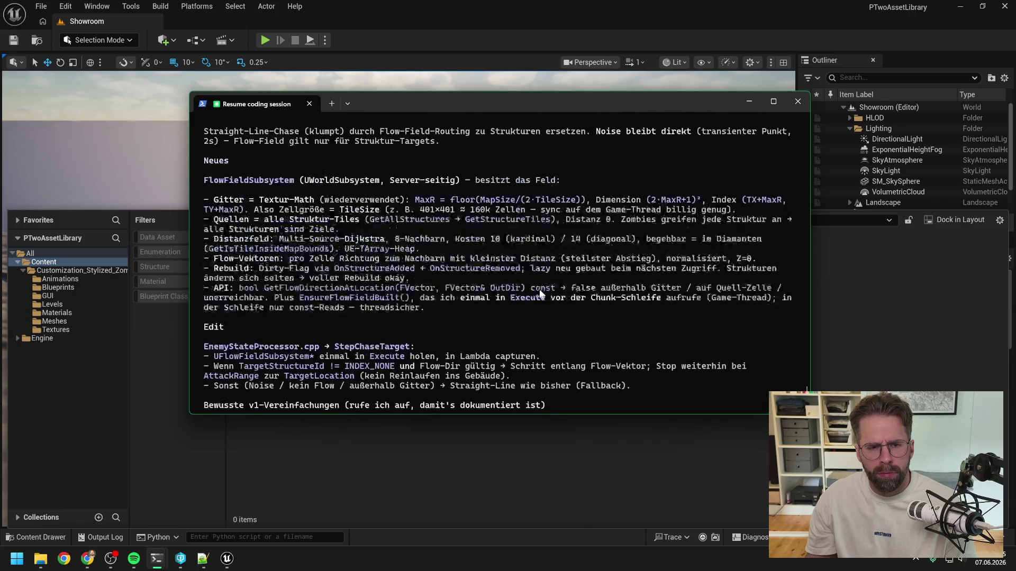
scroll(538, 290, "down", 10)
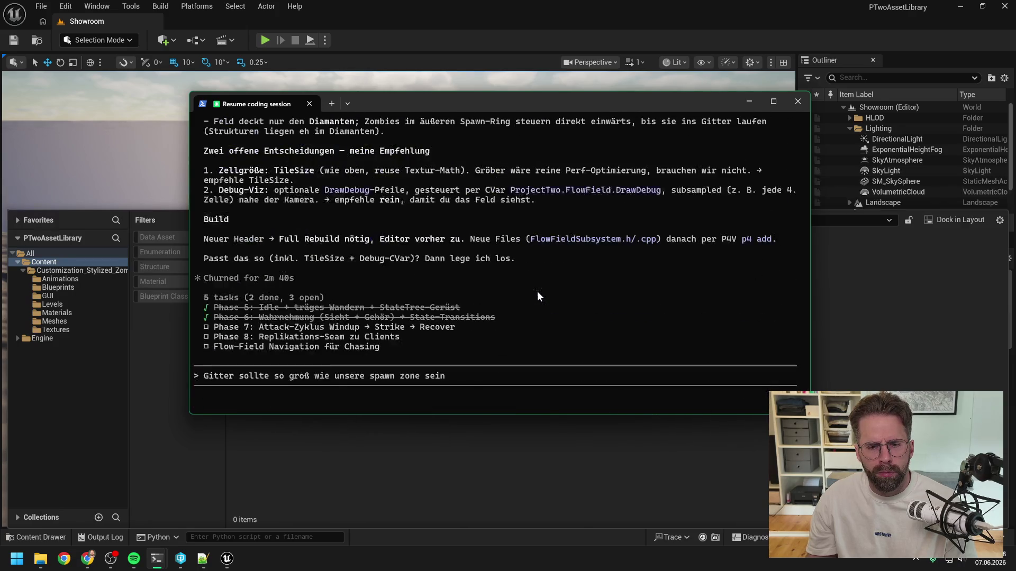
type(". Was mi")
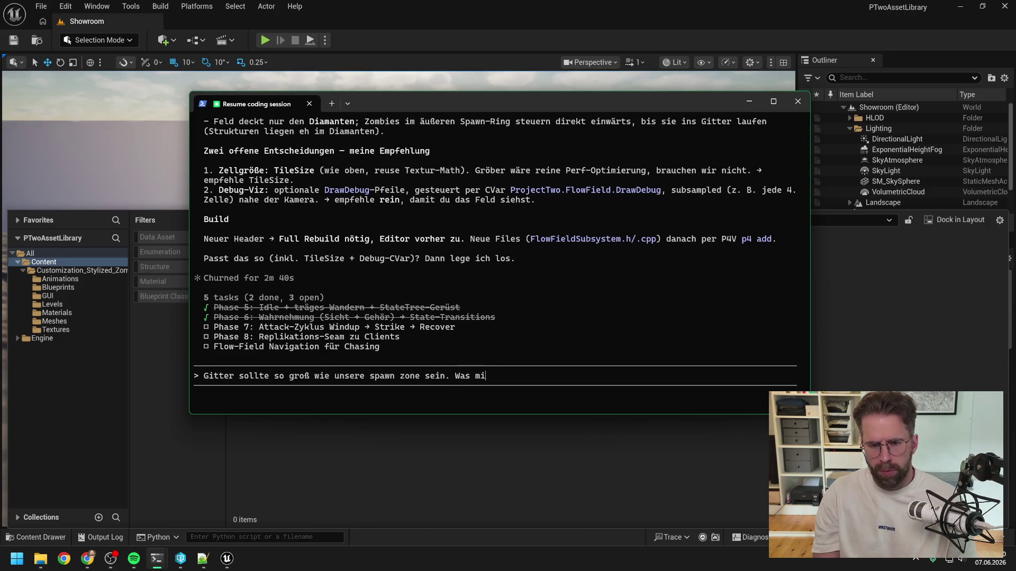
type("t dabei noch einfällt ")
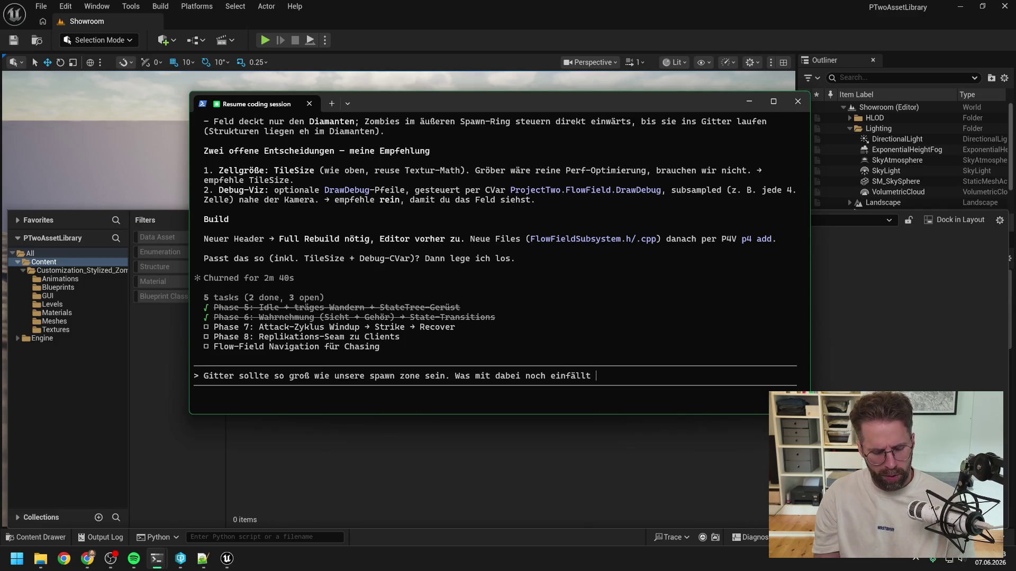
type("-> Zombies")
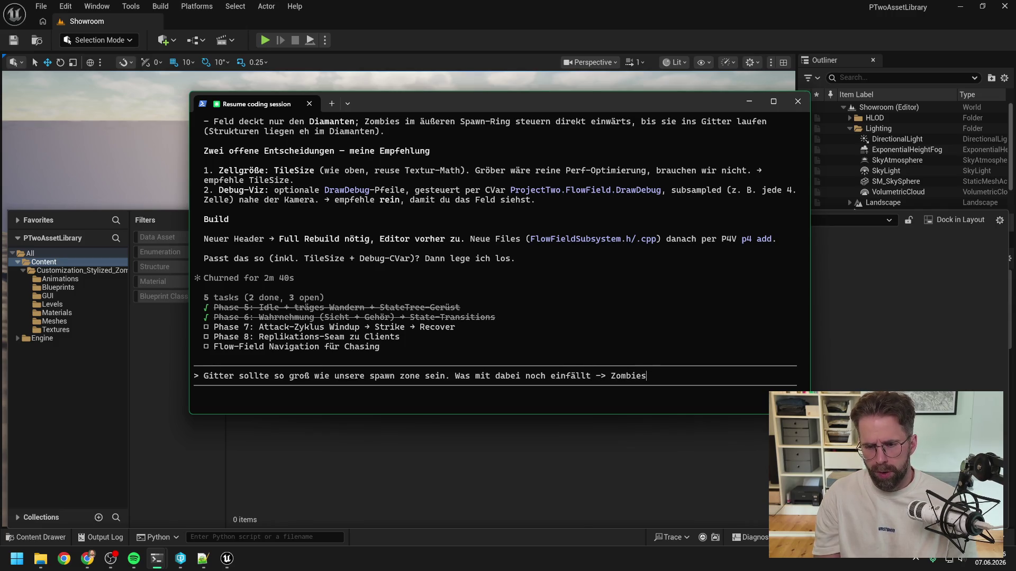
type(" dürfen nicht außer")
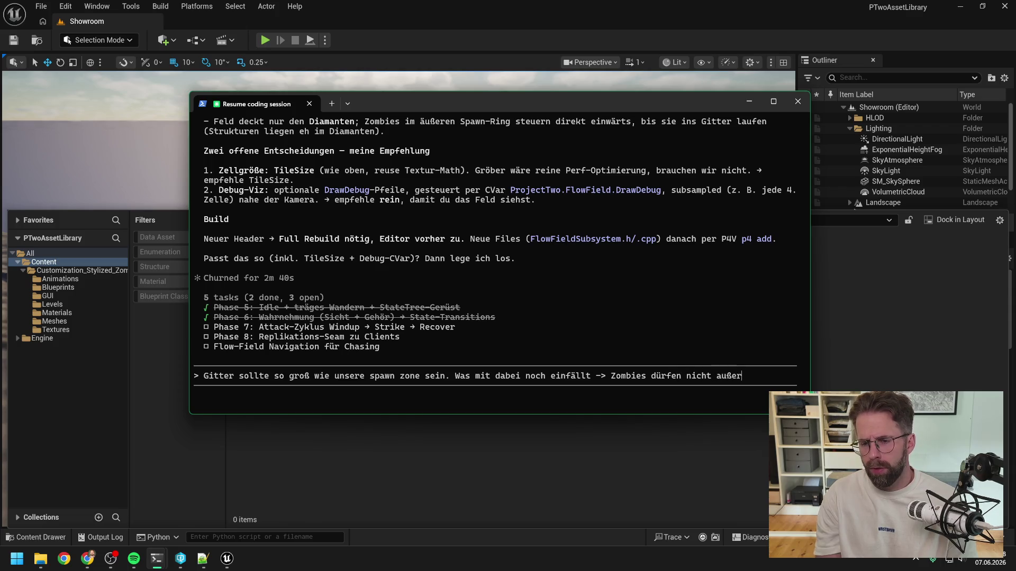
type("halb der SpawnZone ")
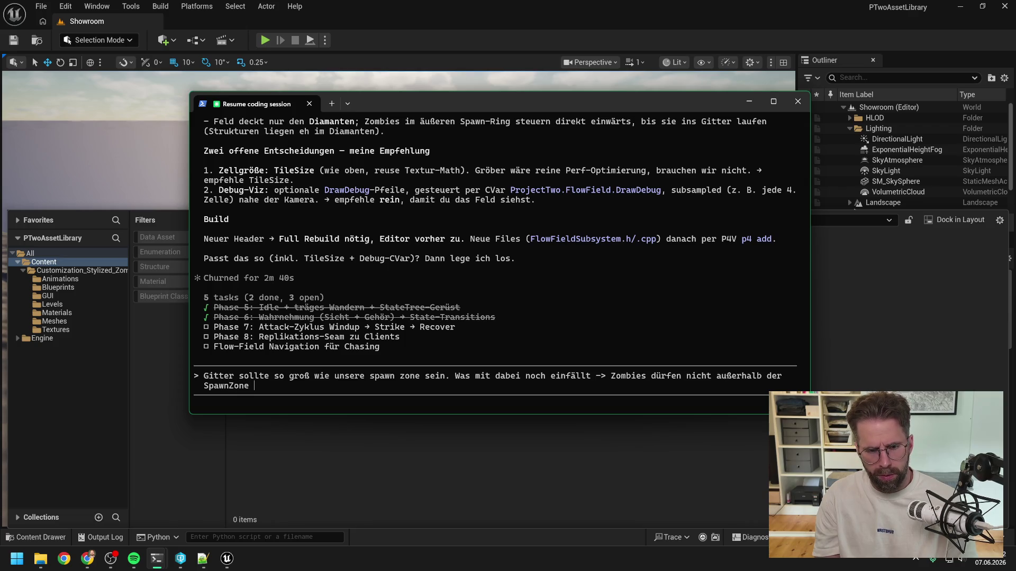
type("idlen oder allgm")
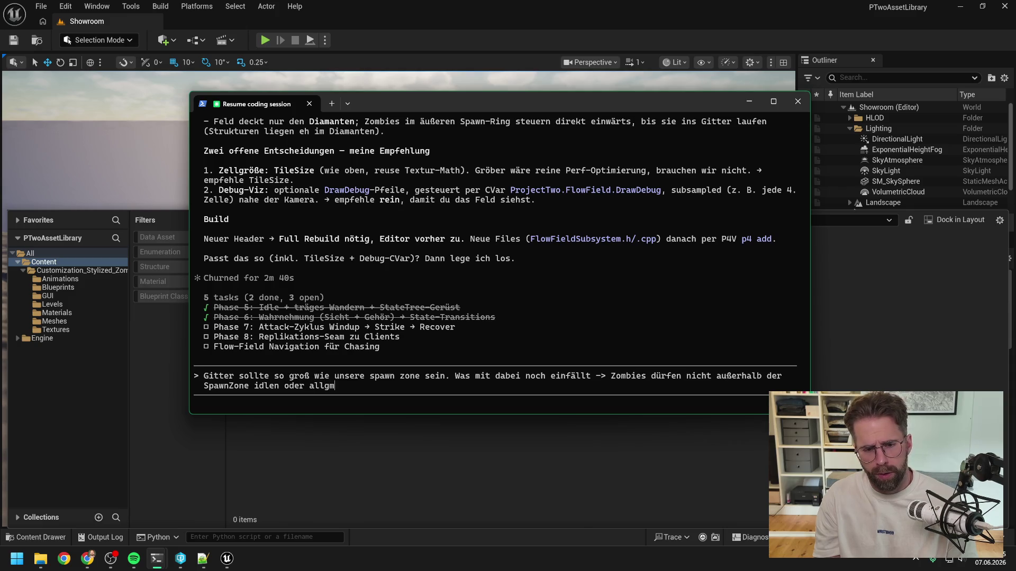
key("BackSpace")
type("emein sich bewegen.")
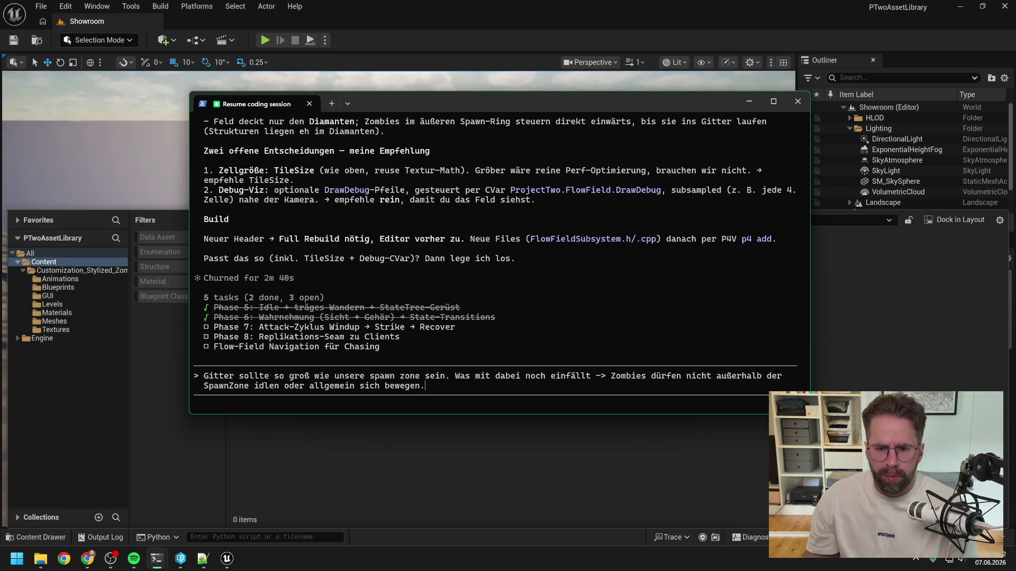
scroll(544, 284, "up", 6)
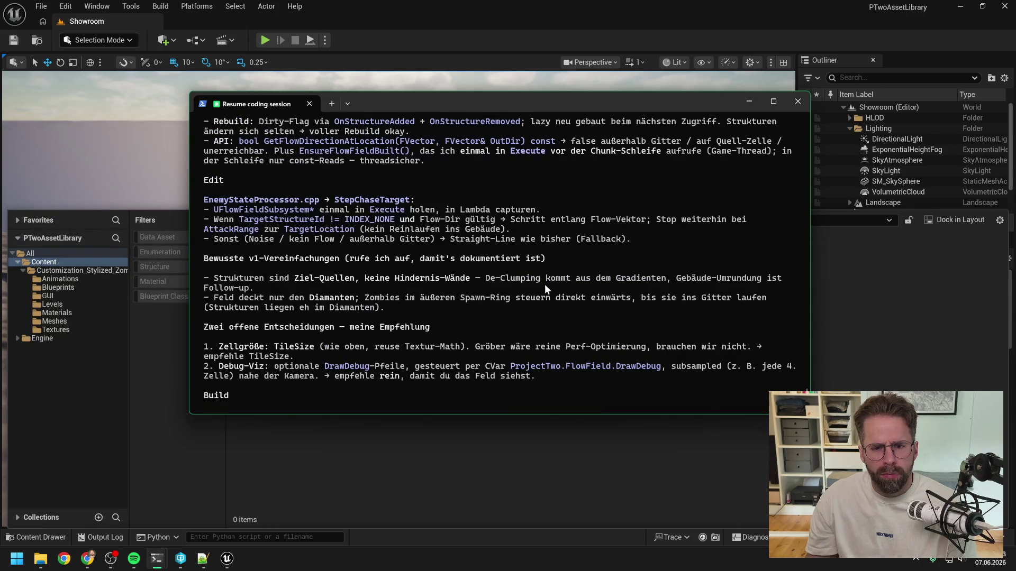
scroll(544, 284, "up", 3)
scroll(544, 284, "down", 9)
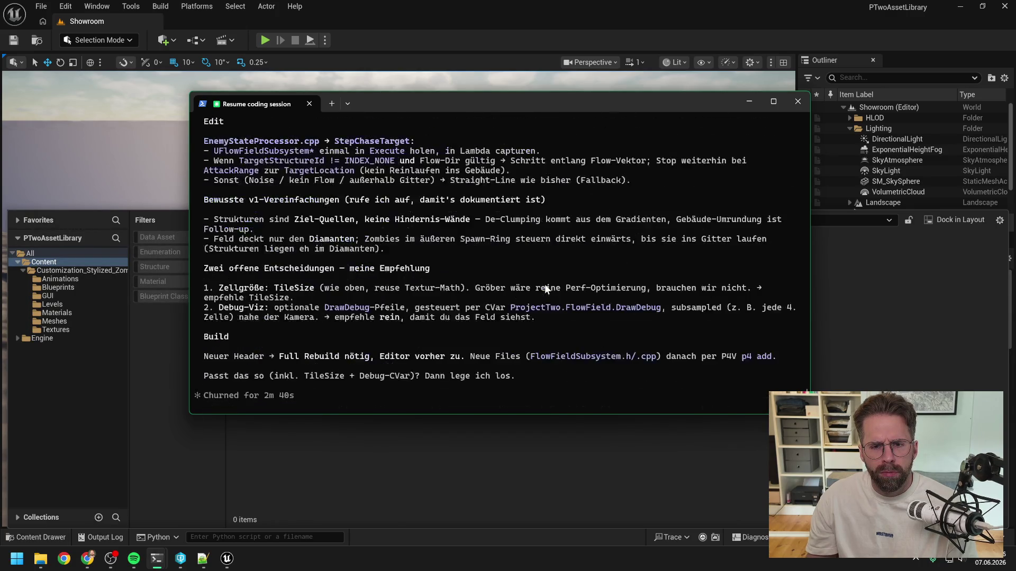
- Explain that SpawnZone is the PlayableGrid square extended outward by a Custom Value
type("Die")
key("BackSpace")
key("BackSpace")
key("BackSpace")
type("Fall")
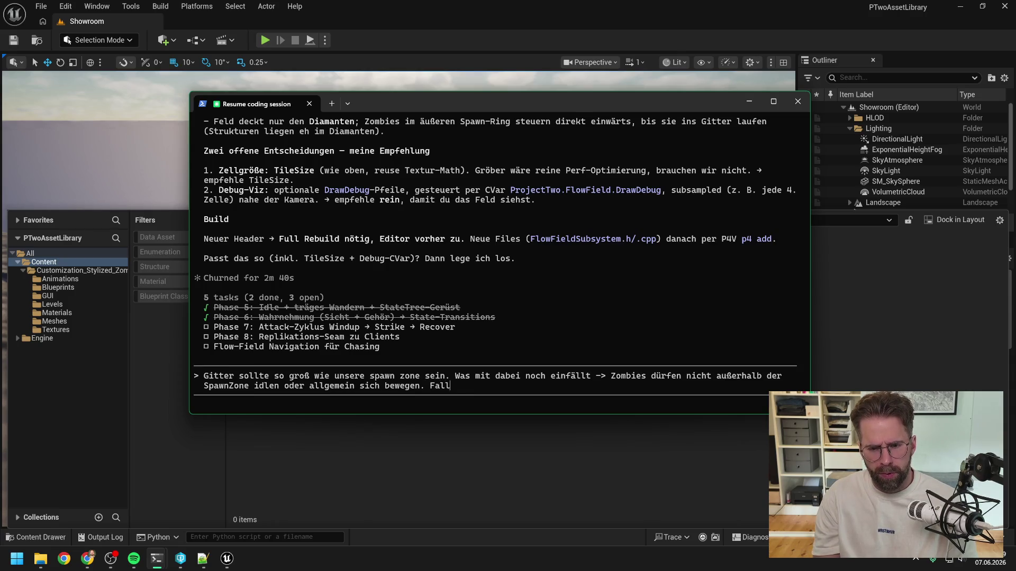
type("s du dich nicht eri")
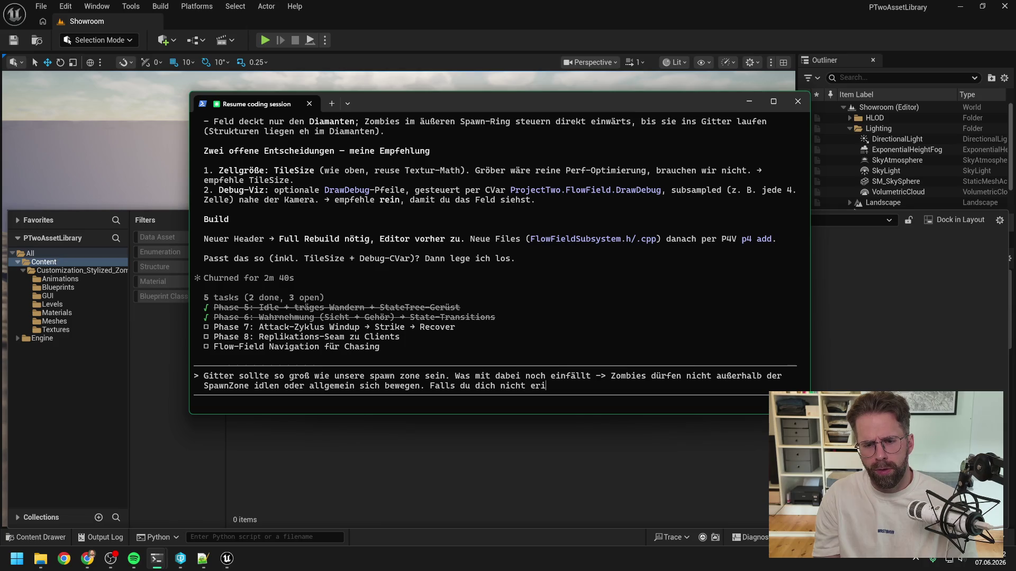
type("nnerst:")
type(" Spawn")
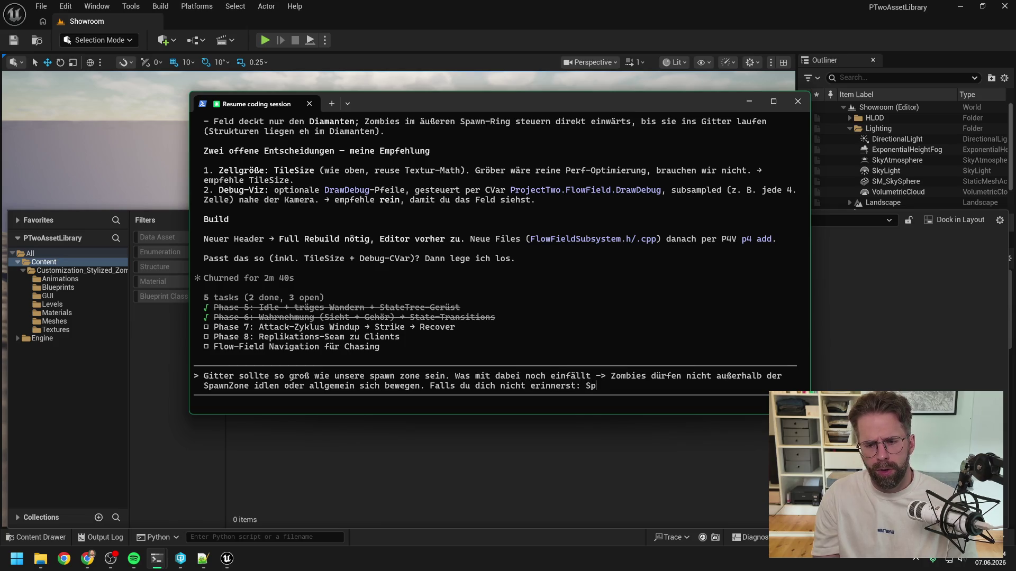
type("Zone habe")
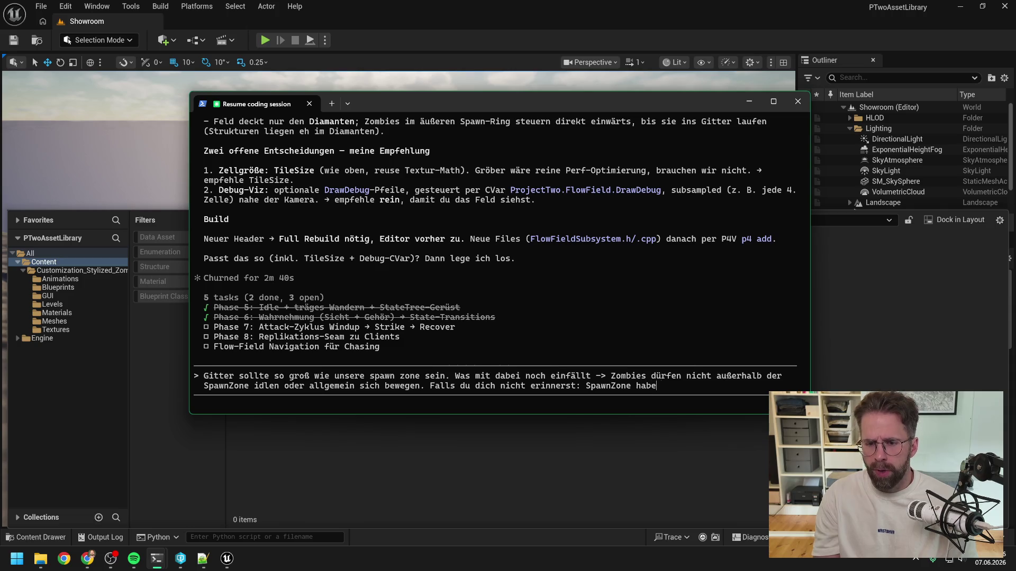
key("BackSpace")
key("BackSpace")
type("wir als")
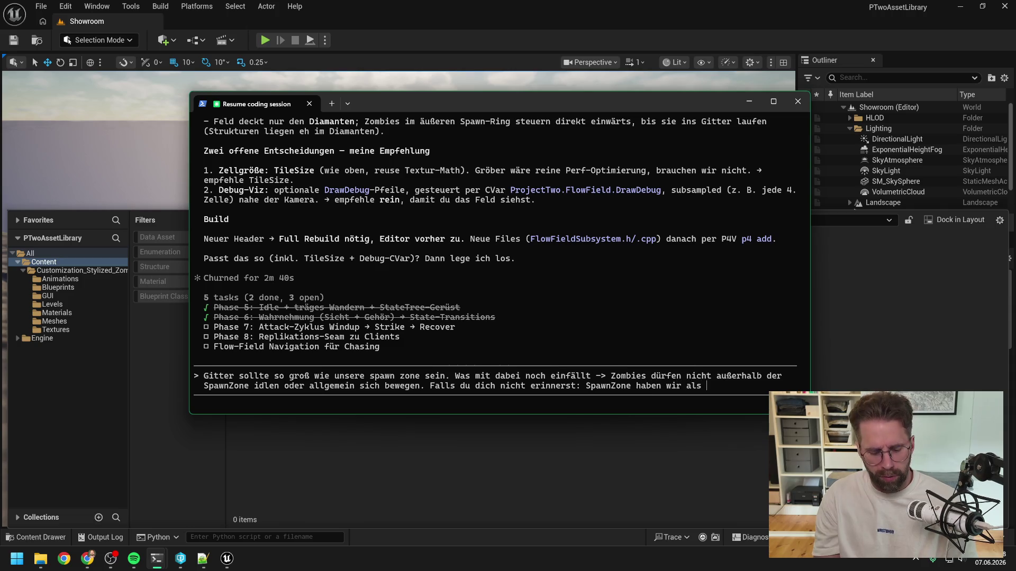
type("Pla")
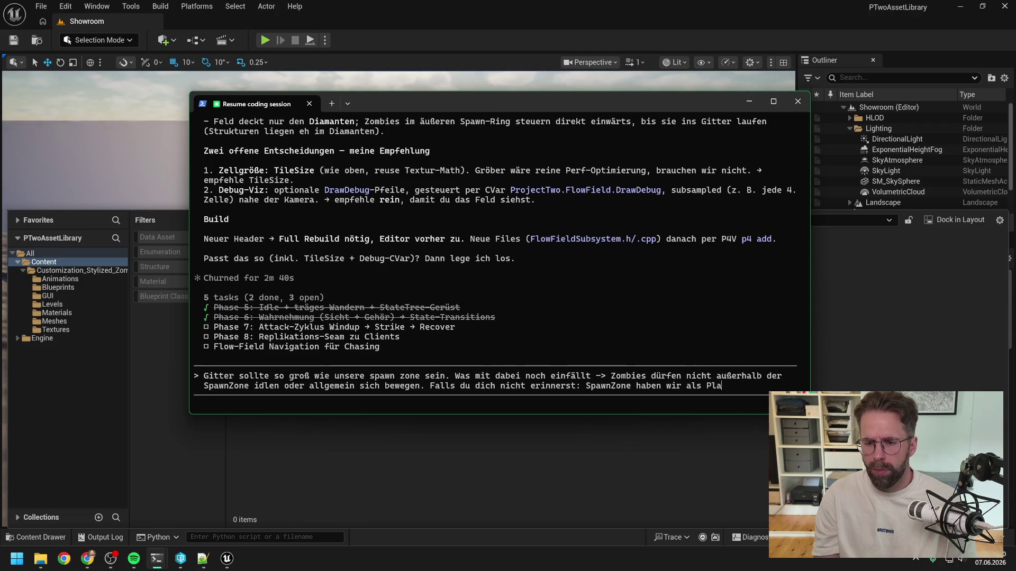
type("yableGrid + Custom Value f")
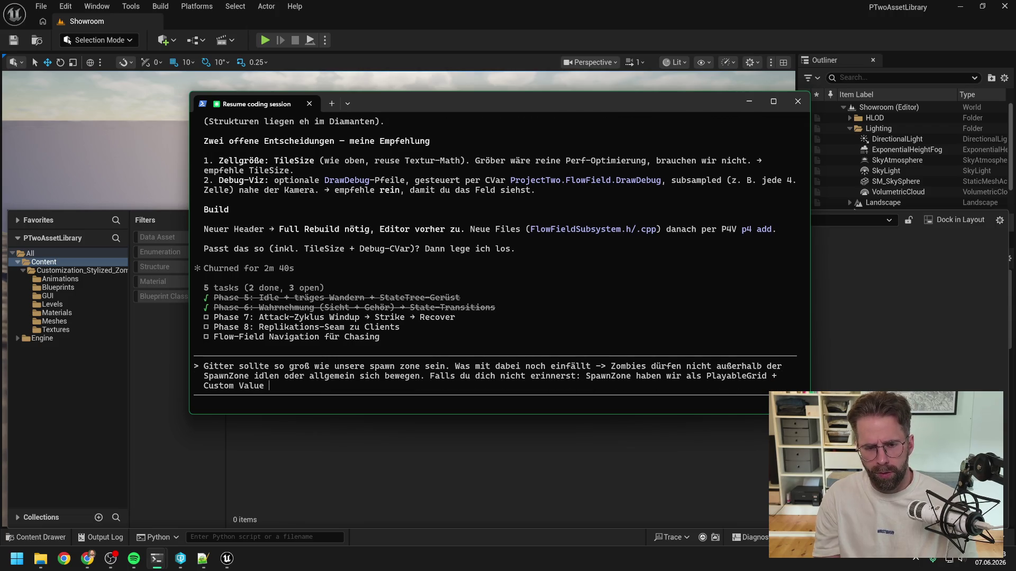
type("estgelegt.")
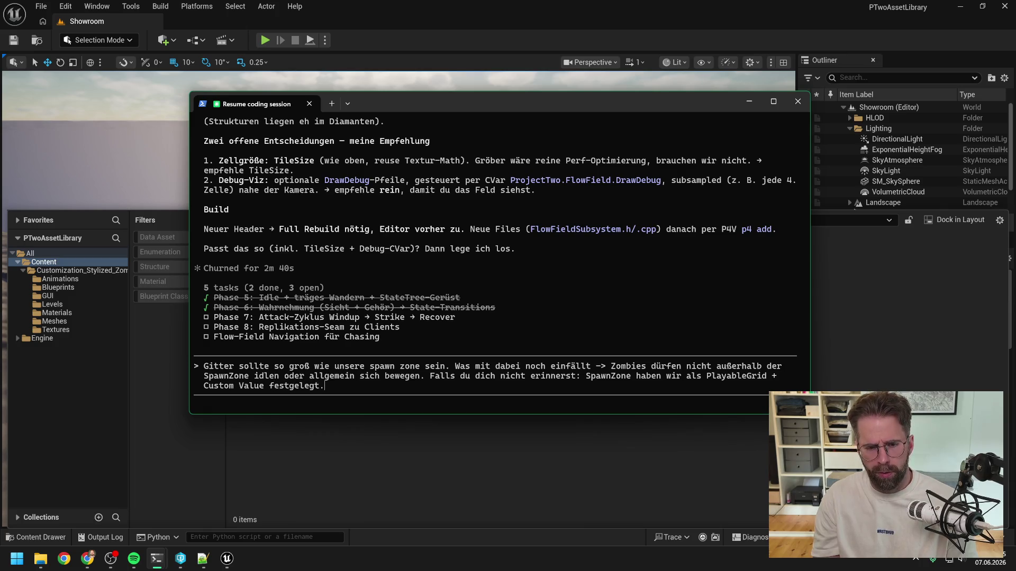
key("BackSpace")
key("BackSpace")
key("BackSpace")
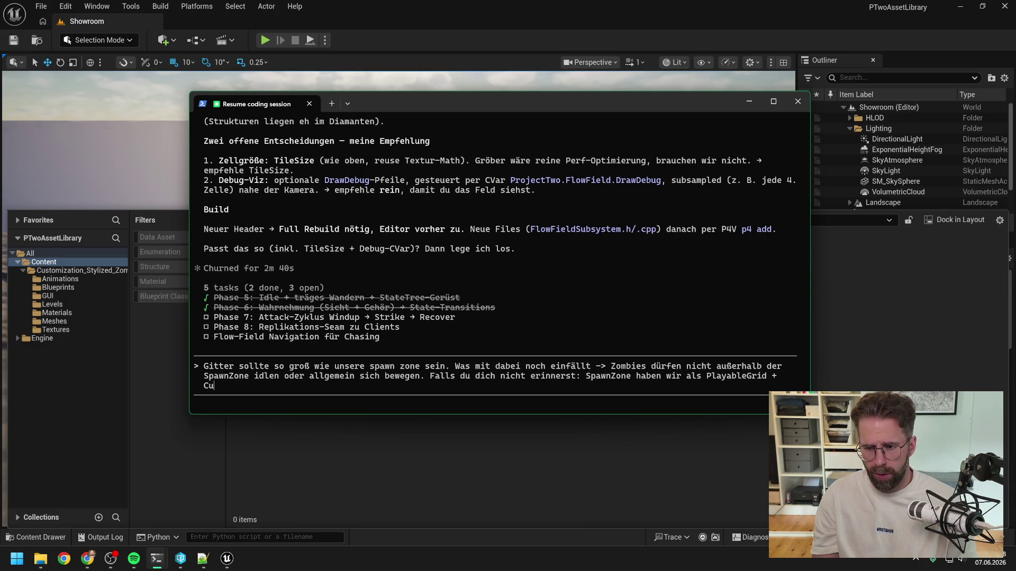
type("Quadra")
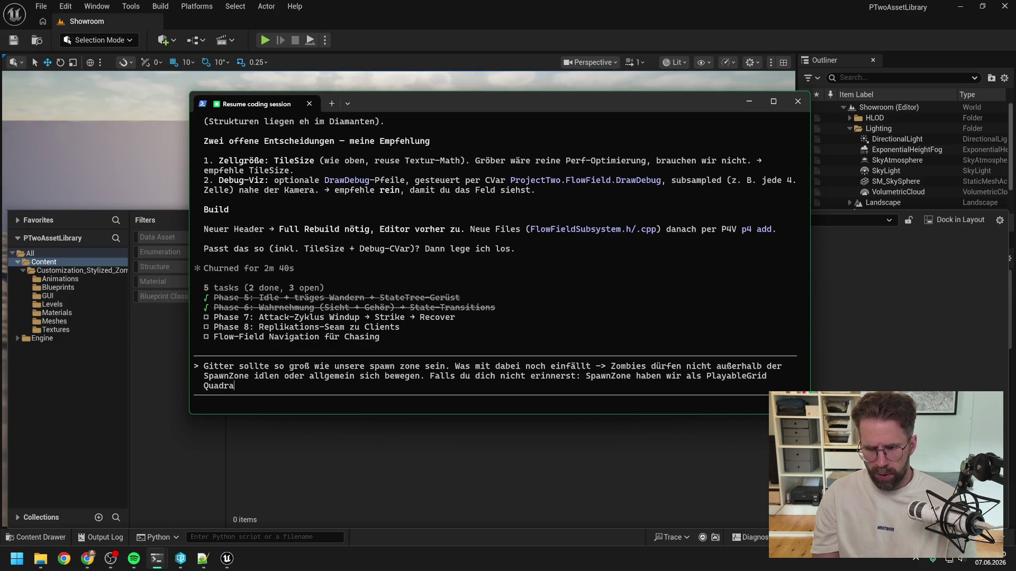
type("t mitEr")
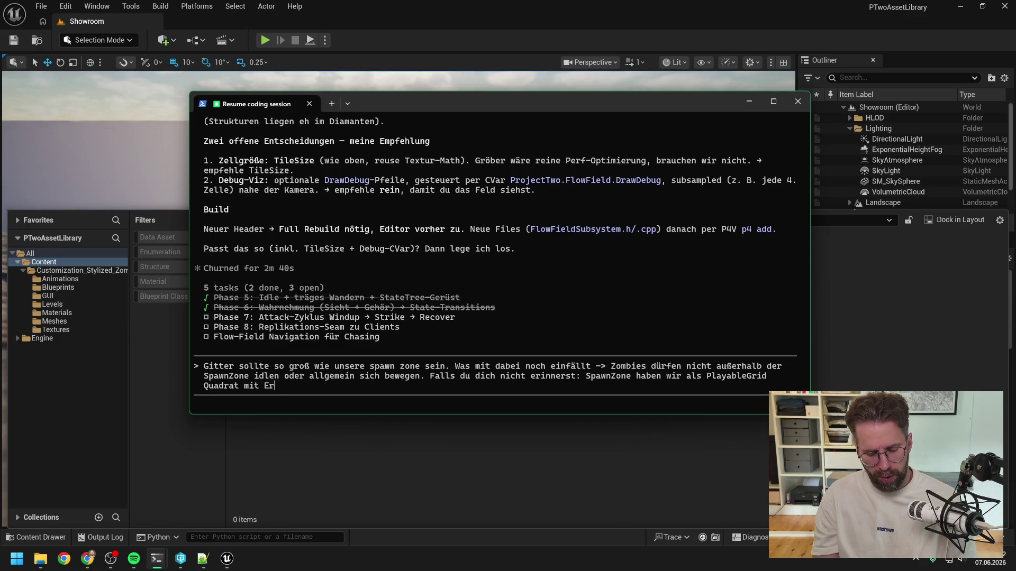
type("weite")
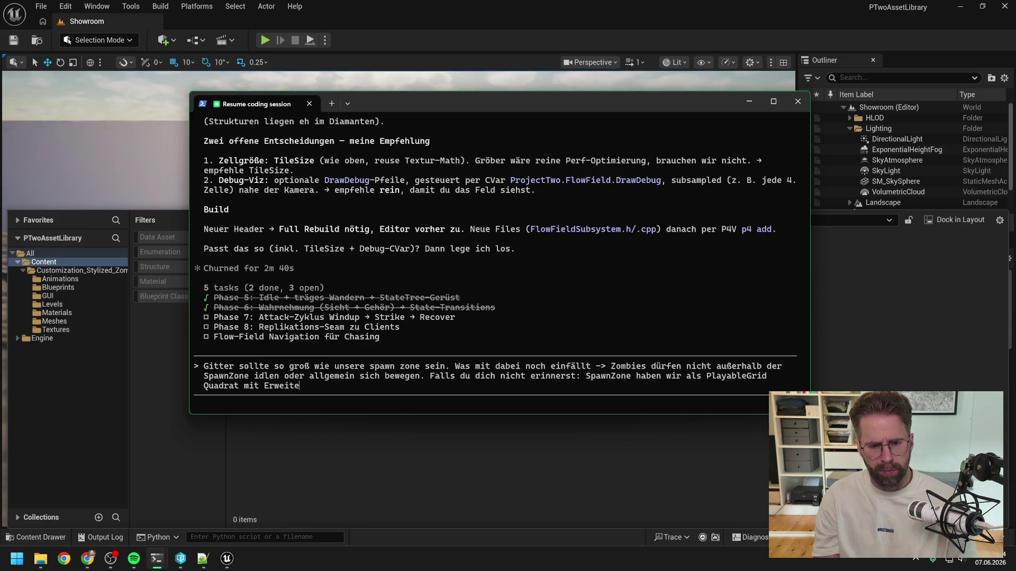
type("iterung nach außen über ")
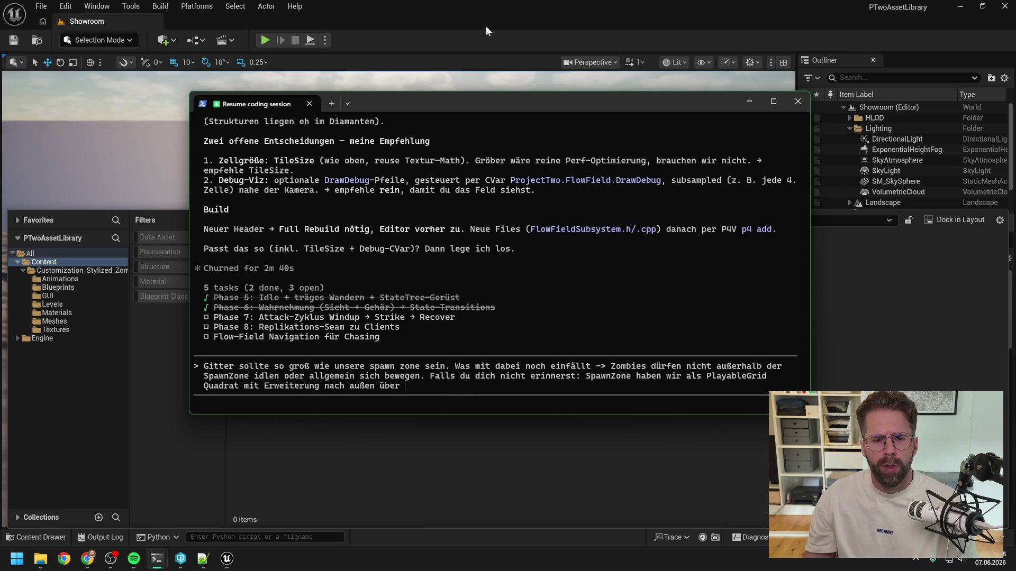
type("Customvalue")
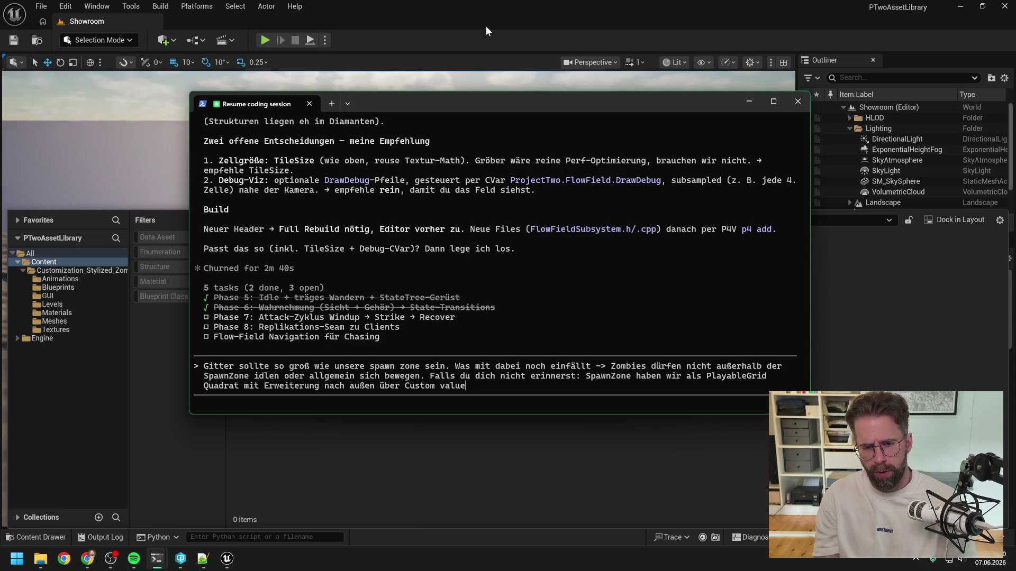
type("estgelegt.")
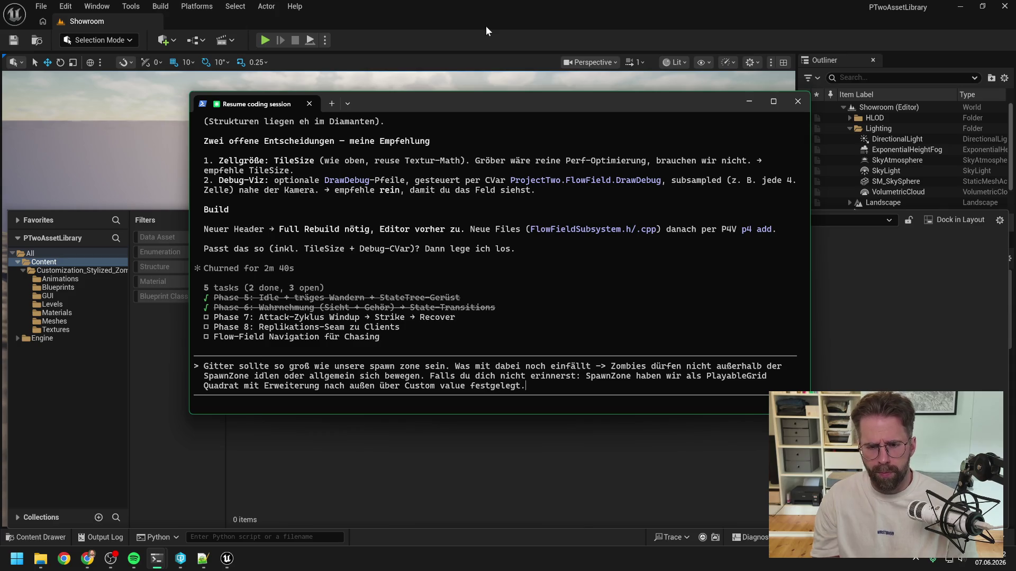
scroll(447, 242, "up", 7)
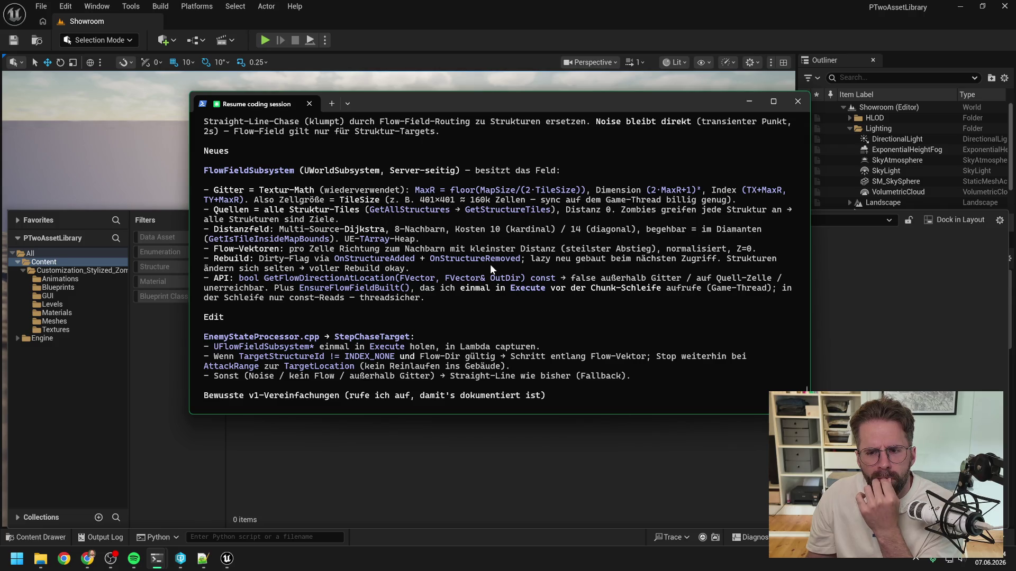
- Scroll back through the agent's flow-field plan while drafting the reply
scroll(503, 253, "down", 2)
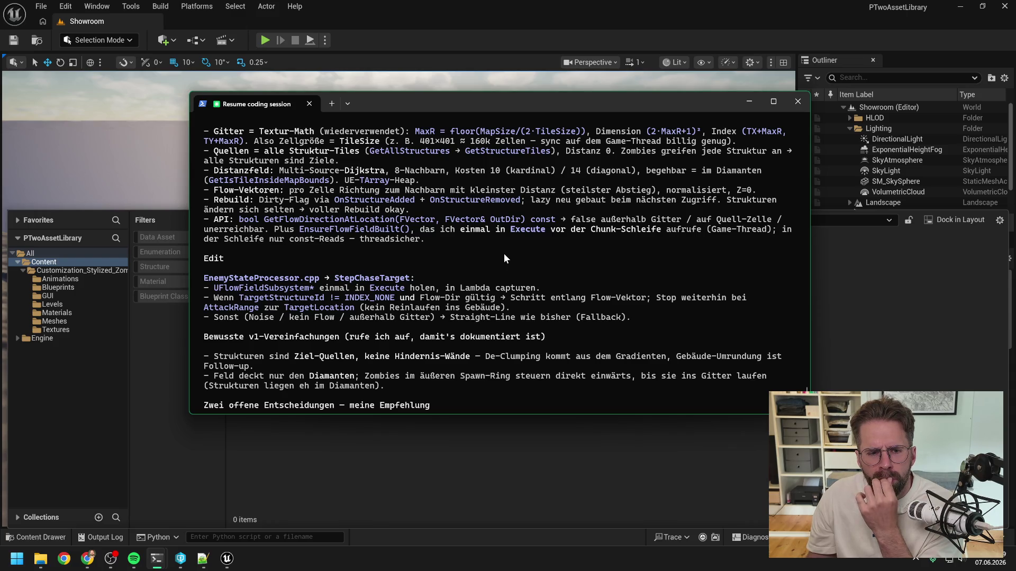
scroll(503, 253, "down", 2)
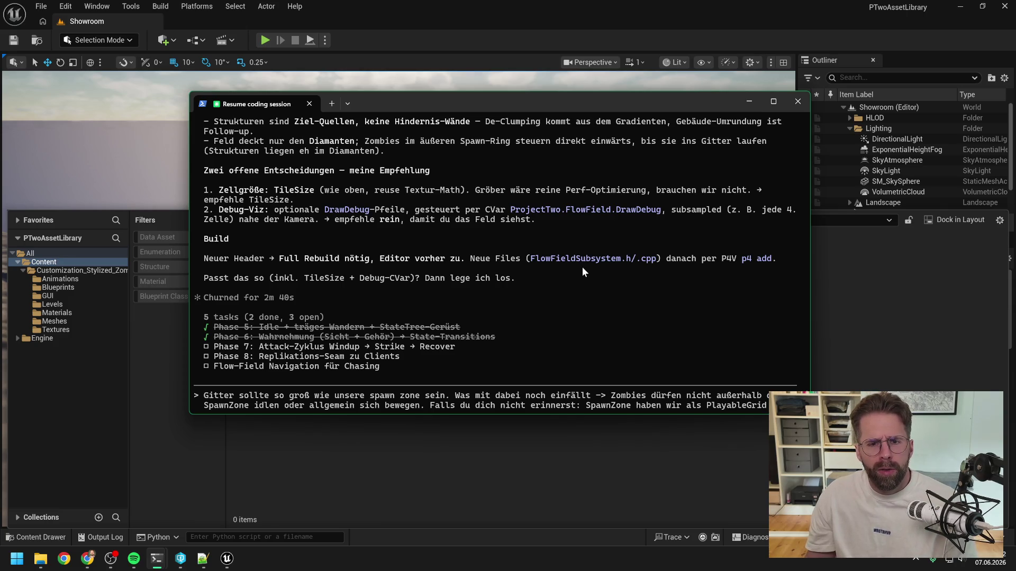
- Accept TileSize as the flow-field cell size ('Ansonsten kanns losgehen'), send it, and switch to the zombie-merge session
type("Tile")
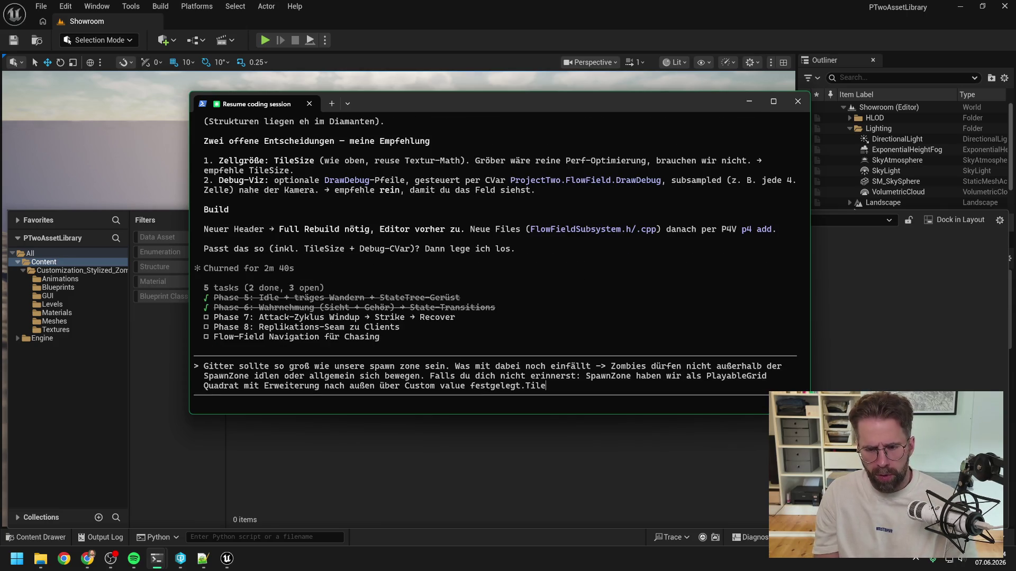
key("BackSpace")
key("BackSpace")
key("BackSpace")
key("BackSpace")
type(" TileS")
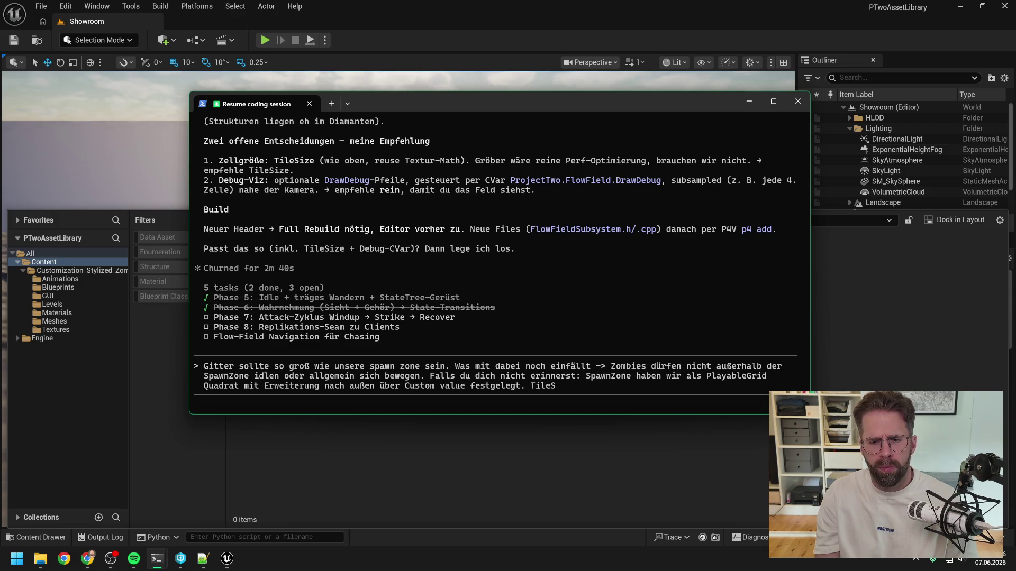
type("ize als ")
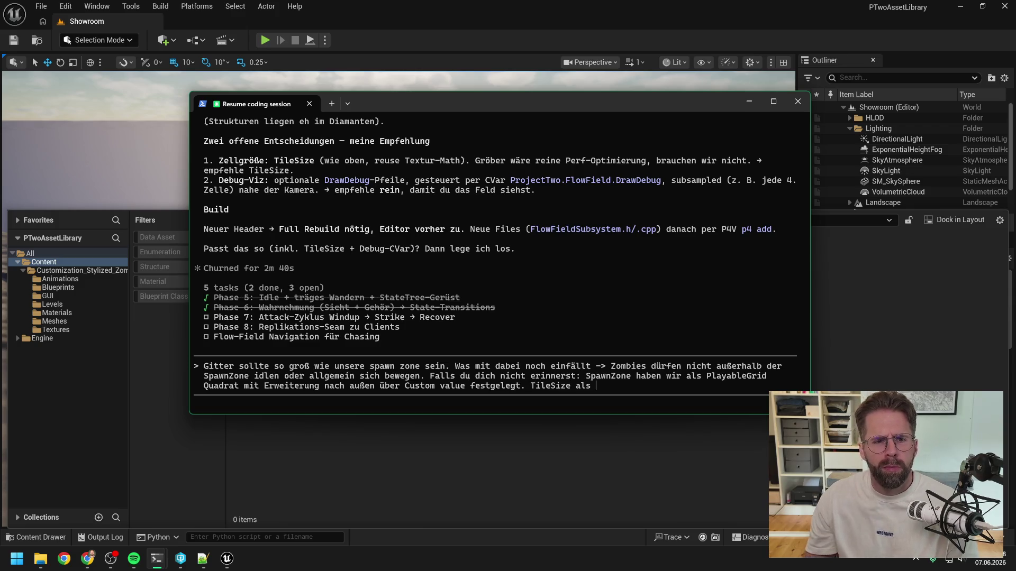
type("als ")
type("Fl")
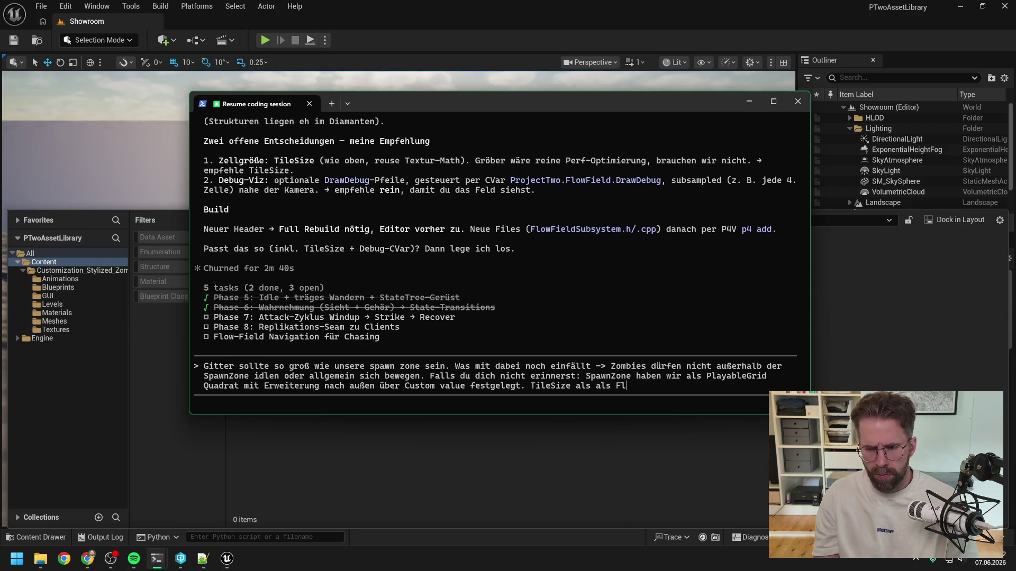
type("ow Field z")
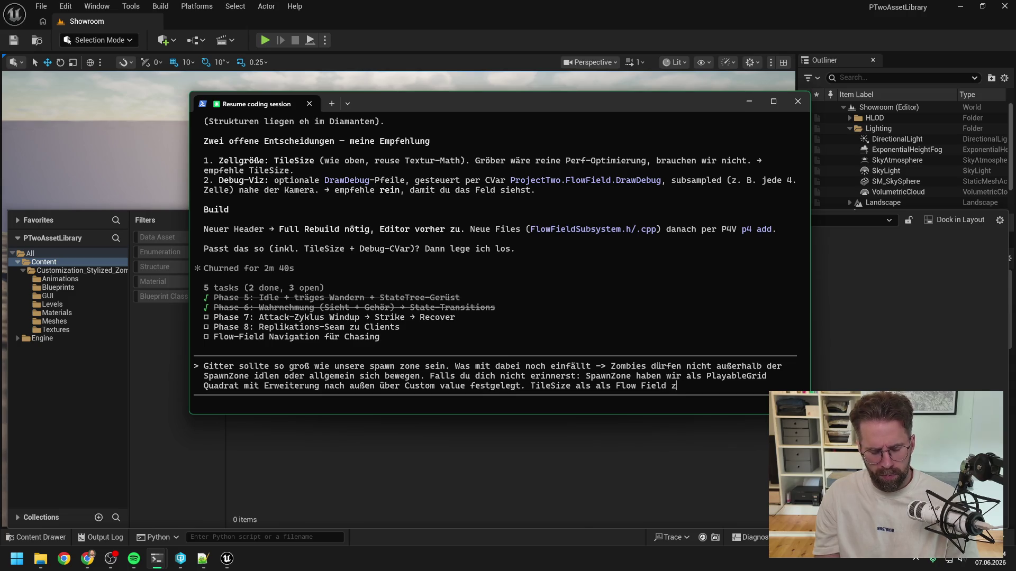
type("ellgröße ist ")
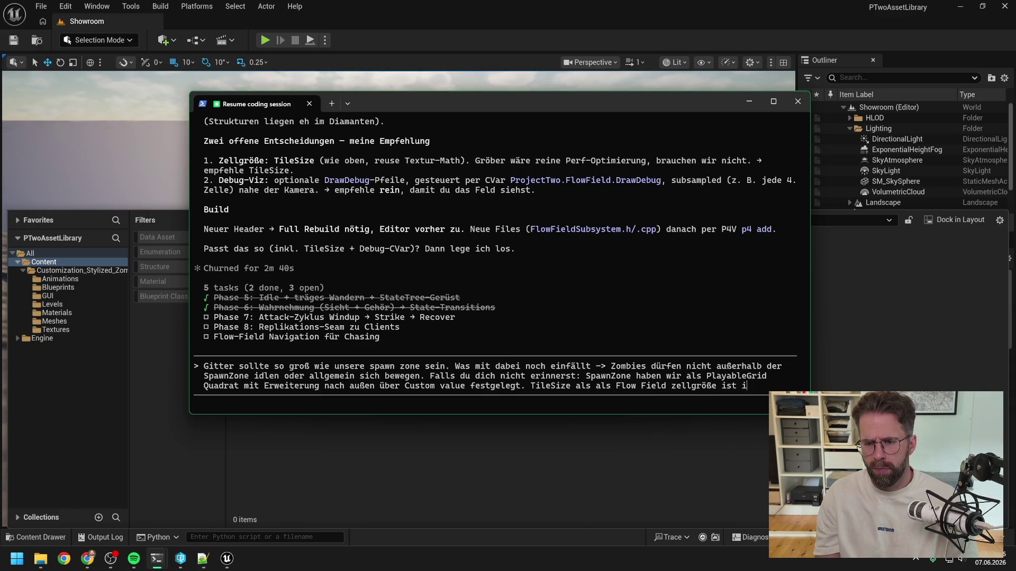
type("erstmal ok. ")
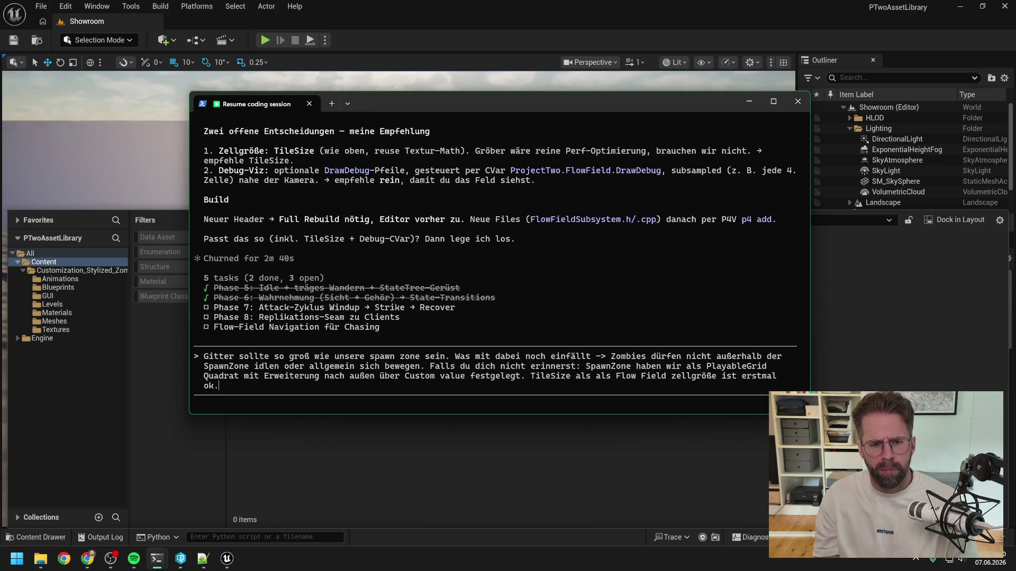
type("Ansonsten ")
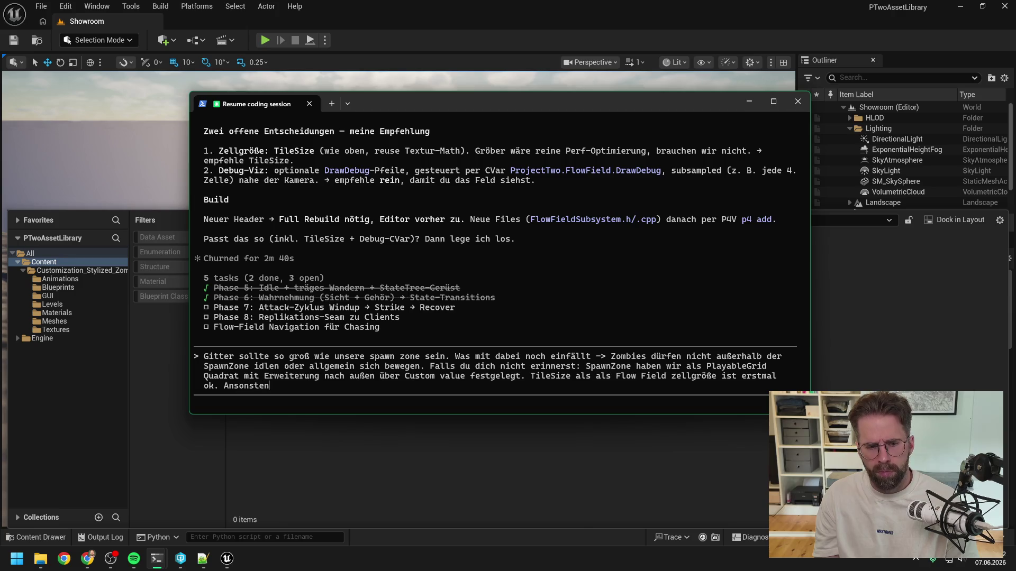
type("kanns losgehen")
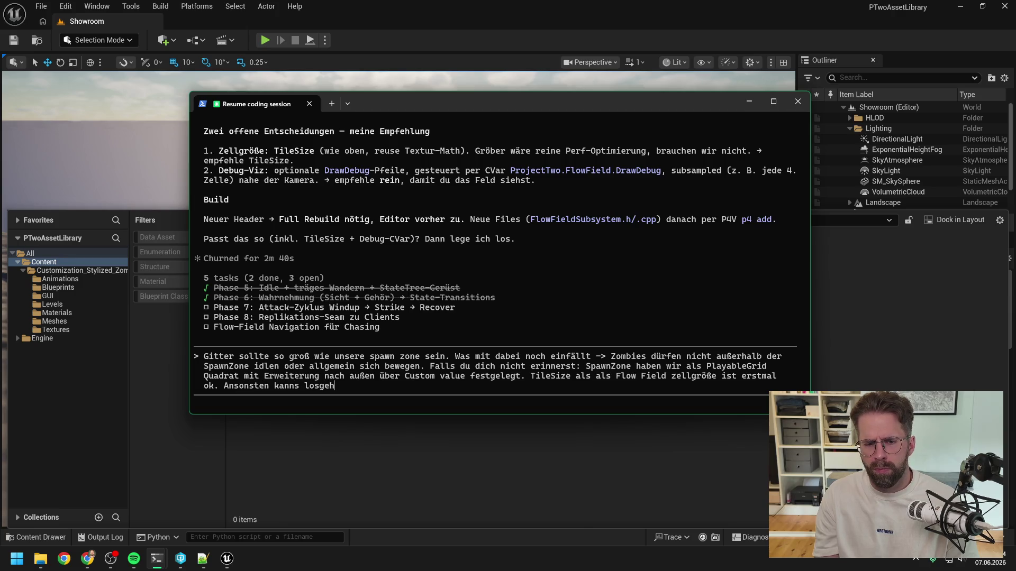
key("Return")
key("alt+Tab")
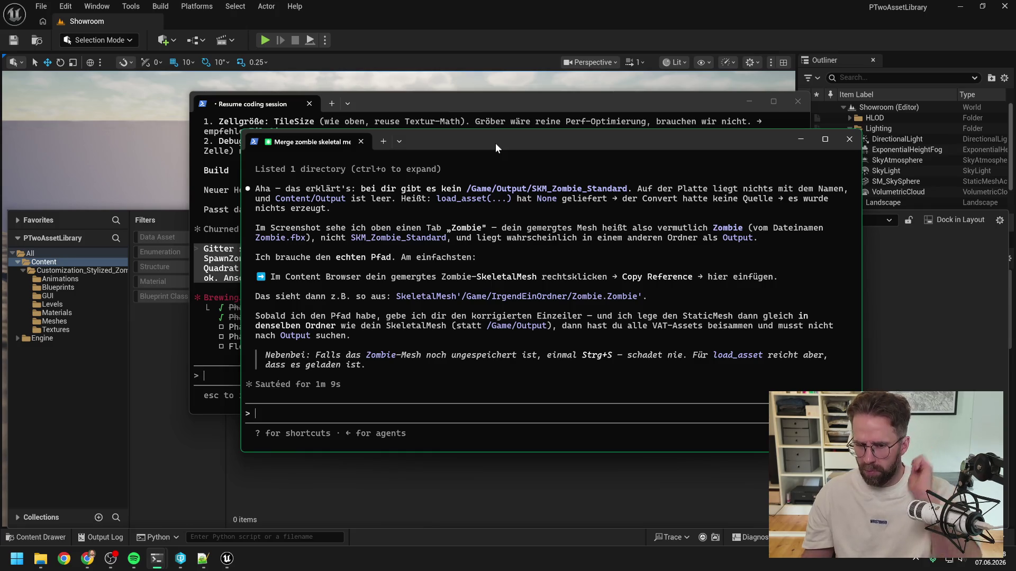
- Check Zombie.fbx in the project's FBX folder in File Explorer
mouse_move(41, 559)
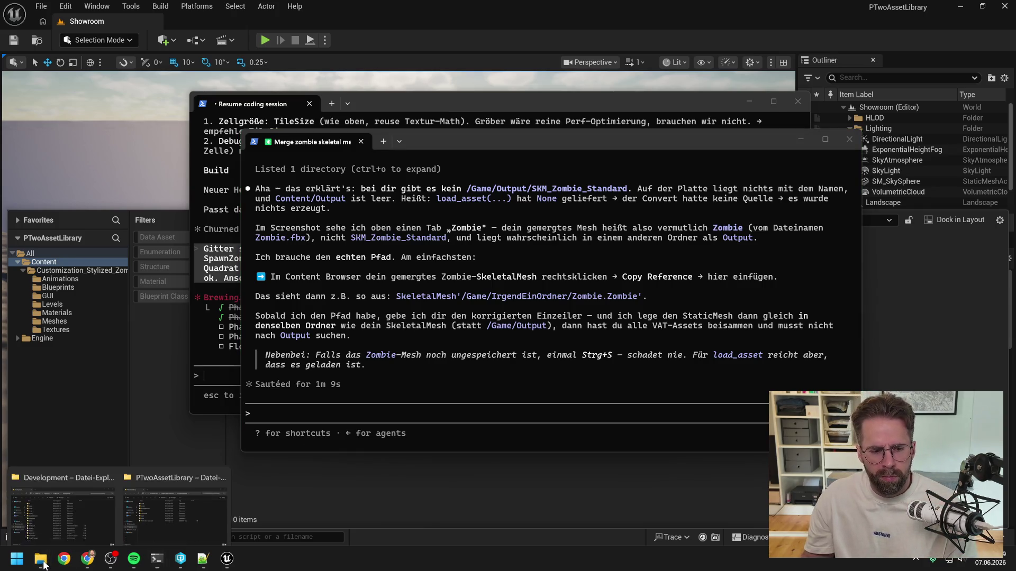
left_click(178, 486)
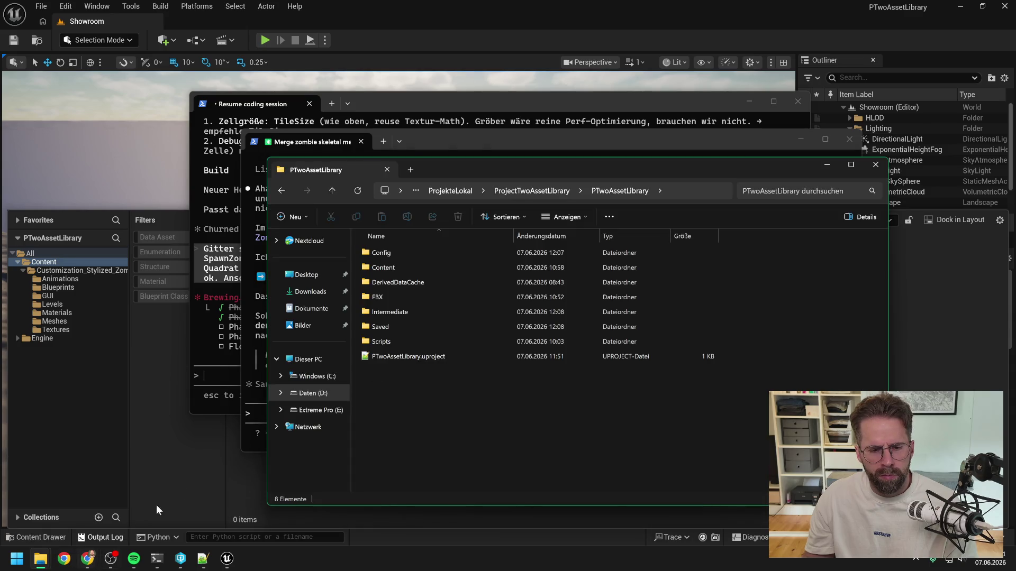
left_click(379, 297)
double_click(379, 298)
left_click(405, 252)
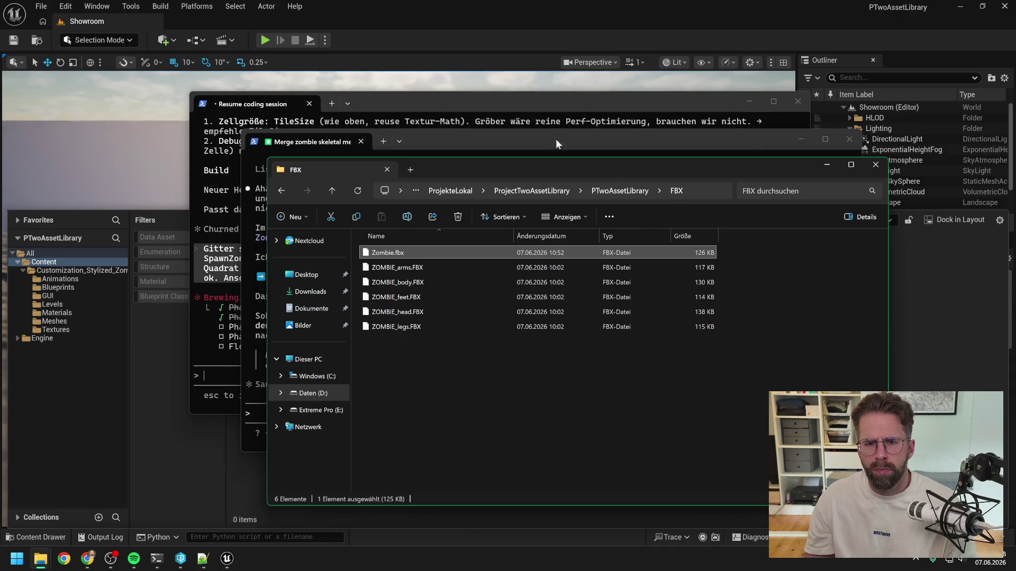
- Clear the stray 'achso mein gemergtes' text from the wrong session and bring the zombie-merge session forward
left_click(532, 102)
type("achso mein gemergtes")
key("BackSpace")
key("BackSpace")
key("BackSpace")
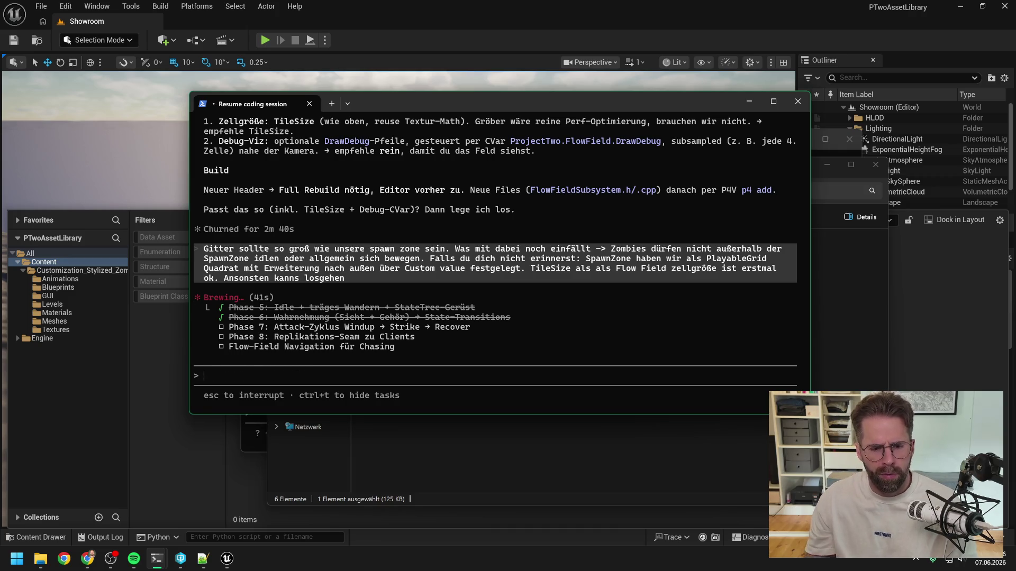
left_click(259, 449)
- Send the merge agent 'achso mein gemergtes fbx liegt hier' with the screenshot and the Zombie.fbx path
type("achs")
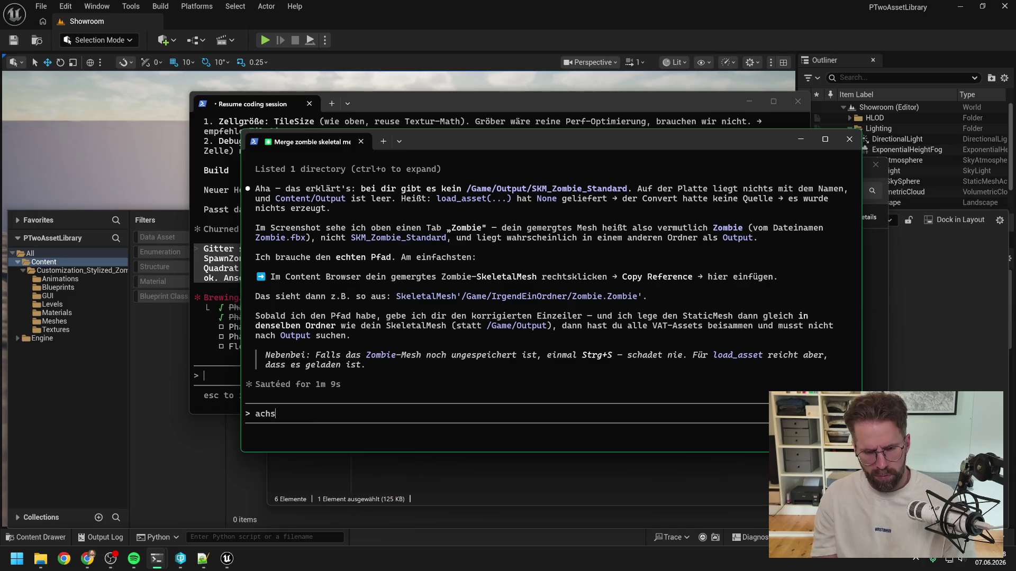
type("o mein gemergte")
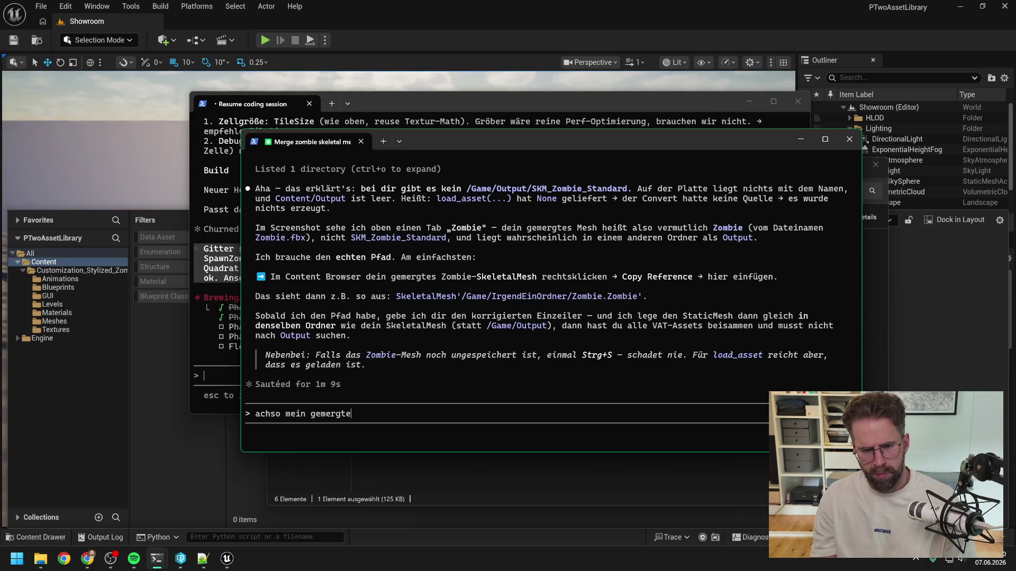
type("s fbx liegt hier")
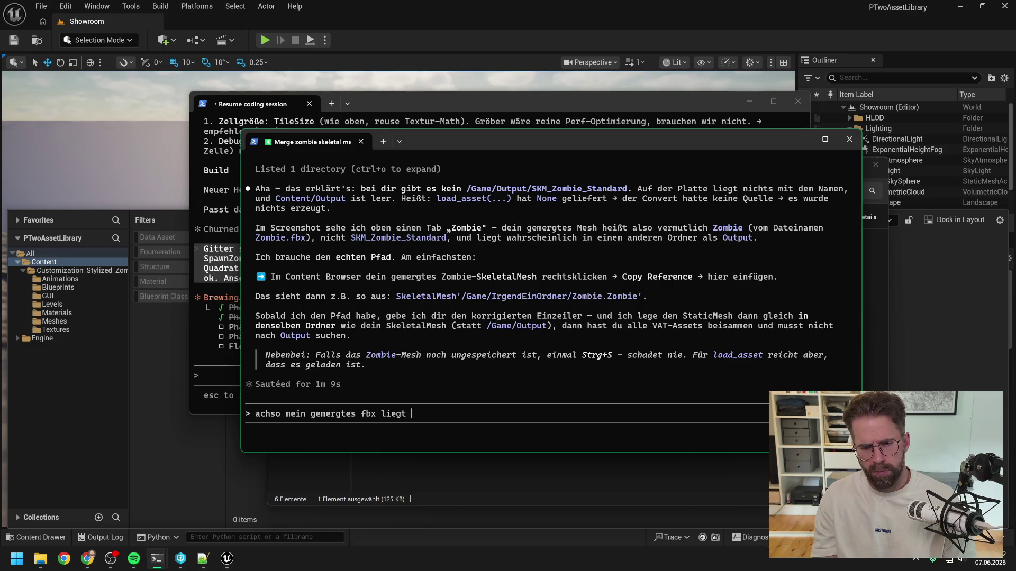
key("alt+v")
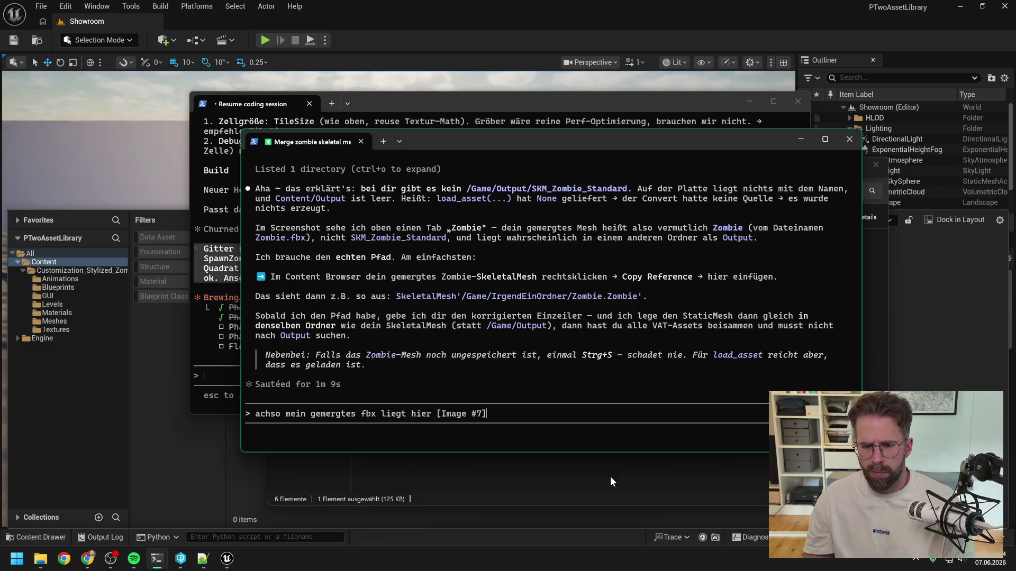
left_click(611, 476)
left_click(691, 192)
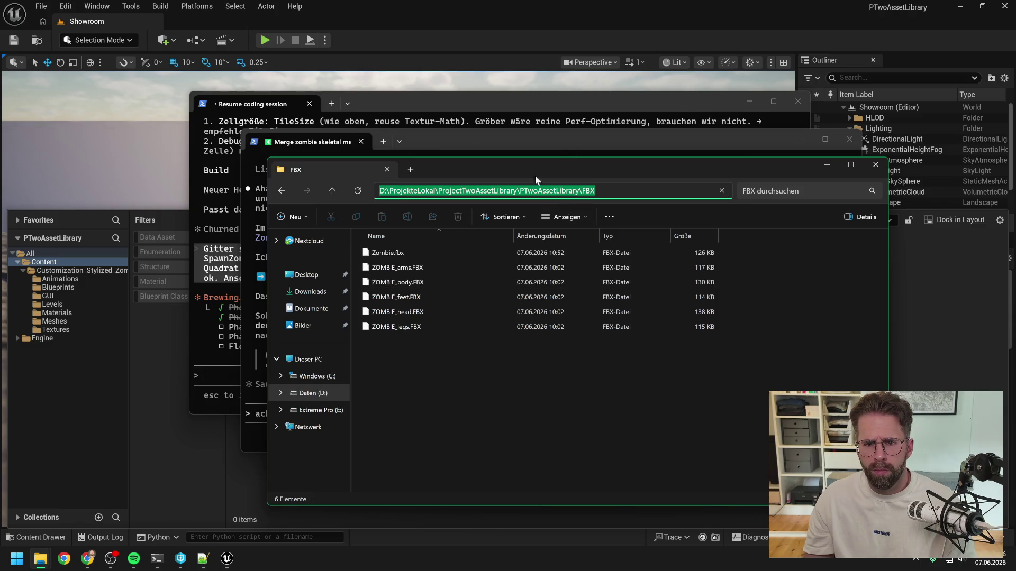
key("ctrl+c")
key("alt+Tab")
key("ctrl+v")
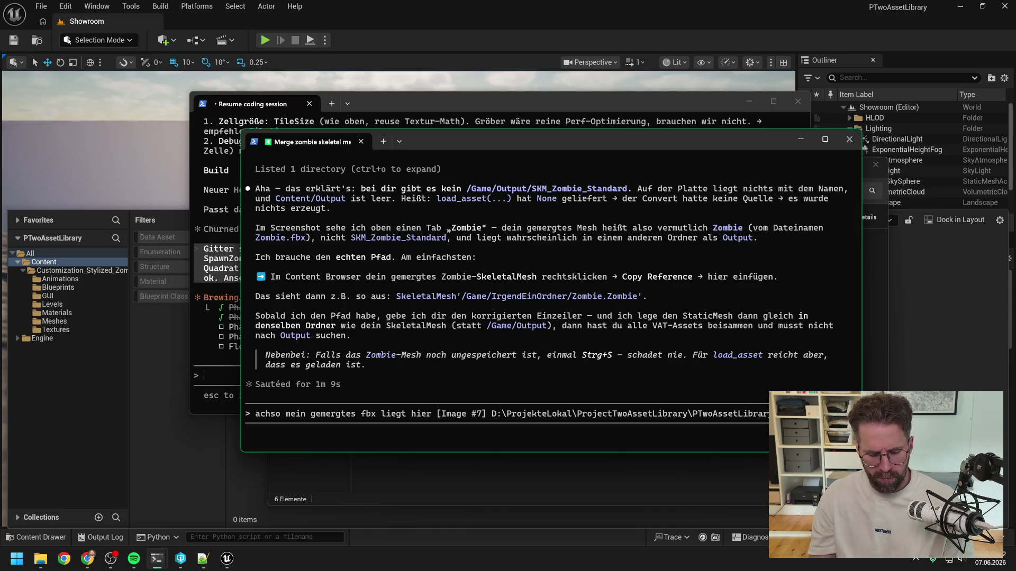
type(".fbx")
key("Return")
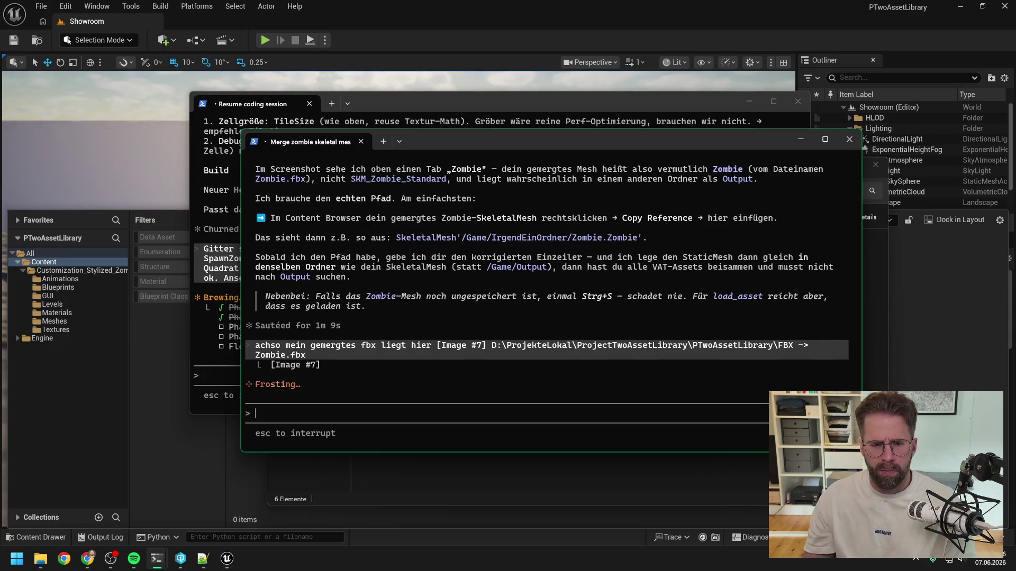
- Bring the Resume coding session back to the front to check the agent's progress
key("alt+Tab")
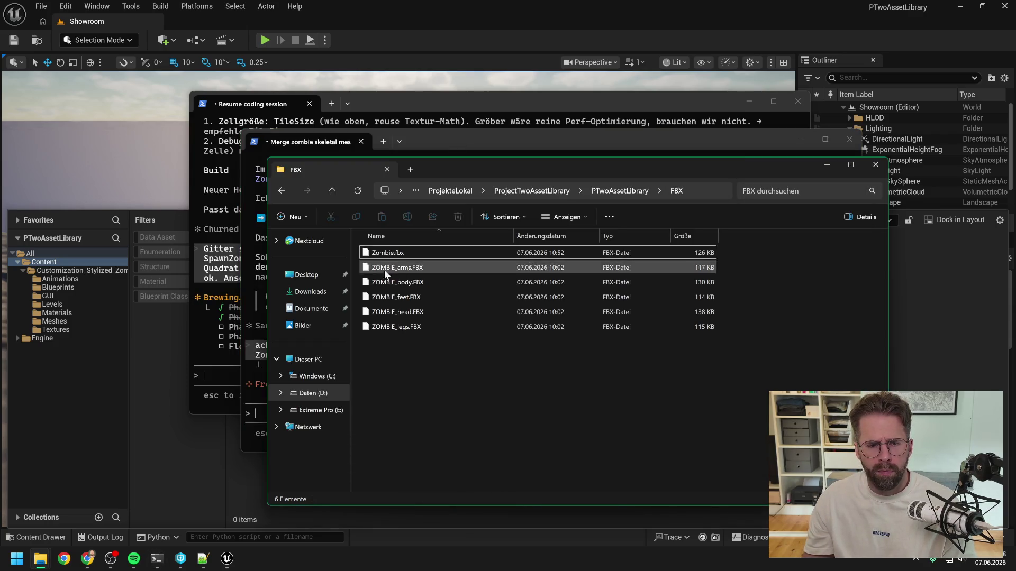
left_click(412, 101)
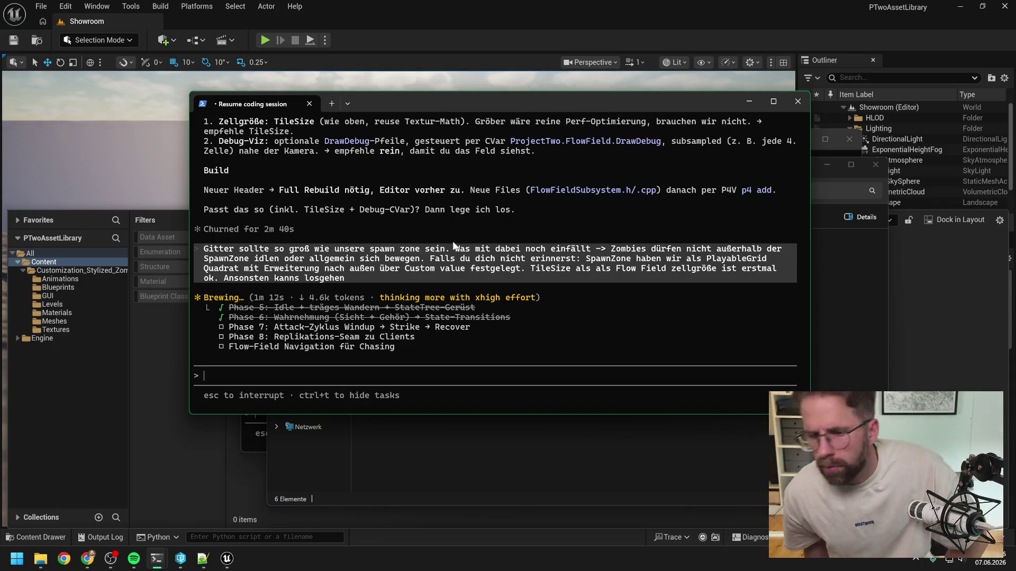
left_click(907, 215)
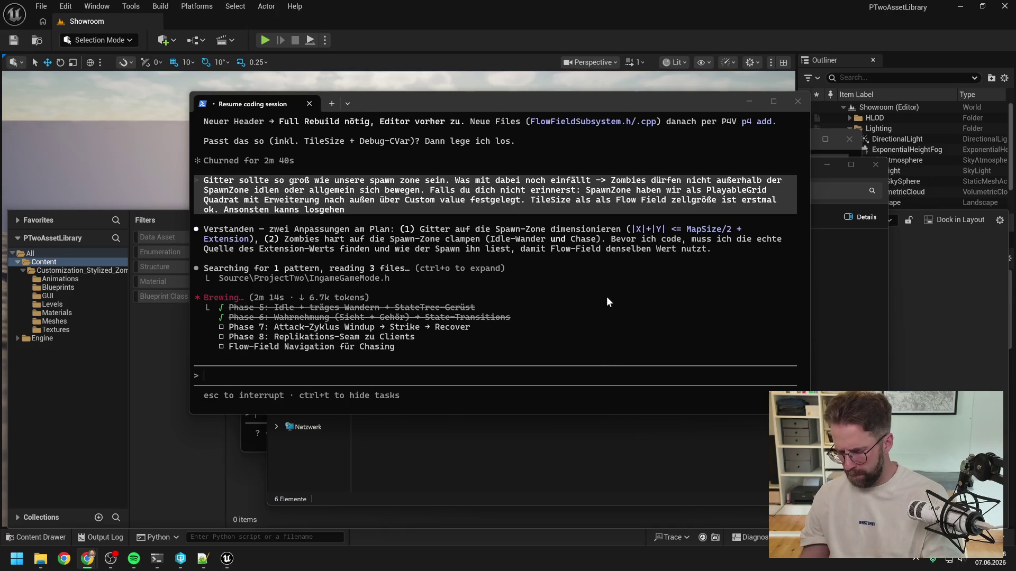
- Copy the agent's Python one-liner that converts the zombie mesh to SM_Zombie_Standard
left_click(252, 447)
scroll(498, 345, "up", 2)
scroll(498, 345, "down", 2)
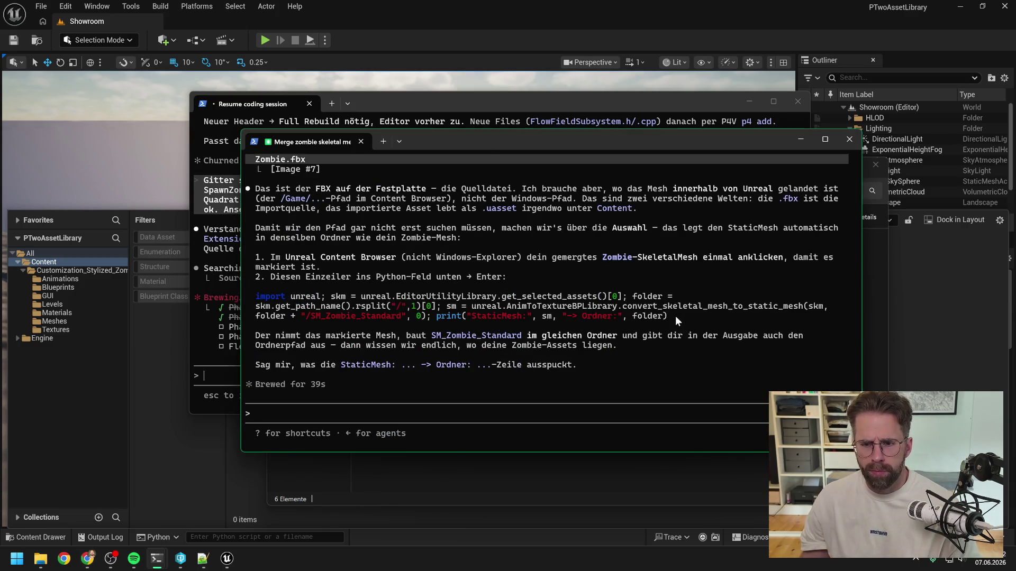
mouse_move(667, 316)
left_mouse_down()
mouse_move(352, 317)
mouse_move(255, 297)
left_mouse_up()
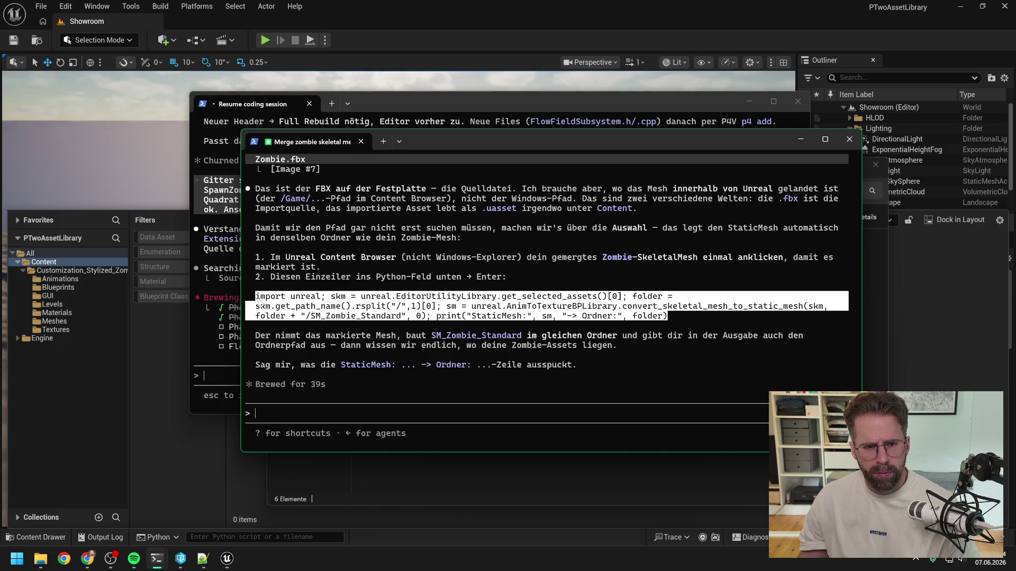
right_click(297, 331)
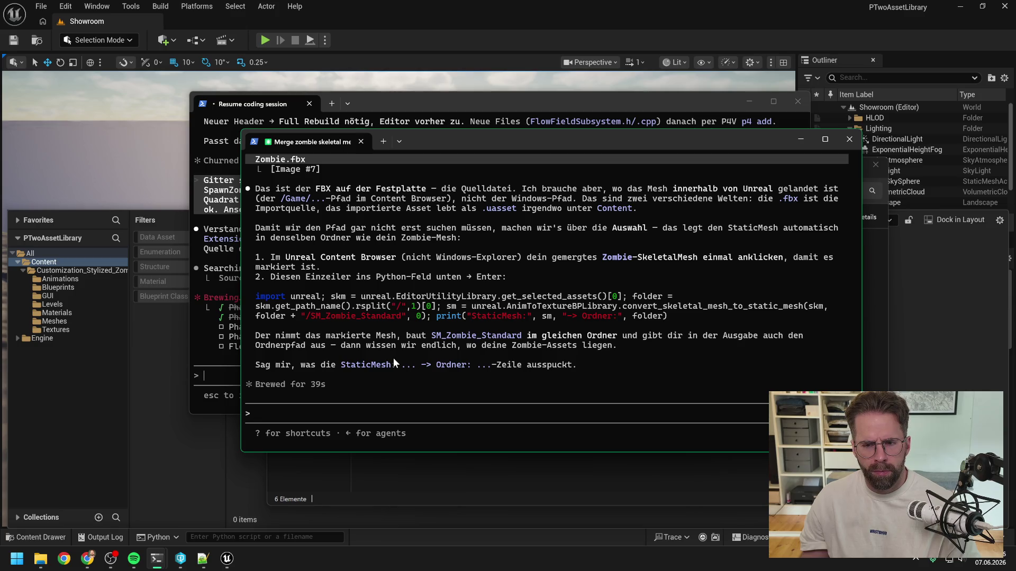
- Find the Zombie mesh in Customization_Stylized_Zombie's Meshes folder with a 'zombie' search
left_click(378, 495)
left_click(214, 482)
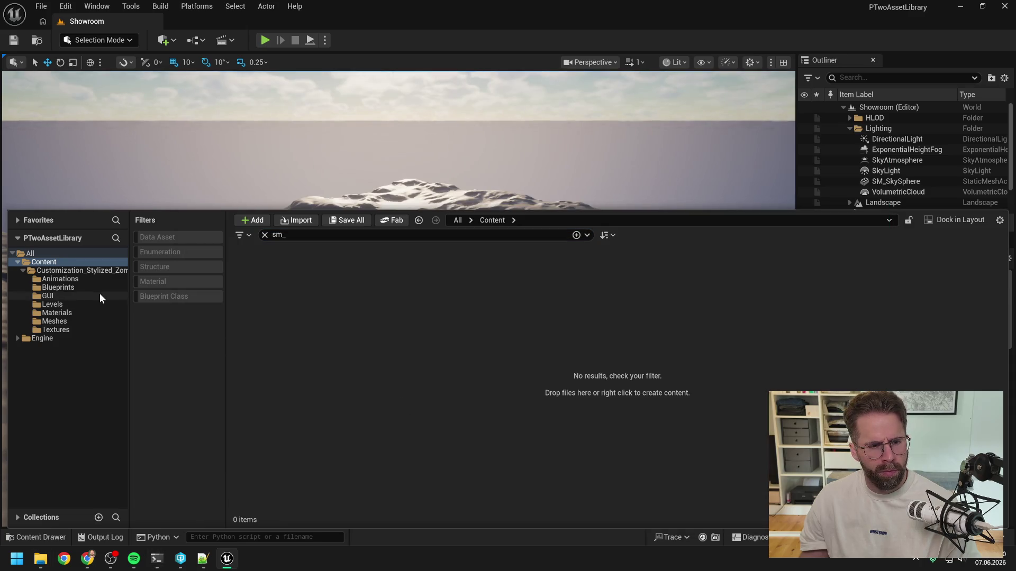
left_click(80, 271)
left_click(264, 234)
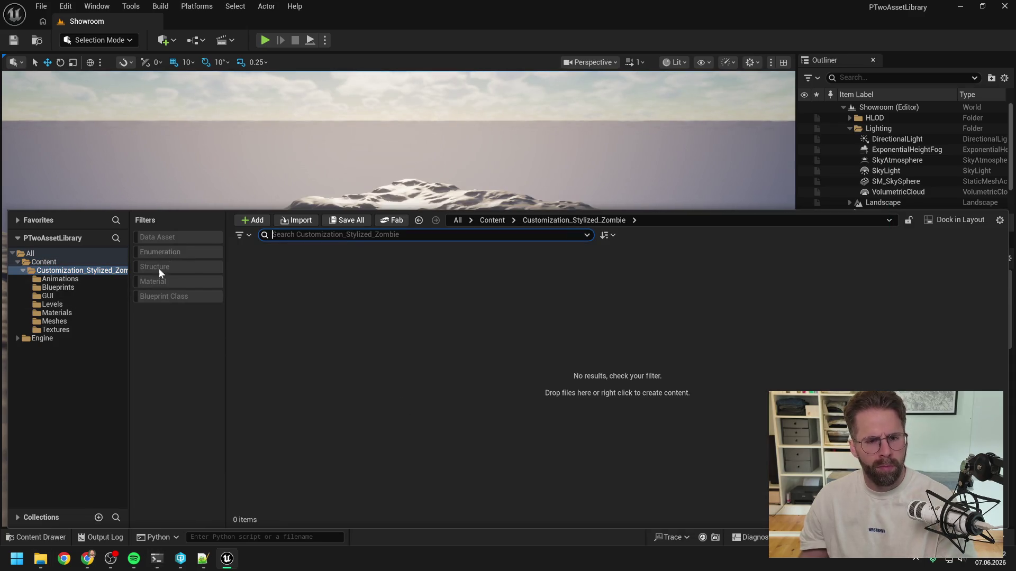
left_click(58, 323)
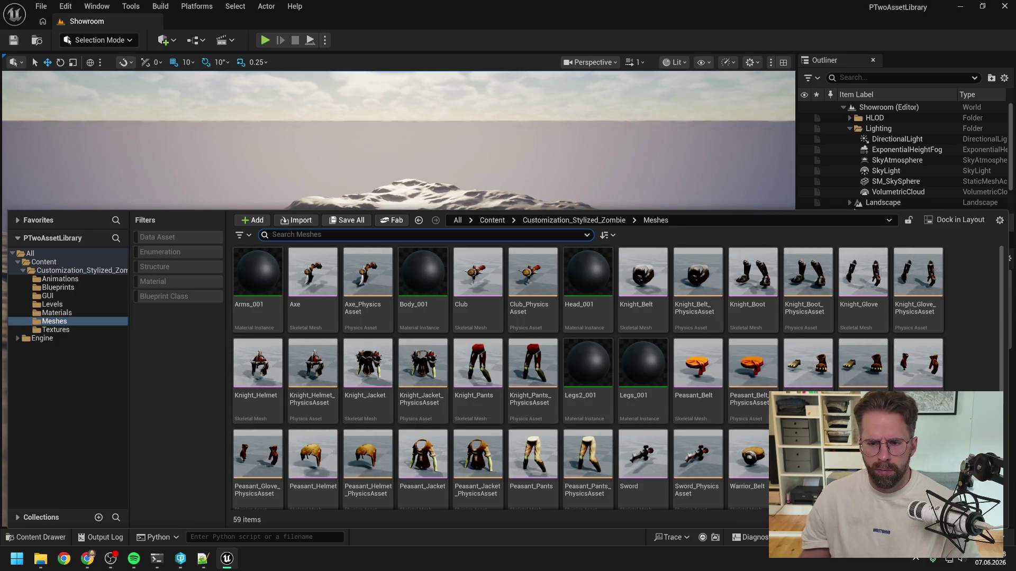
type("zombie")
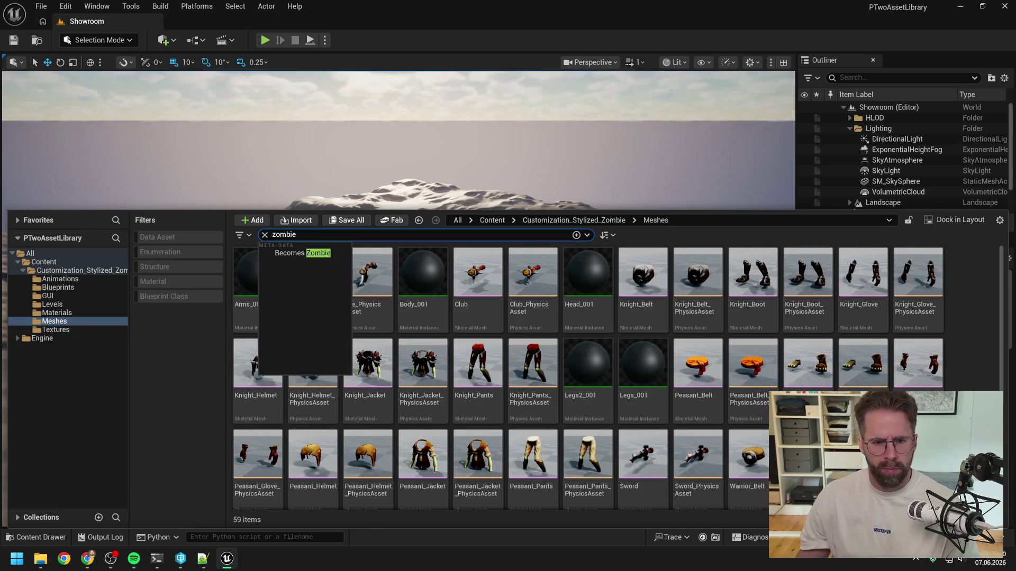
left_click(90, 383)
scroll(730, 462, "down", 4)
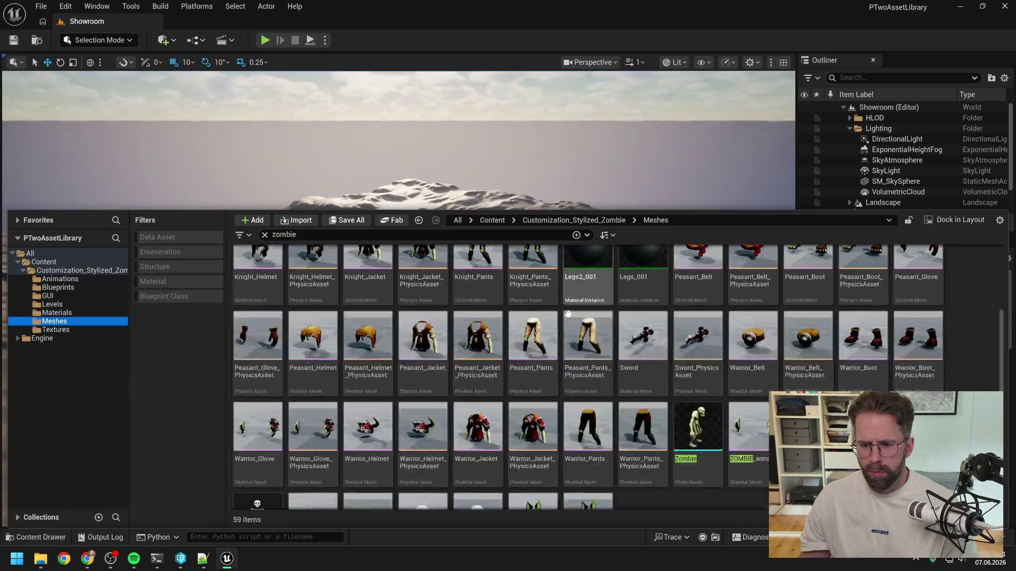
left_click(730, 468)
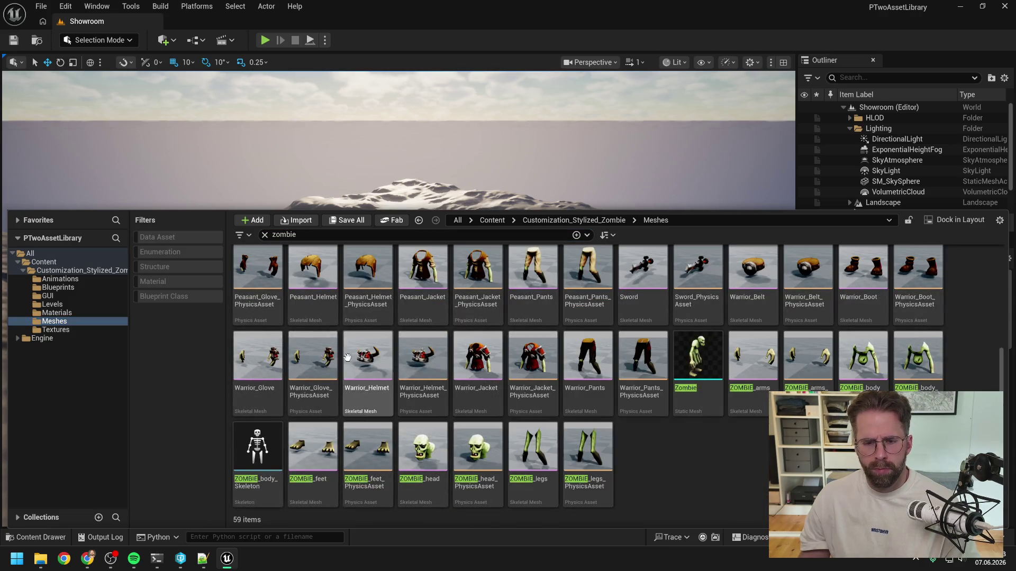
- Open and dismiss the create-asset context menu in the top-level Content folder
left_click(48, 262)
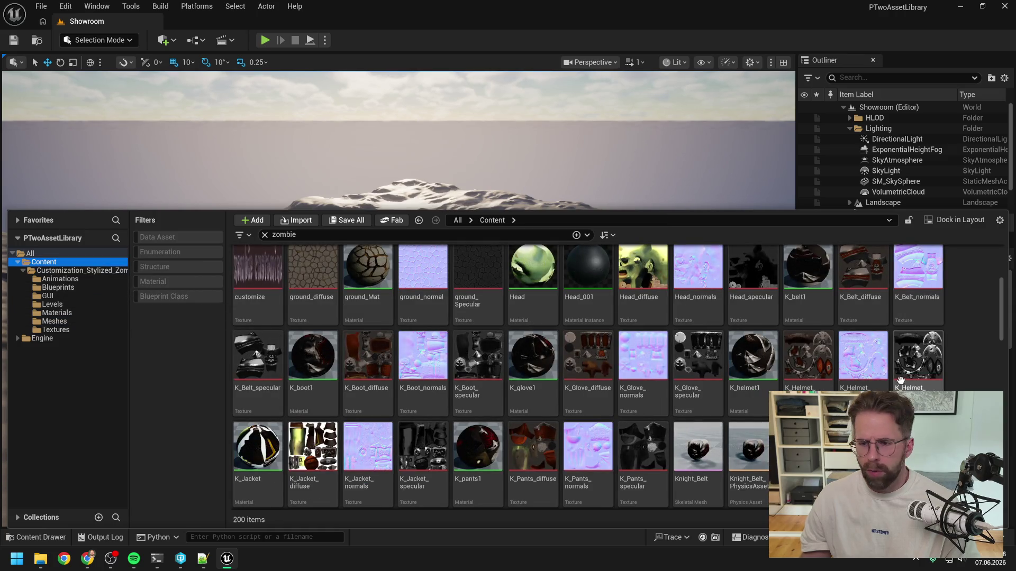
right_click(971, 388)
mouse_move(970, 387)
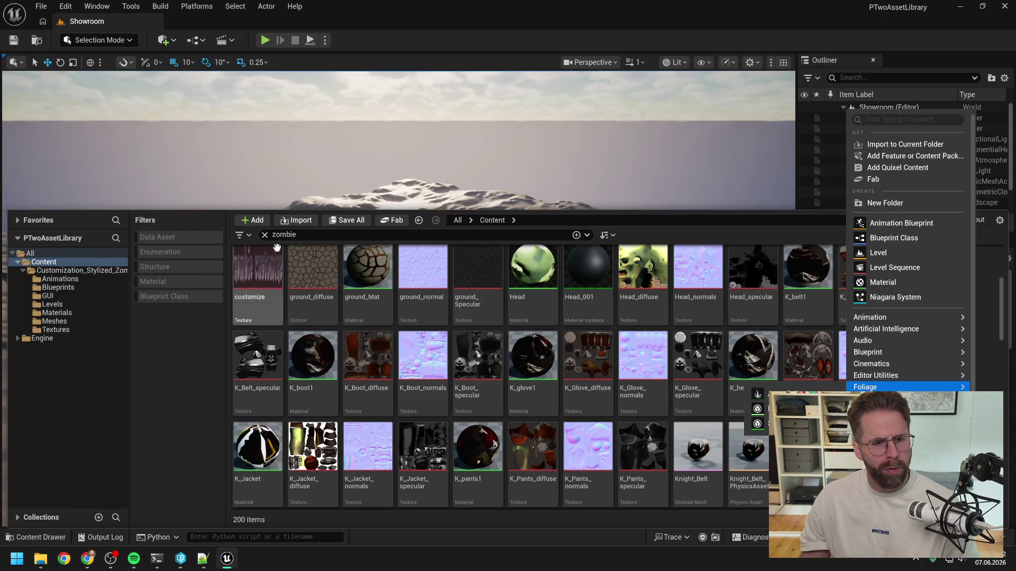
key("Escape")
key("Escape")
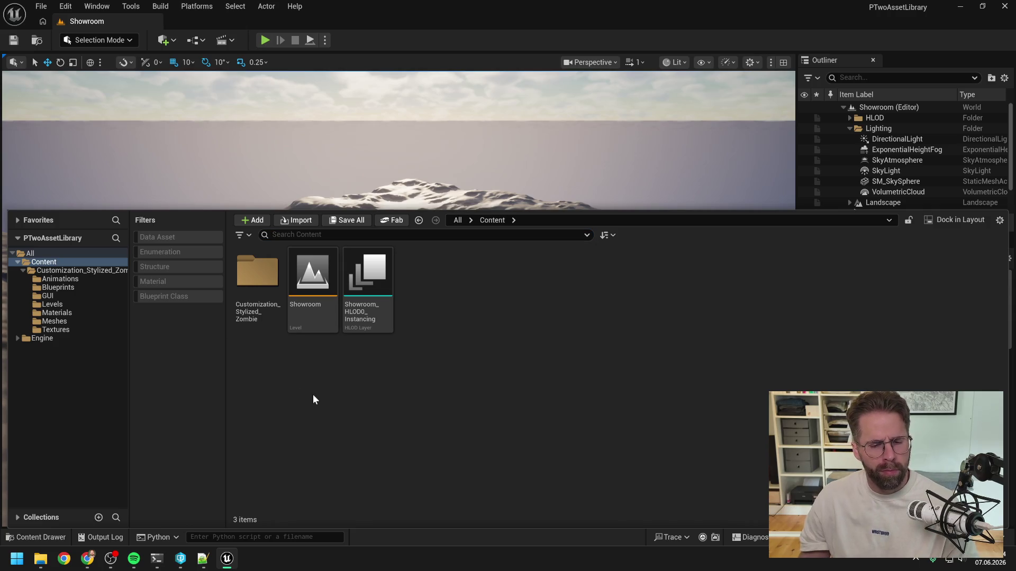
right_click(312, 399)
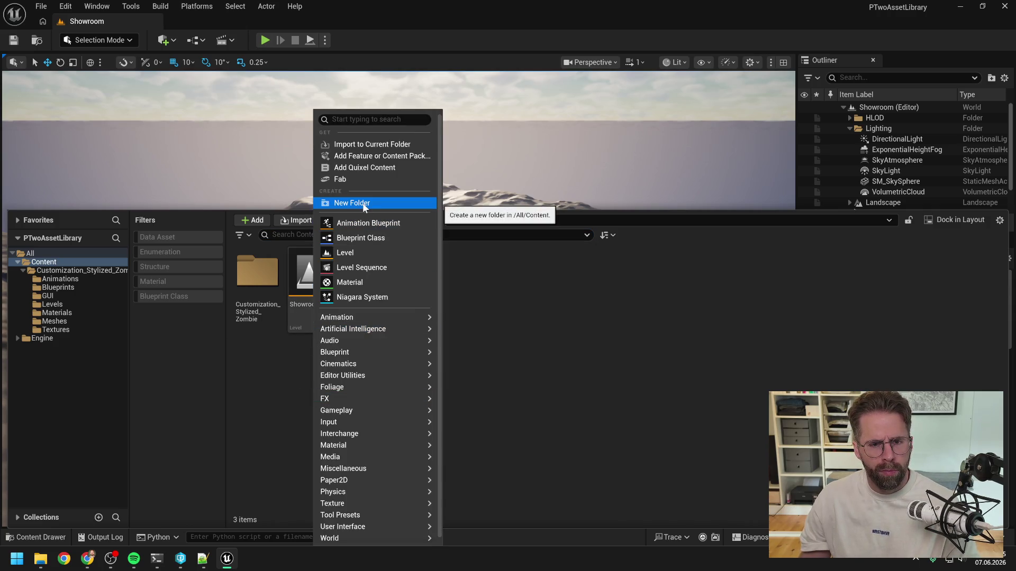
mouse_move(344, 352)
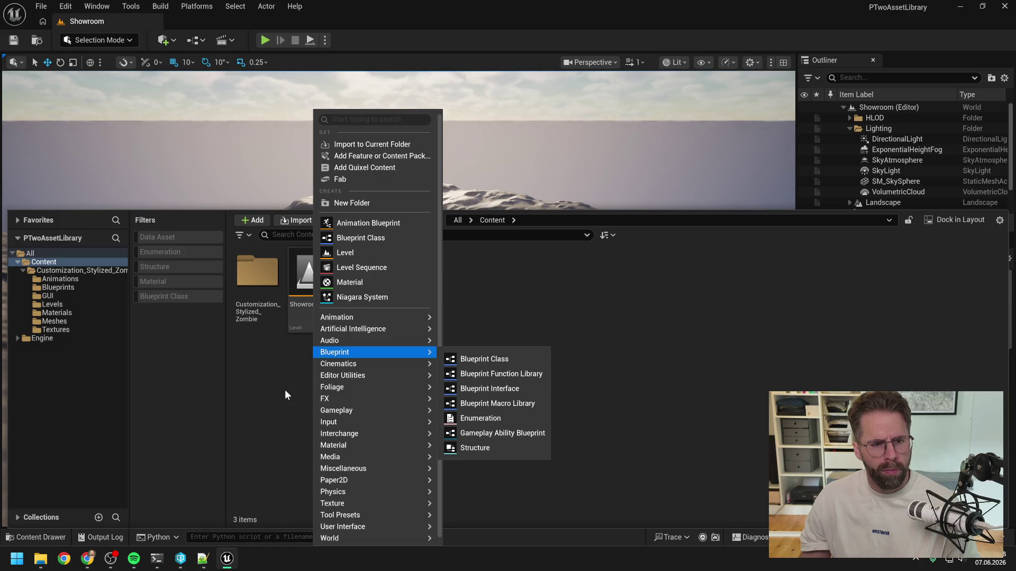
left_click(284, 395)
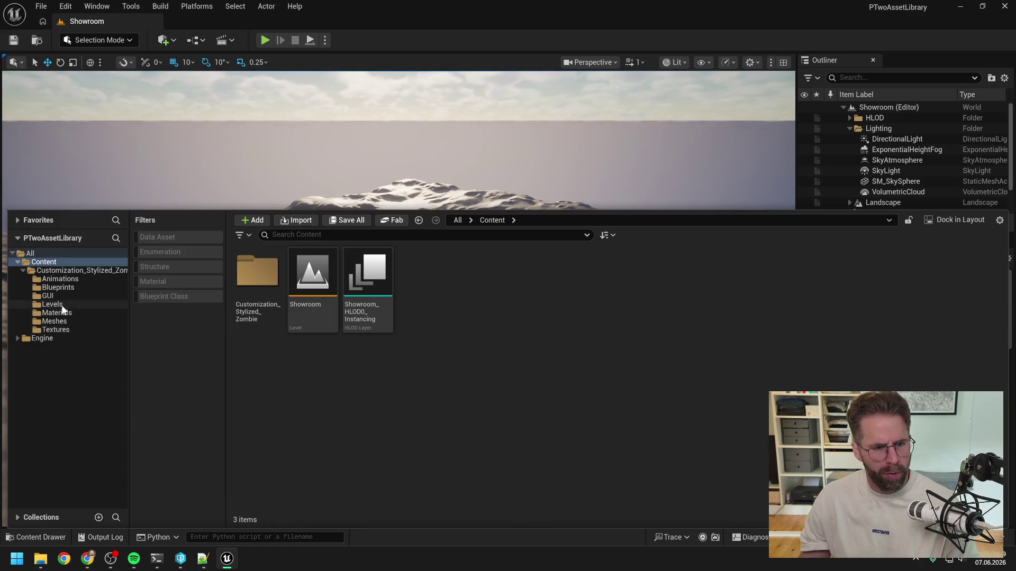
- Move the Zombie mesh from Meshes into the top-level Content folder
left_click(55, 321)
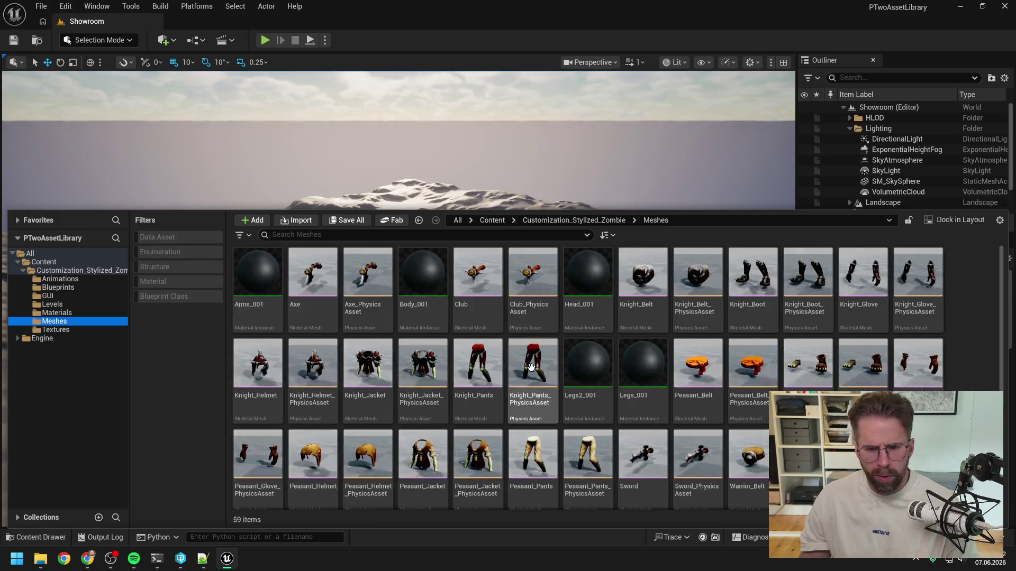
type("zombie")
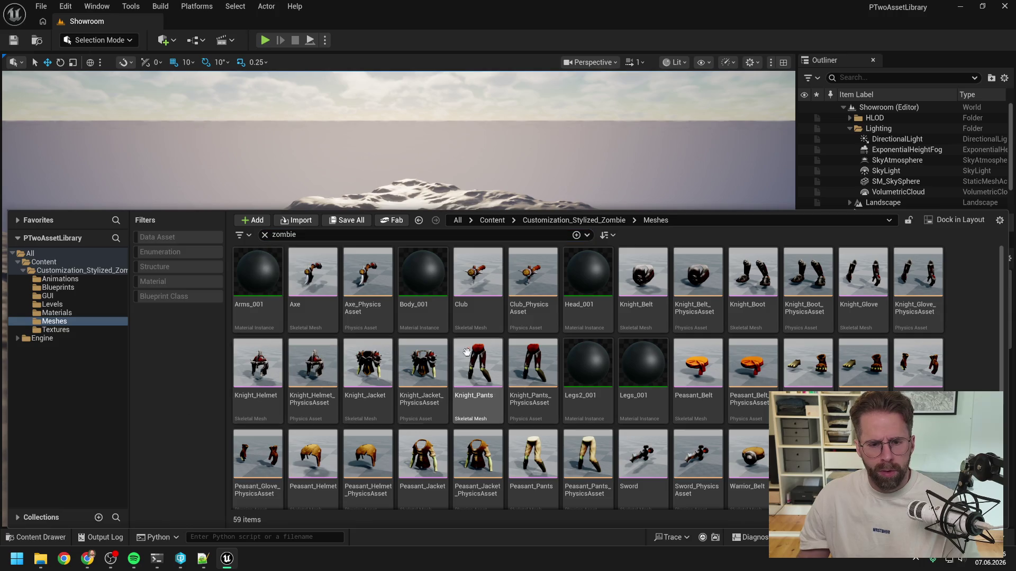
double_click(284, 234)
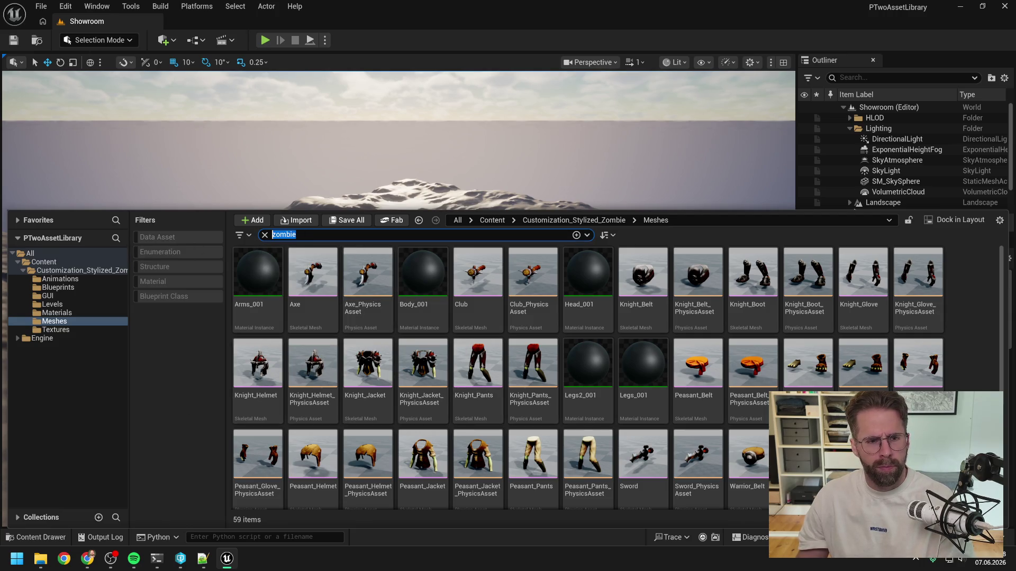
key("BackSpace")
scroll(581, 359, "down", 3)
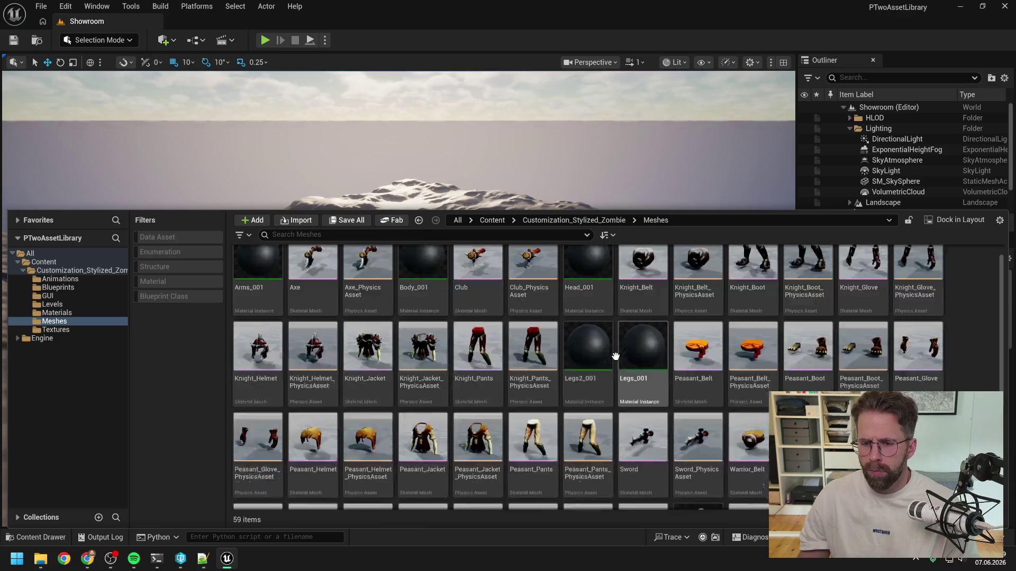
mouse_move(694, 405)
left_mouse_down()
mouse_move(92, 361)
mouse_move(42, 328)
mouse_move(54, 294)
mouse_move(45, 263)
left_mouse_up()
left_click(67, 288)
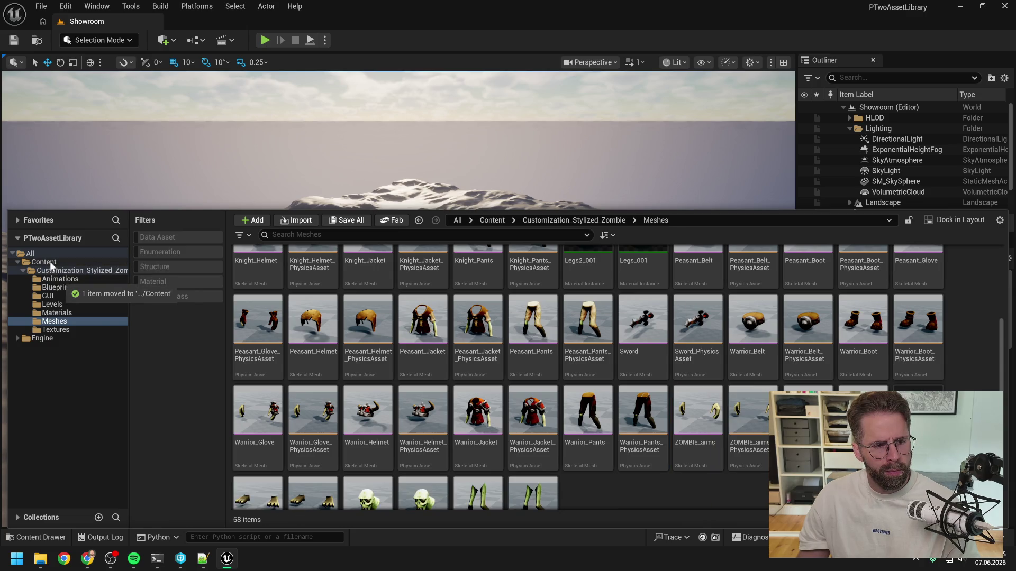
left_click(47, 262)
- Rename the moved Zombie mesh to SM_Zombie
key("F2")
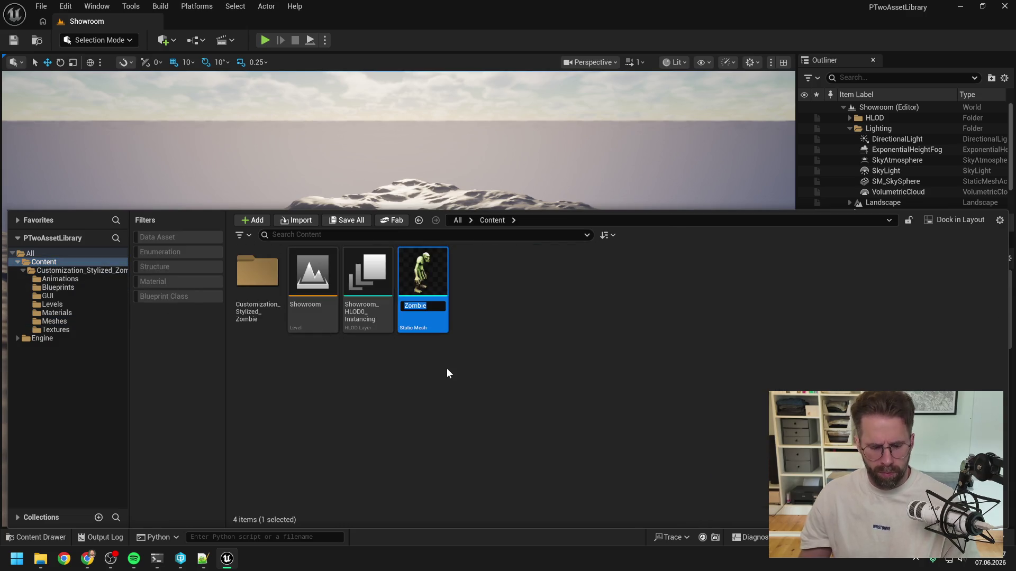
type("SM_Zombie")
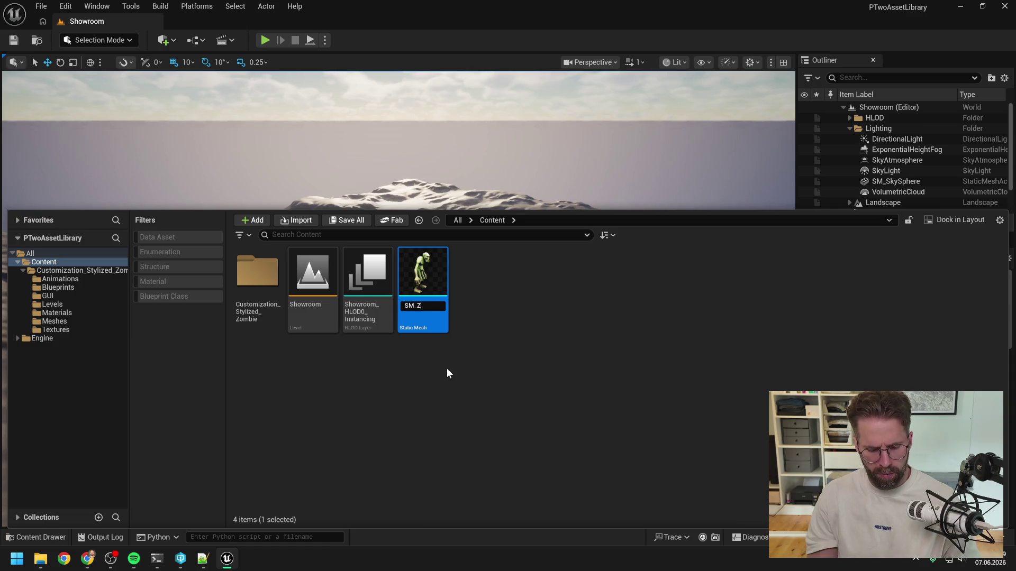
key("Return")
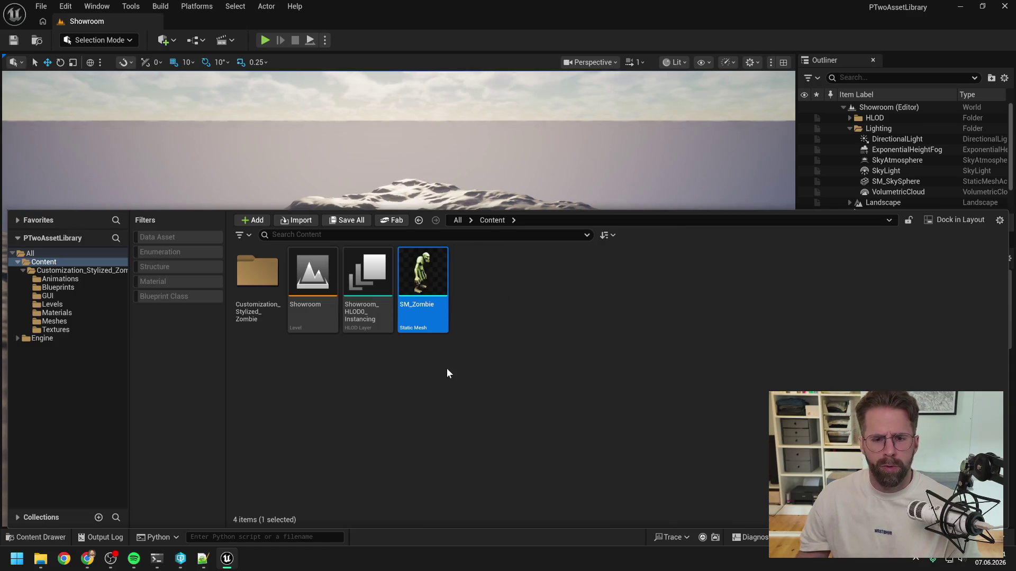
left_click(447, 373)
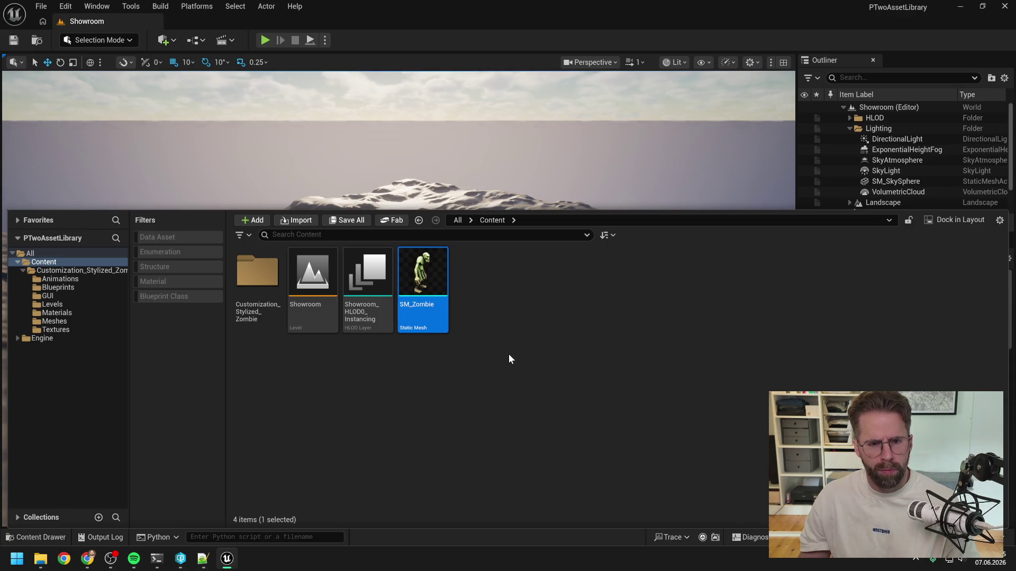
- Reply to the merge agent 'einfach flach im Content Folder, bitte Output auch direkt dort hin' with the screenshot
mouse_move(158, 560)
left_click(201, 507)
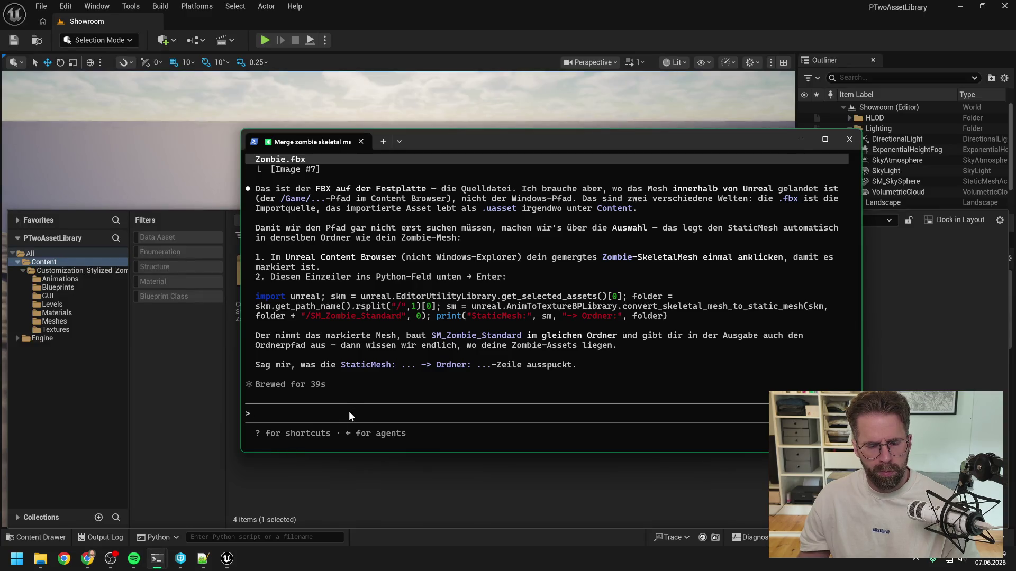
type("einfach fla")
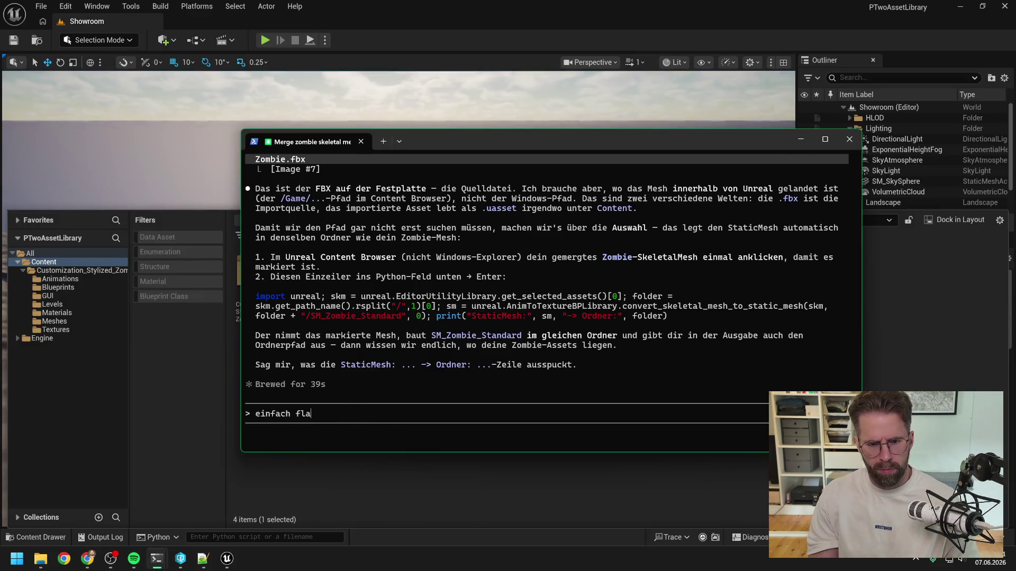
type("ch im C")
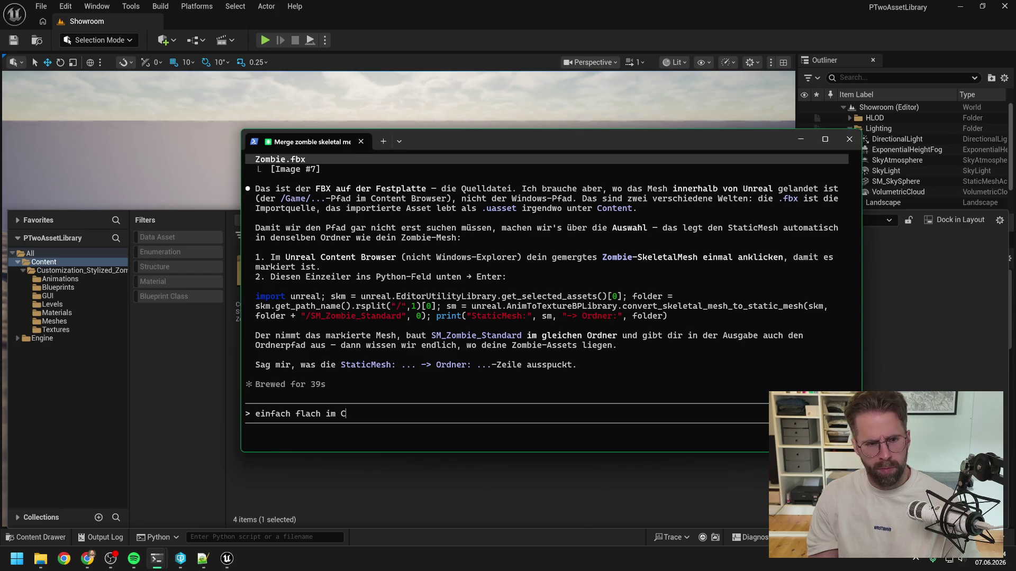
type("ontent Folder")
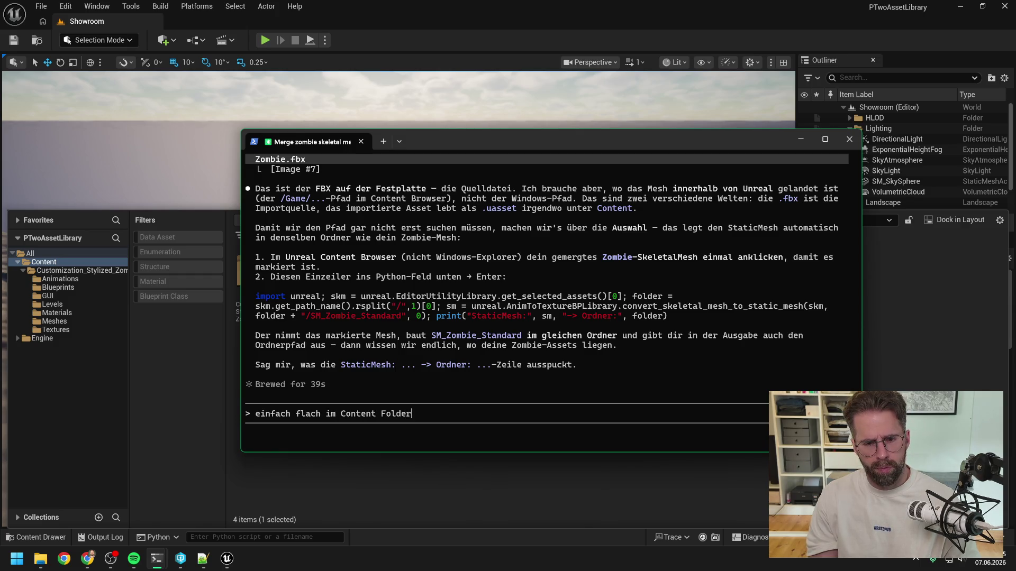
type(", bitte Out")
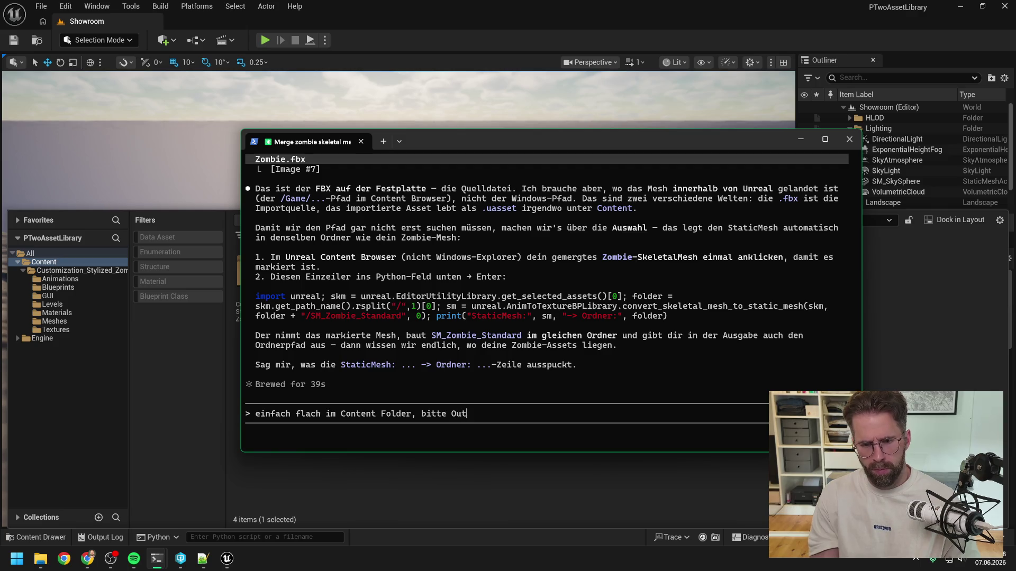
type("put auch direkt do")
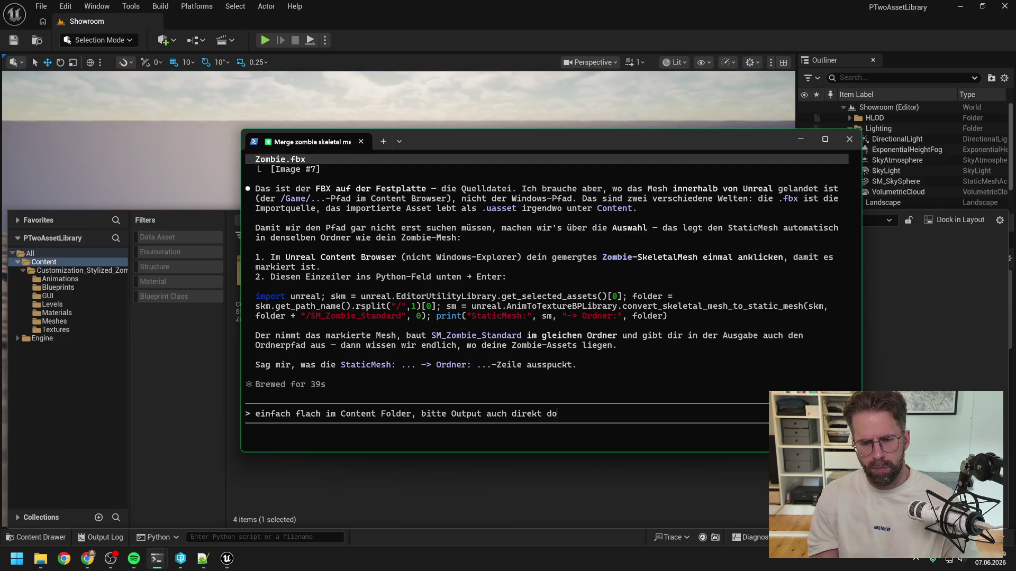
type("rt hin")
key("alt+v")
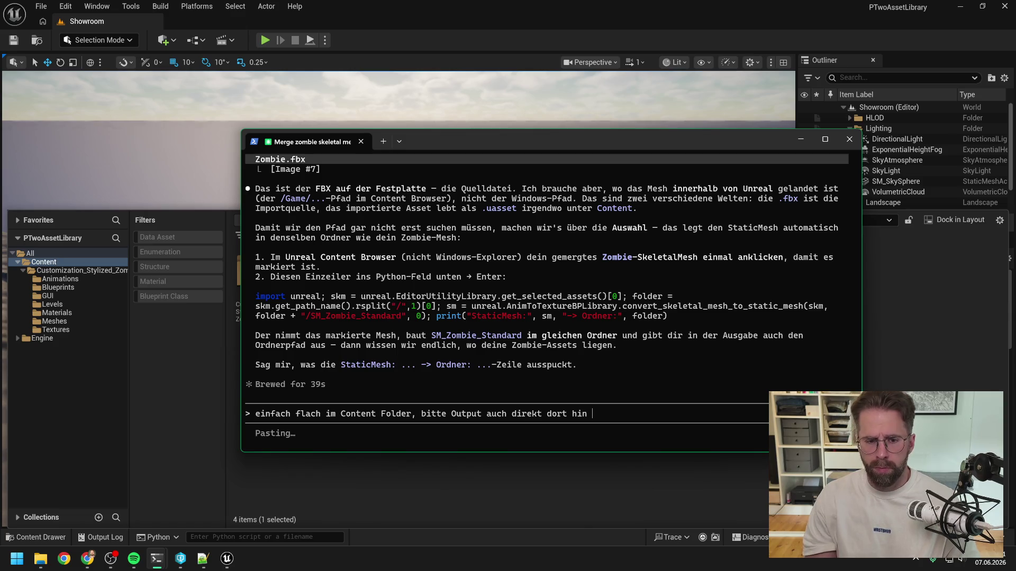
key("Return")
left_click(401, 478)
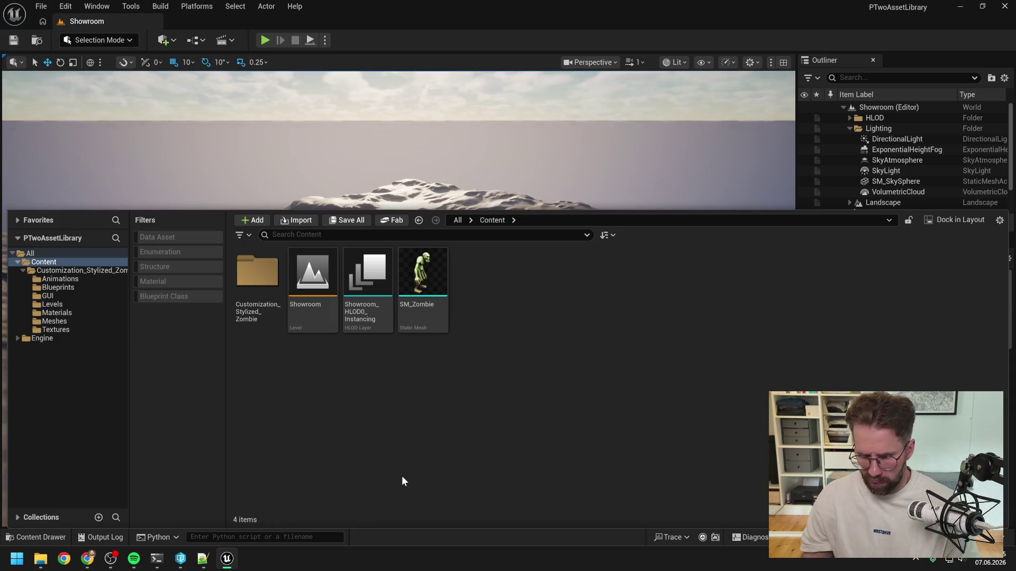
- Check the Resume coding session's spawn-zone plan, then return to Unreal's Content Browser showing SM_Zombie
mouse_move(157, 559)
left_click(129, 497)
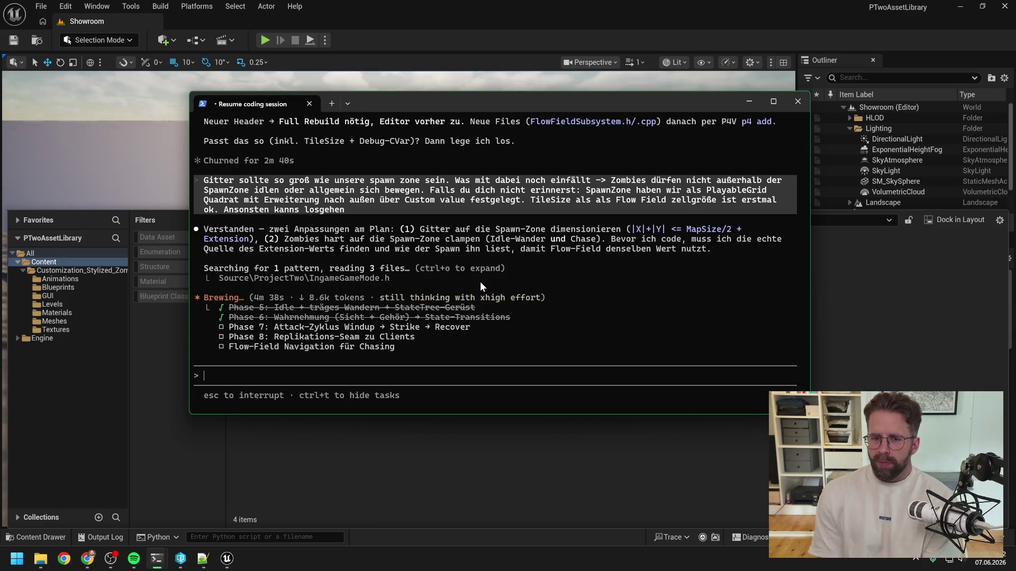
left_click(478, 436)
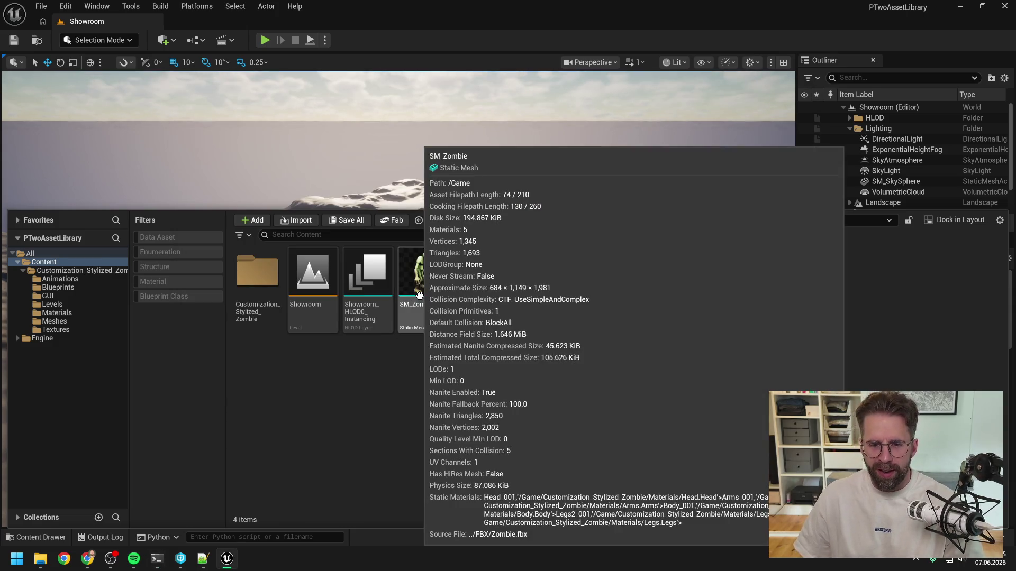
- Approve the agent's Content-root search in the zombie-merge session, then bring the Resume coding session terminal forward
mouse_move(156, 559)
left_click(217, 487)
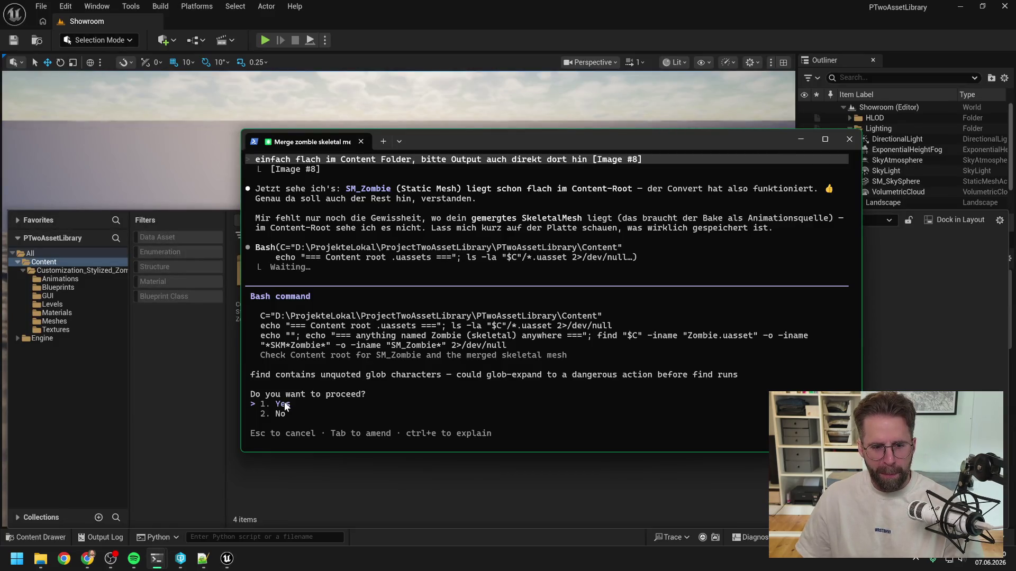
key("Return")
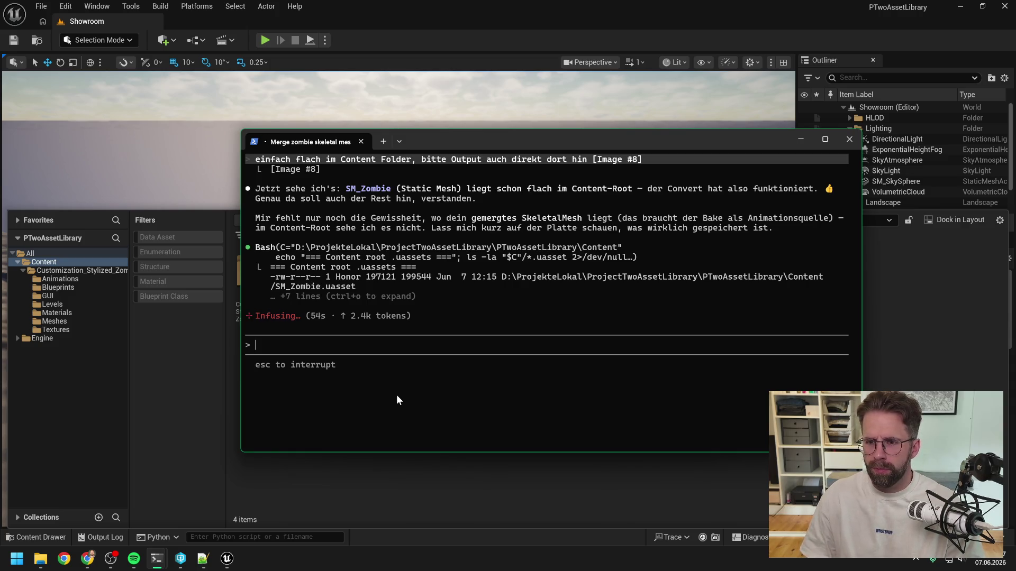
mouse_move(156, 558)
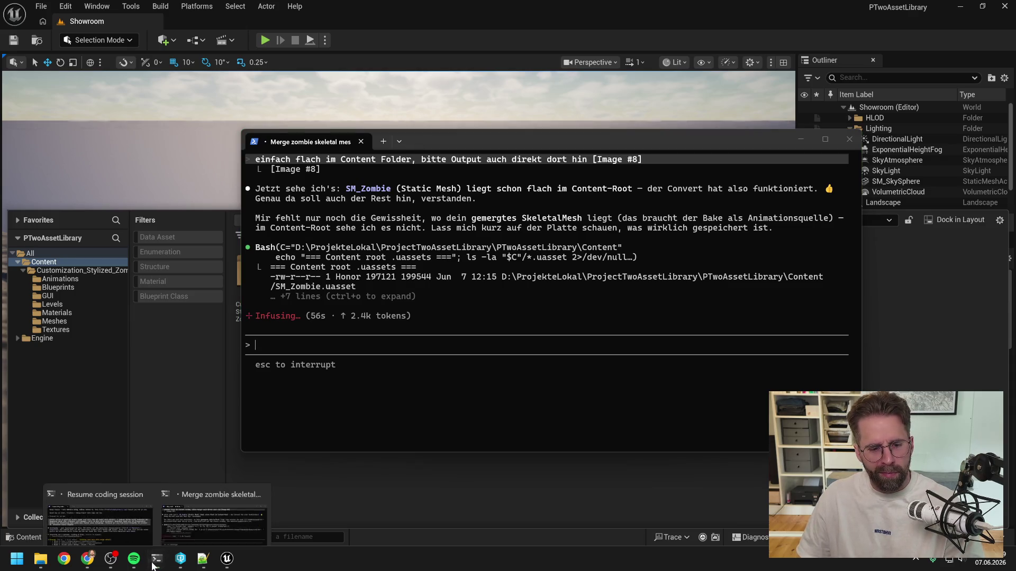
left_click(125, 496)
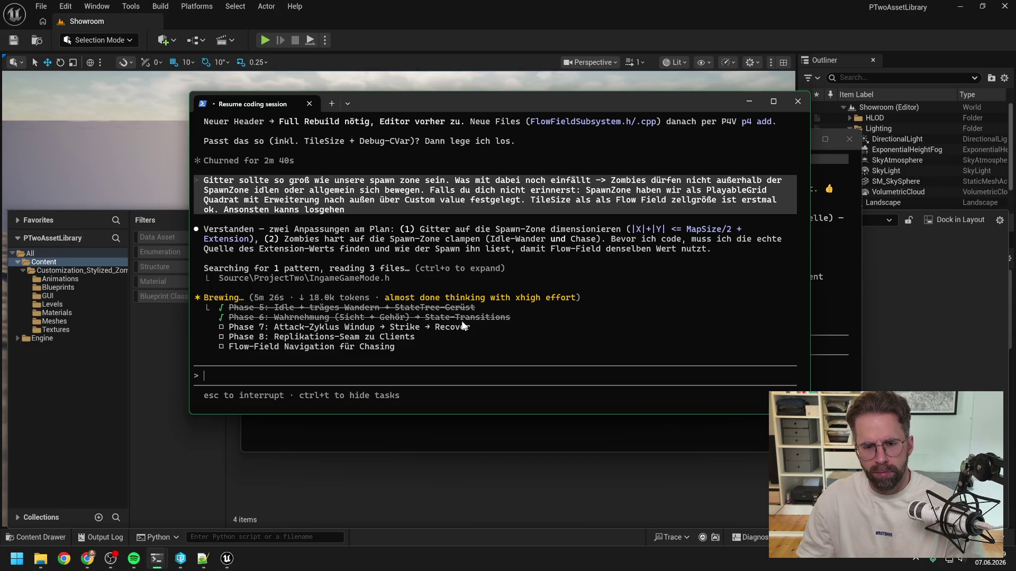
- Rearrange both terminal windows and scroll up through the agent's Schritt 2–4 bake plan
mouse_move(493, 99)
left_mouse_down()
mouse_move(450, 69)
mouse_move(383, 53)
left_mouse_up()
left_click(714, 145)
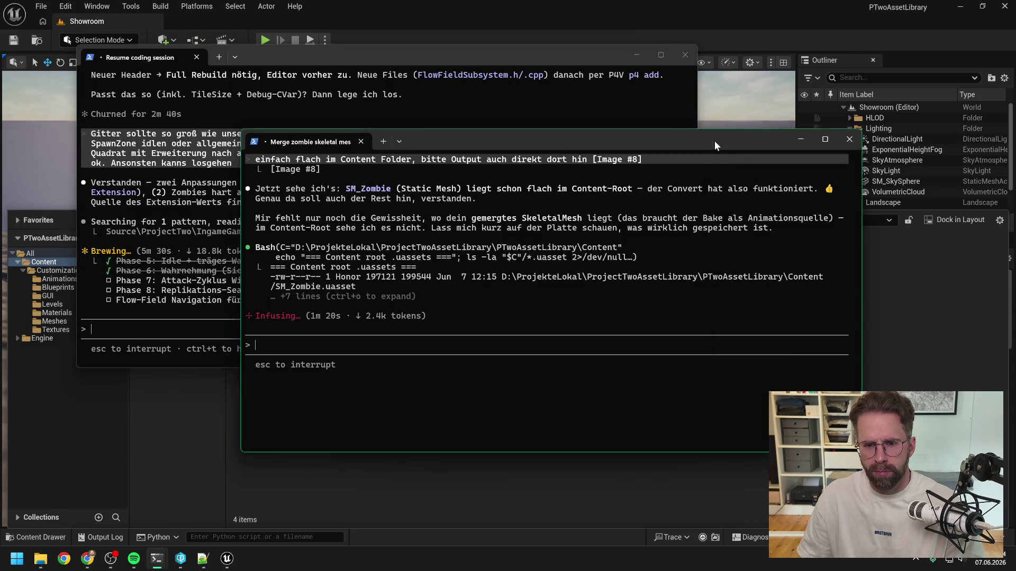
left_click_drag(532, 140, 586, 170)
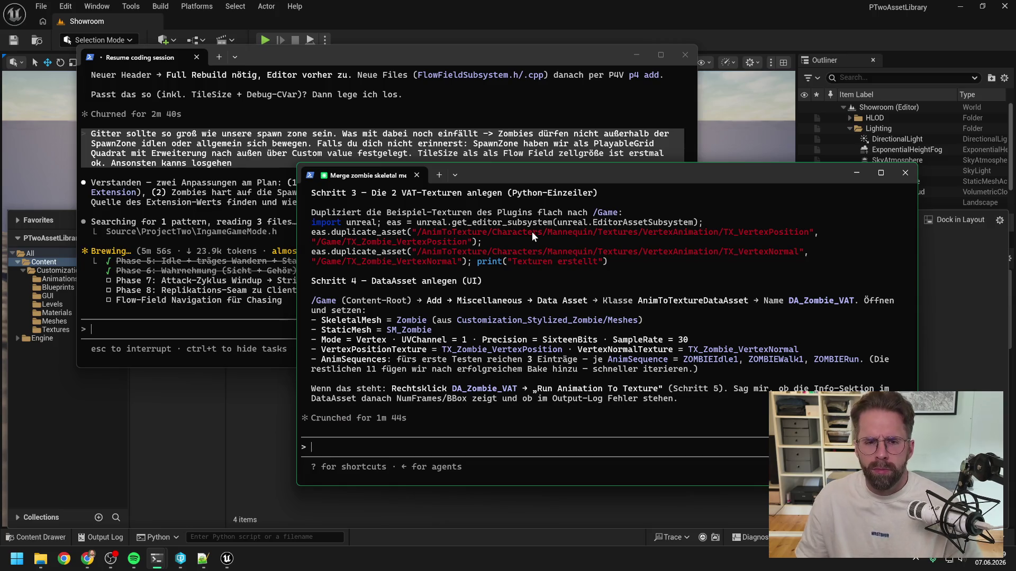
scroll(535, 256, "up", 3)
scroll(545, 278, "up", 3)
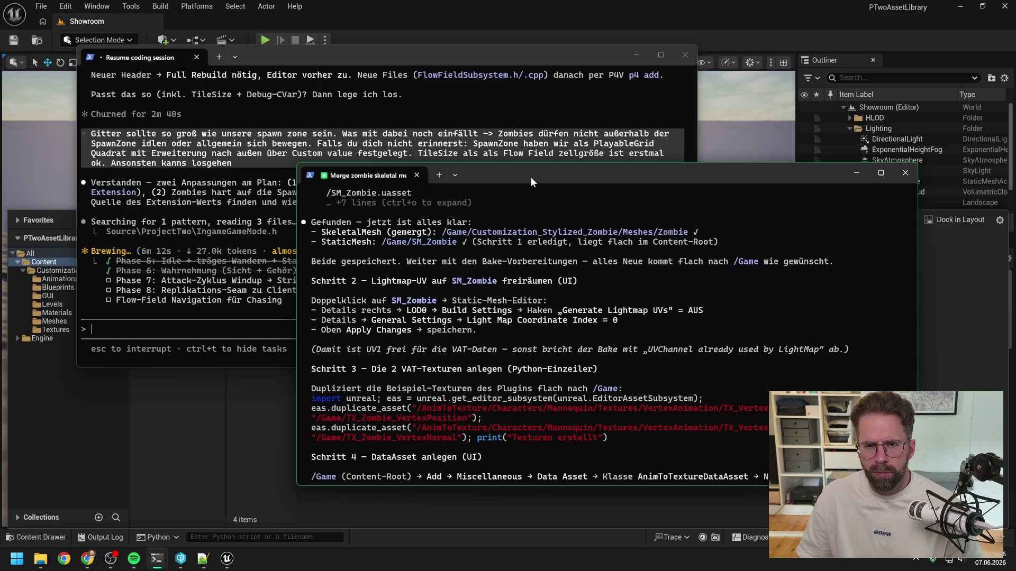
- Minimize the merge terminal and select SM_Zombie in Unreal's Content Browser
left_click(856, 173)
left_click(811, 335)
left_click(431, 285)
- Open SM_Zombie in the Static Mesh Editor and untick Generate Lightmap UVs under LOD 0 Build Settings
double_click(433, 286)
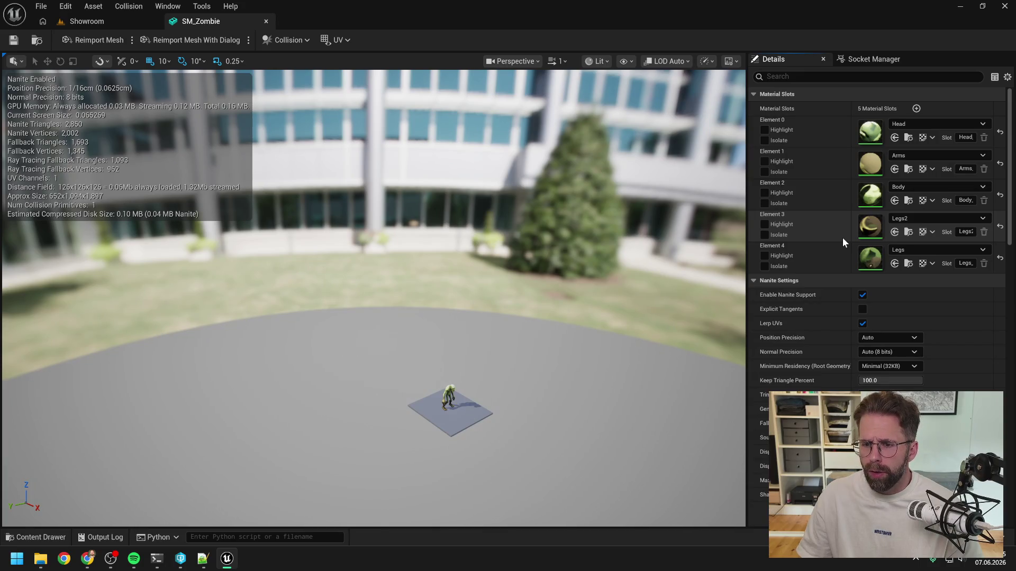
left_click(753, 281)
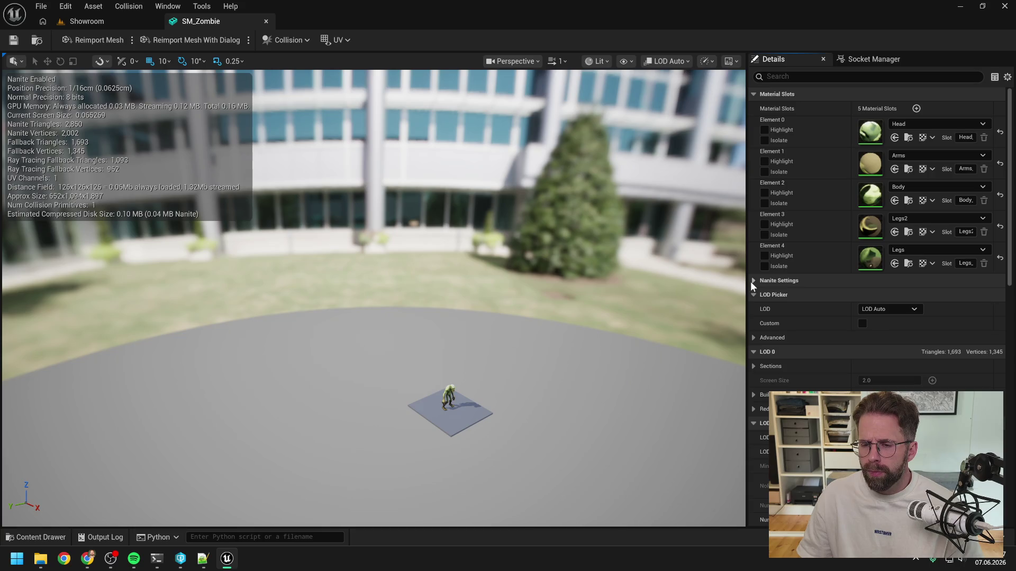
left_click(752, 93)
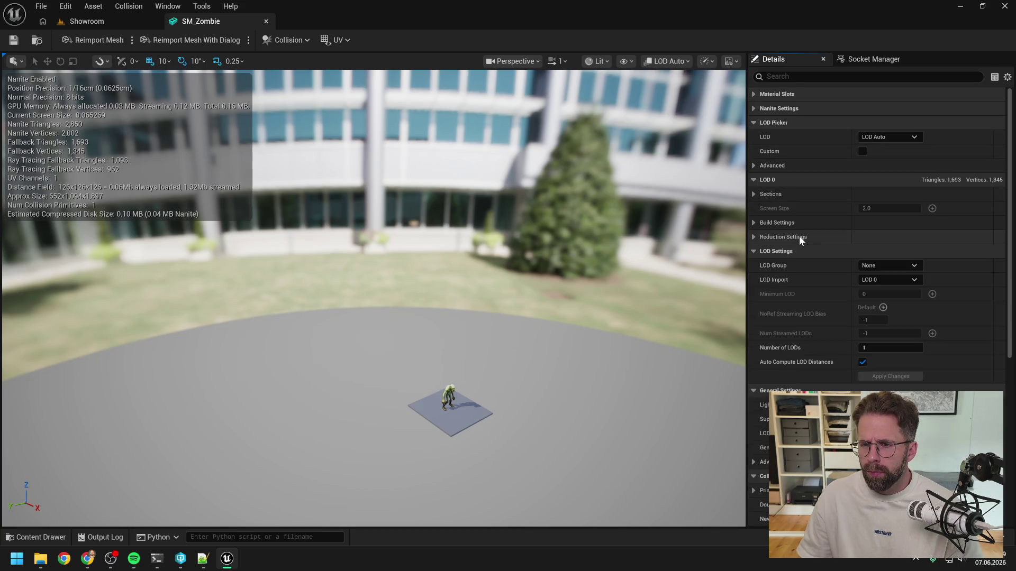
left_click(776, 225)
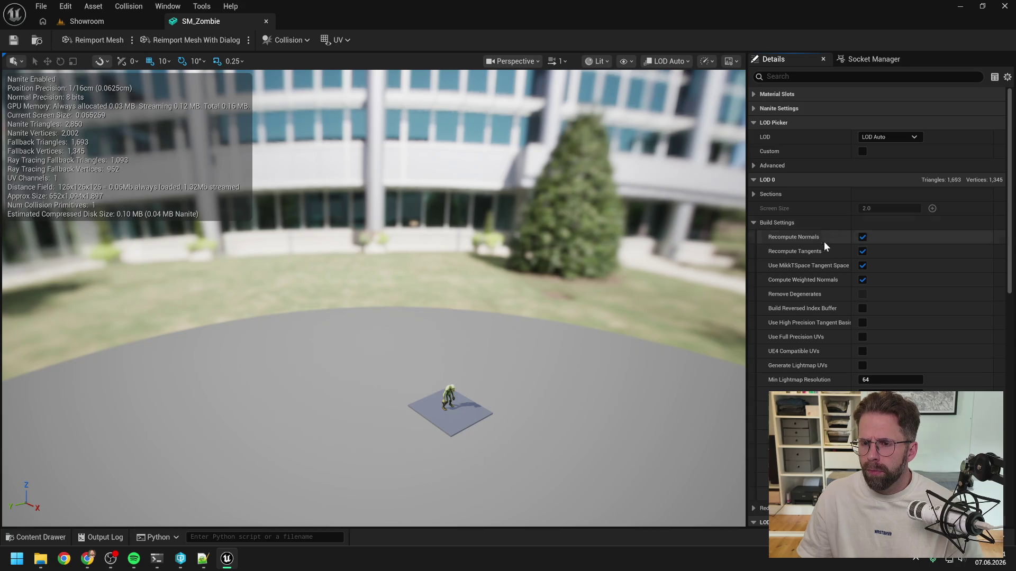
scroll(911, 293, "down", 1)
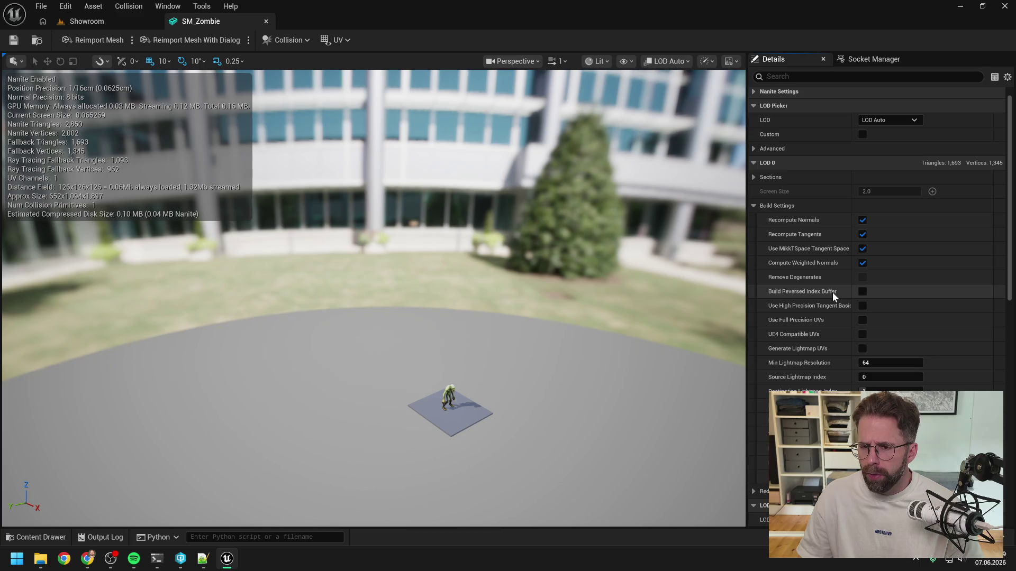
left_click(864, 348)
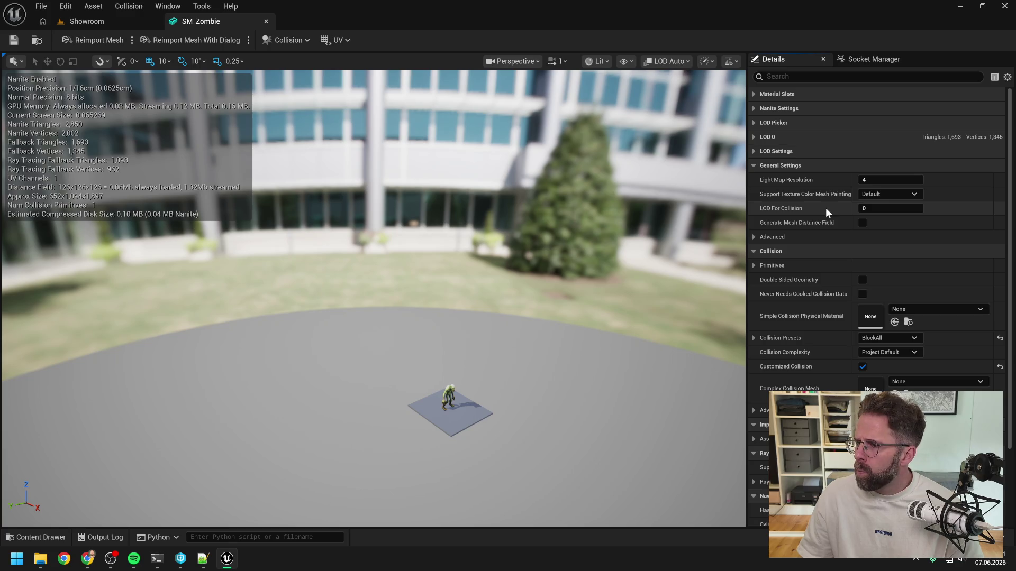
- Confirm the advanced Light Map Coordinate Index is 0, then bring up the Content folder
left_click(754, 237)
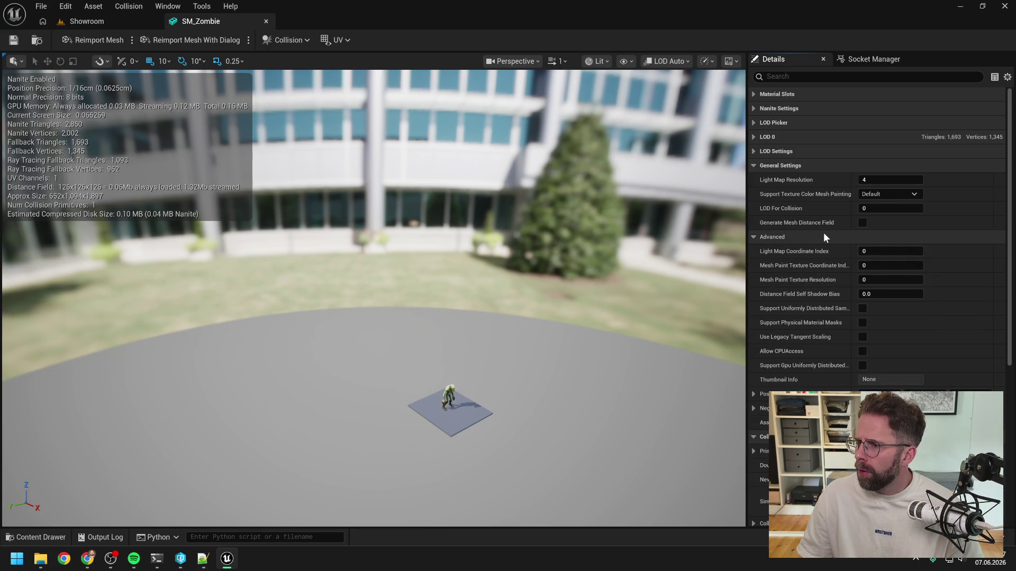
left_click(753, 166)
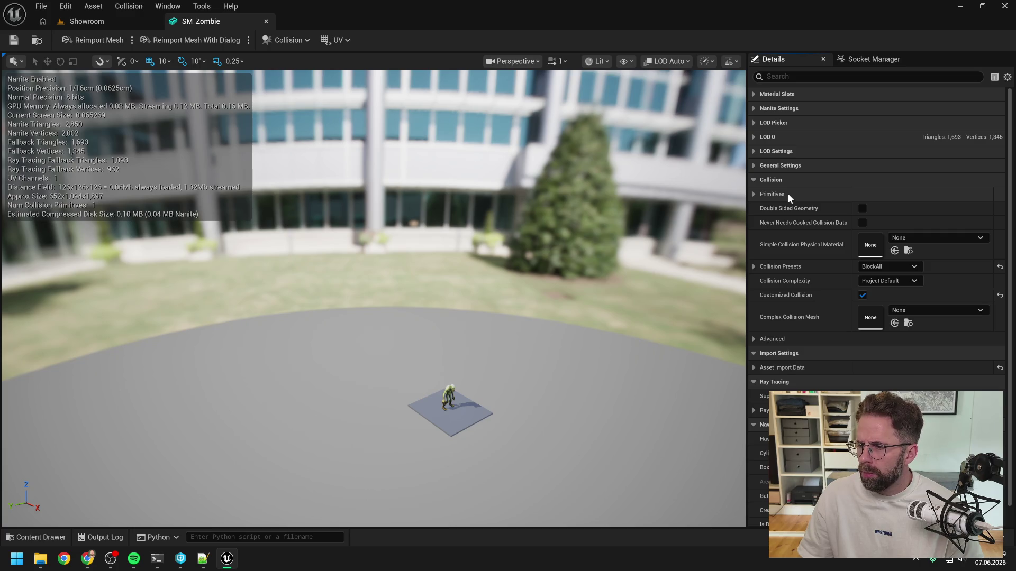
key("ctrl+space")
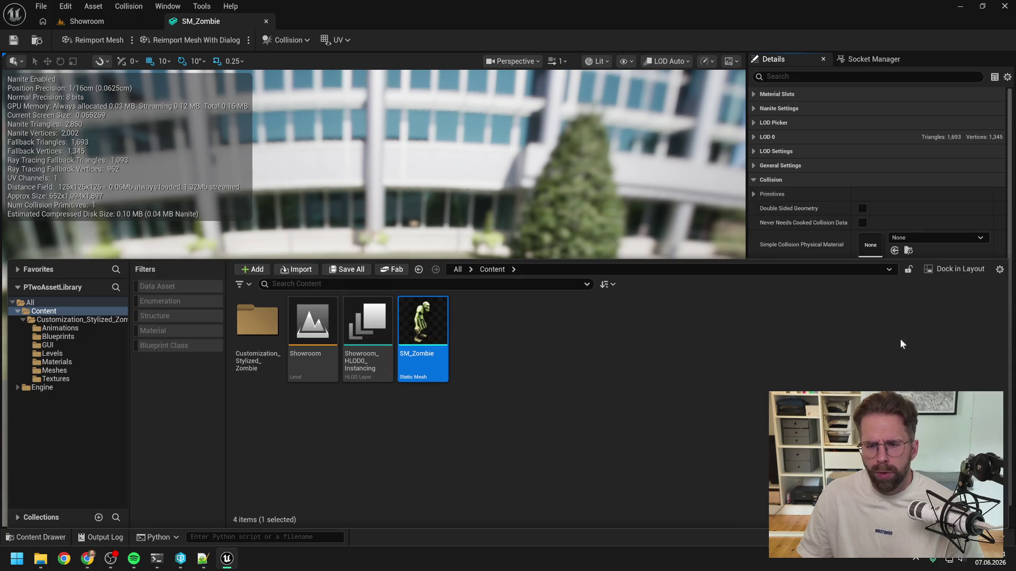
- Switch to Notepad++ and select part of the old Python command on line 25 of Daily.txt
key("alt+Tab")
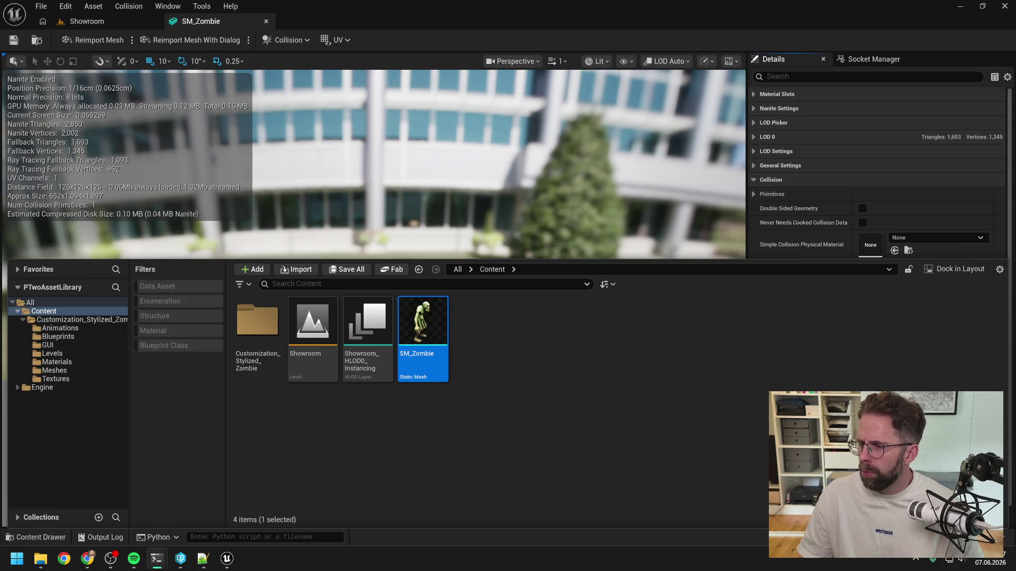
key("alt+Tab")
left_click(459, 431)
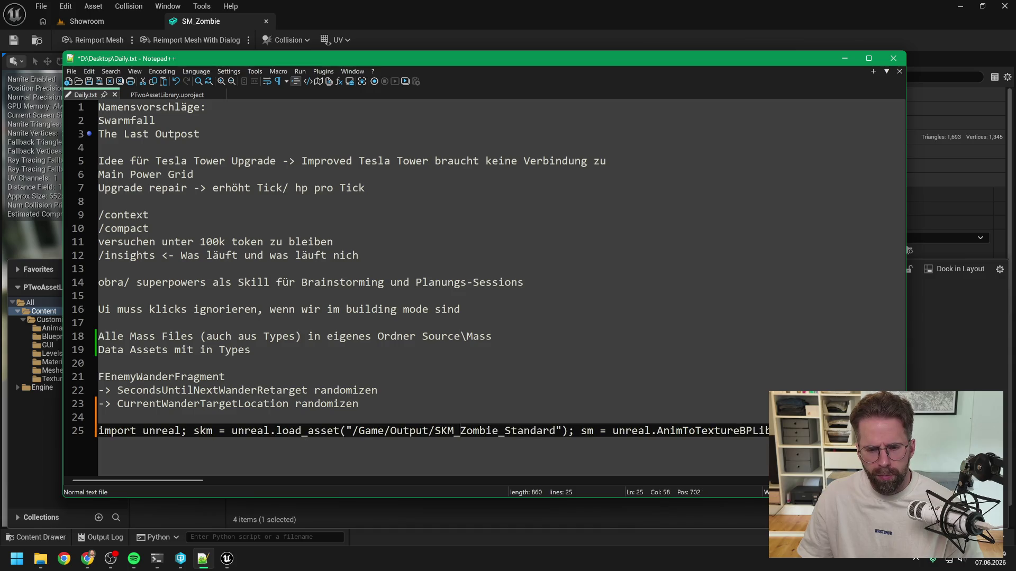
left_click(237, 431, "shift")
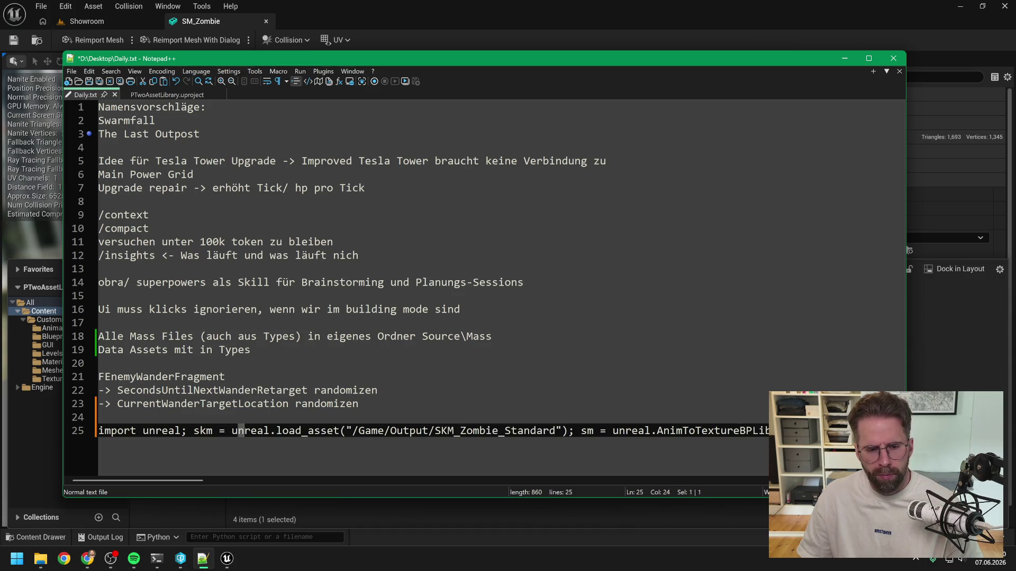
- Delete the old Python conversion command on line 25 of Daily.txt, leaving the line empty
key("BackSpace")
left_click(448, 431)
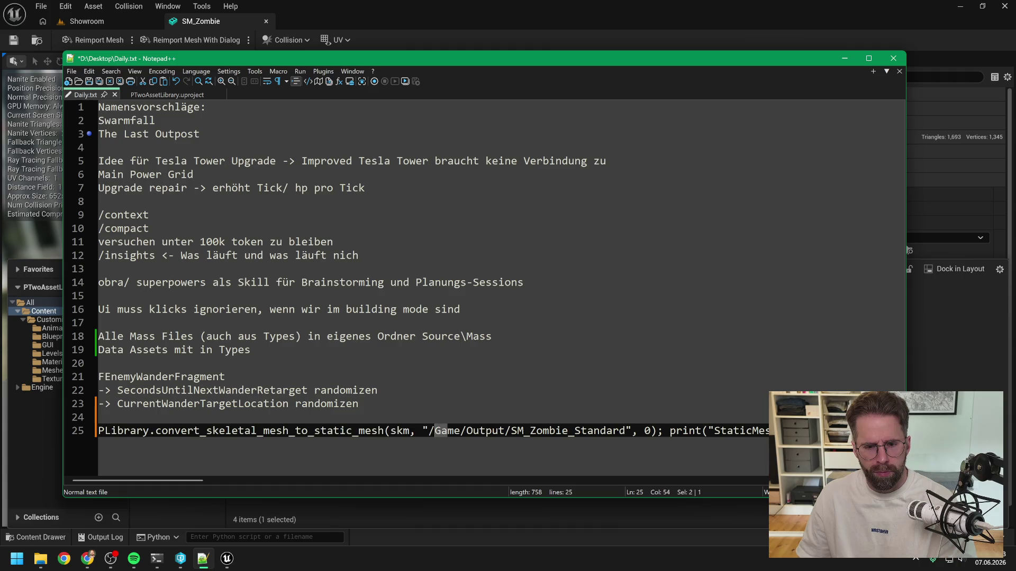
key("shift+Home")
key("BackSpace")
left_click_drag(473, 430, 53, 430)
key("BackSpace")
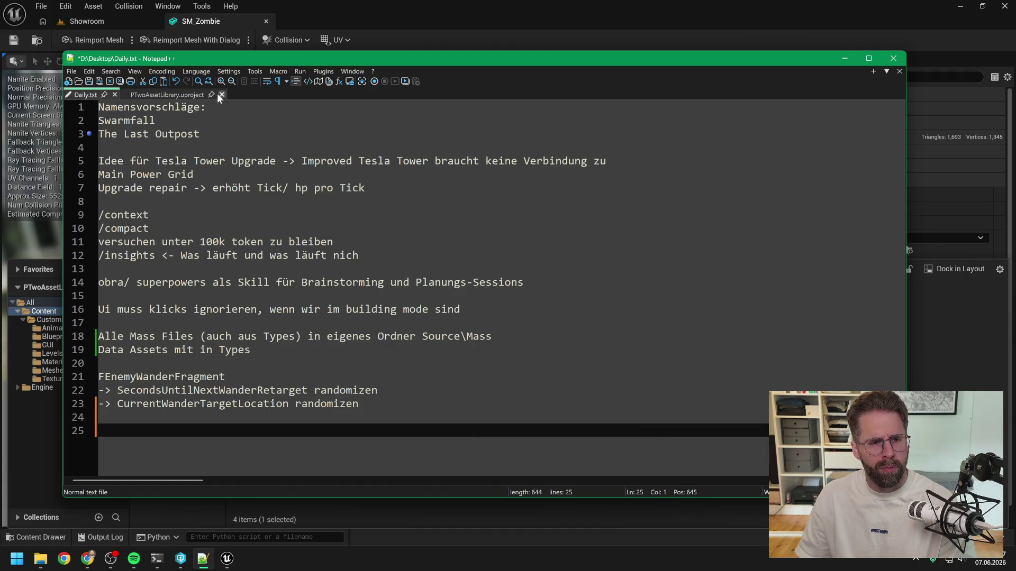
- Paste the texture duplication script into a new document and join the import line onto line 1
left_click(71, 72)
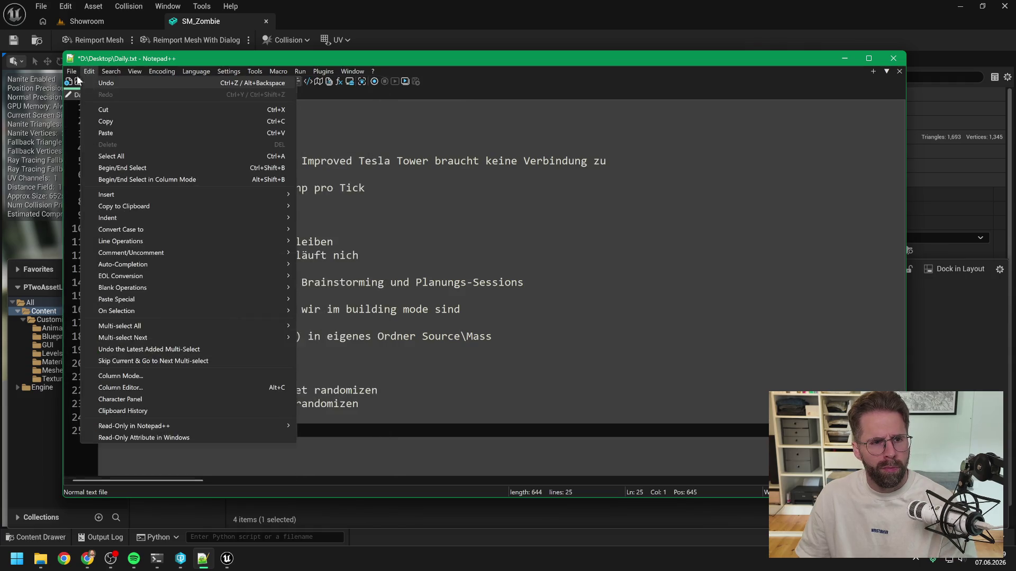
left_click(88, 83)
type("/Game:   import unreal; eas = unreal.get_editor_subsystem(unreal.EditorAssetSubsystem);   eas.duplicate_asset(\"/AnimToTexture/Characters/Mannequin/Textures/VertexAnimation/TX_VertexPosition\",   \"/Game/TX_Zombie_VertexPosition\");   eas.duplicate_asset(\"/AnimToTexture/Characters/Mannequin/Textures/VertexAnimation/TX_VertexNormal\",   \"/Game/TX_Zombie_VertexNormal\"); print(\"Texturen erstellt\")")
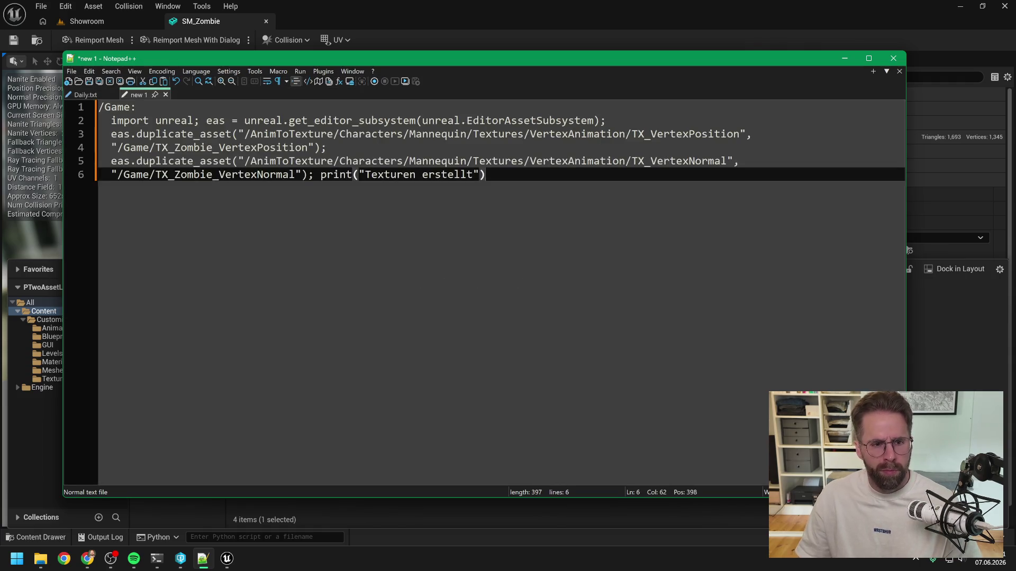
left_click(110, 120)
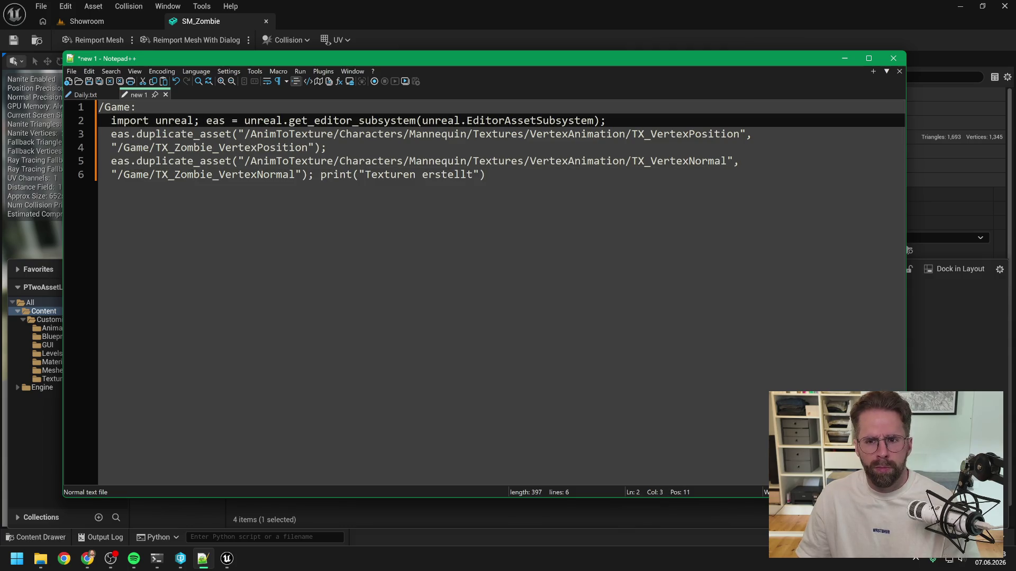
key("BackSpace")
key("BackSpace")
key("BackSpace")
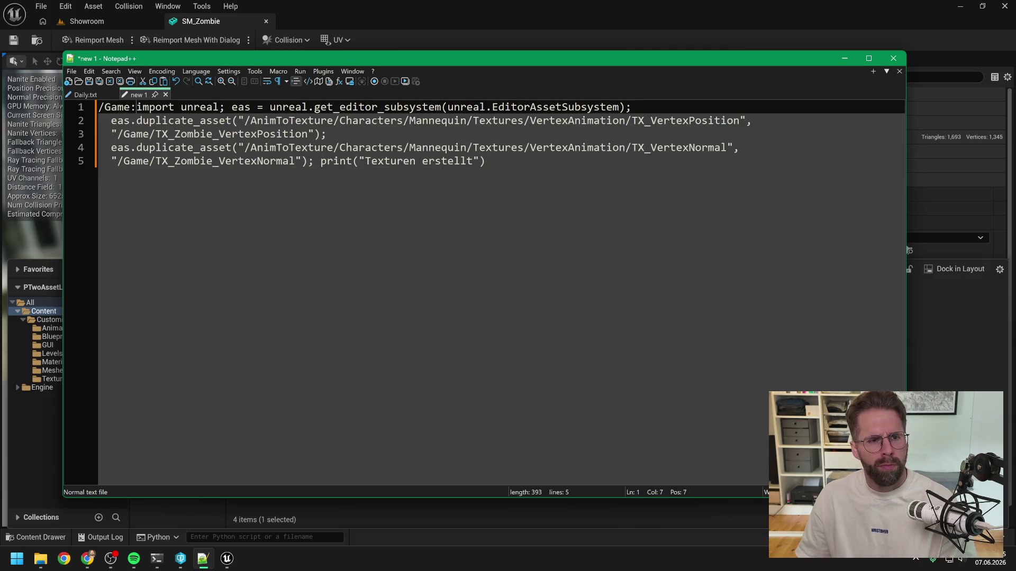
key("End")
key("Delete")
key("Delete")
key("Delete")
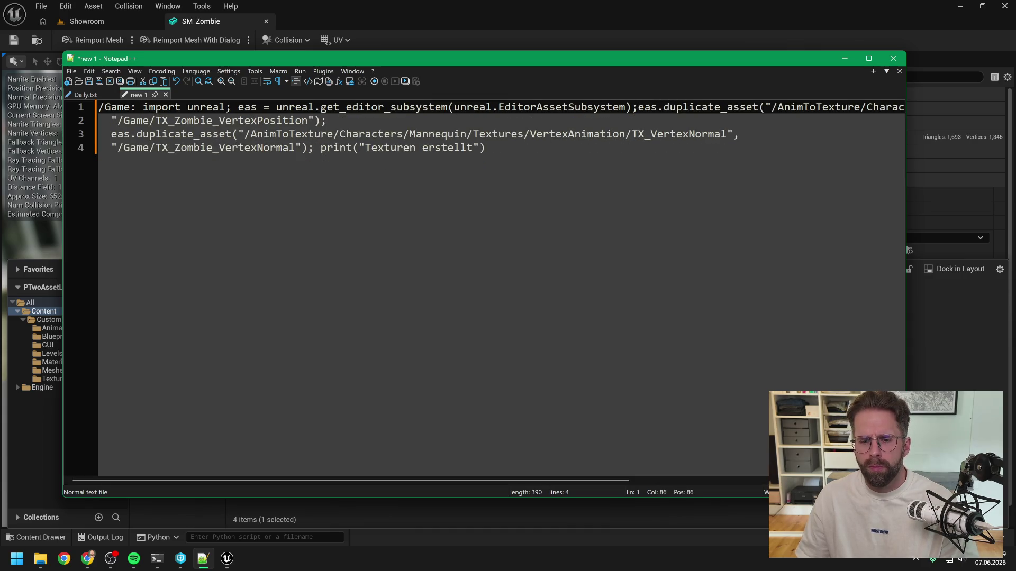
- Remove the empty line and the extra space before the /Game path, joining the second line onto the first
left_click_drag(487, 480, 722, 473)
key("End")
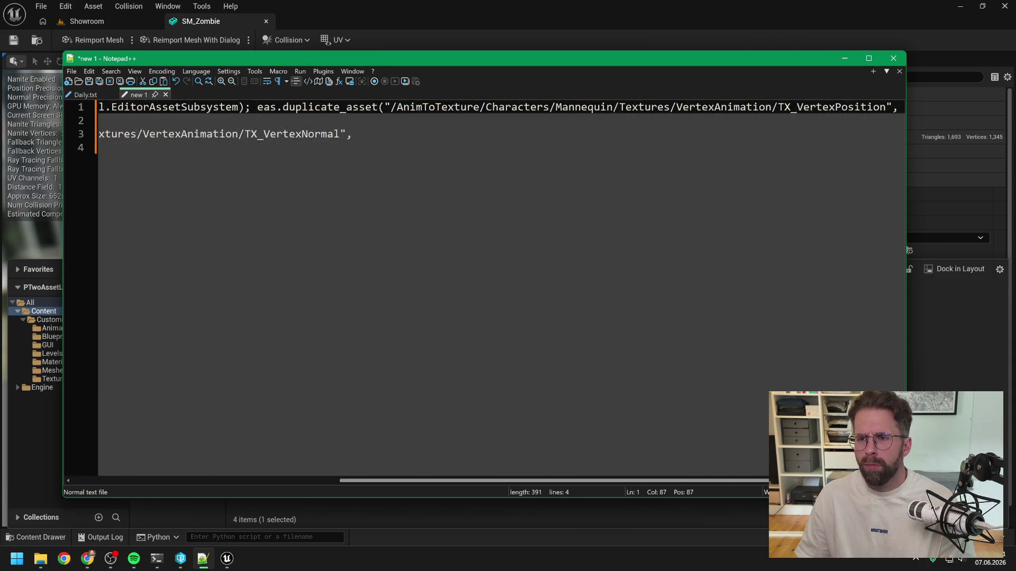
key("Delete")
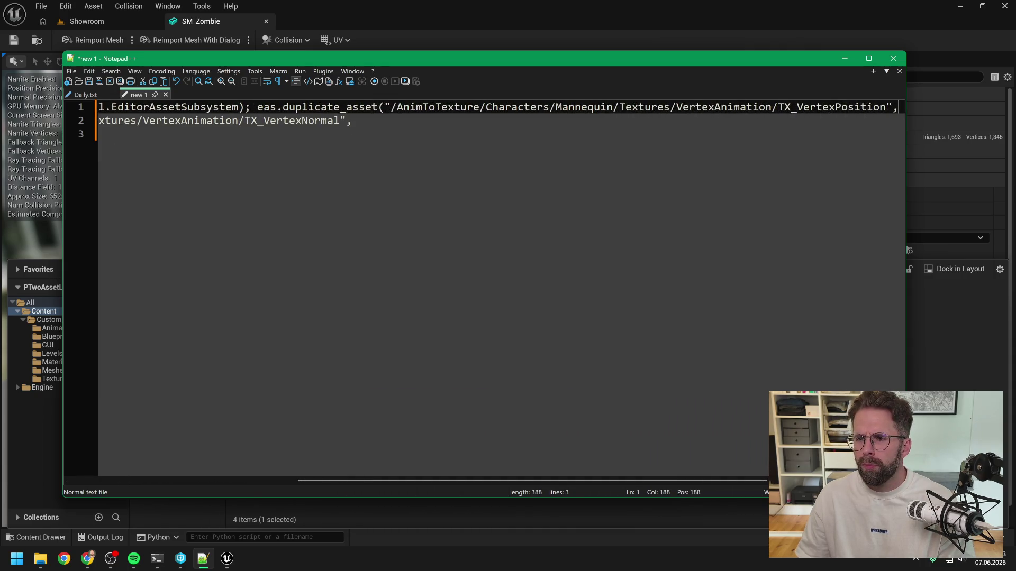
left_click_drag(664, 481, 801, 481)
key("Delete")
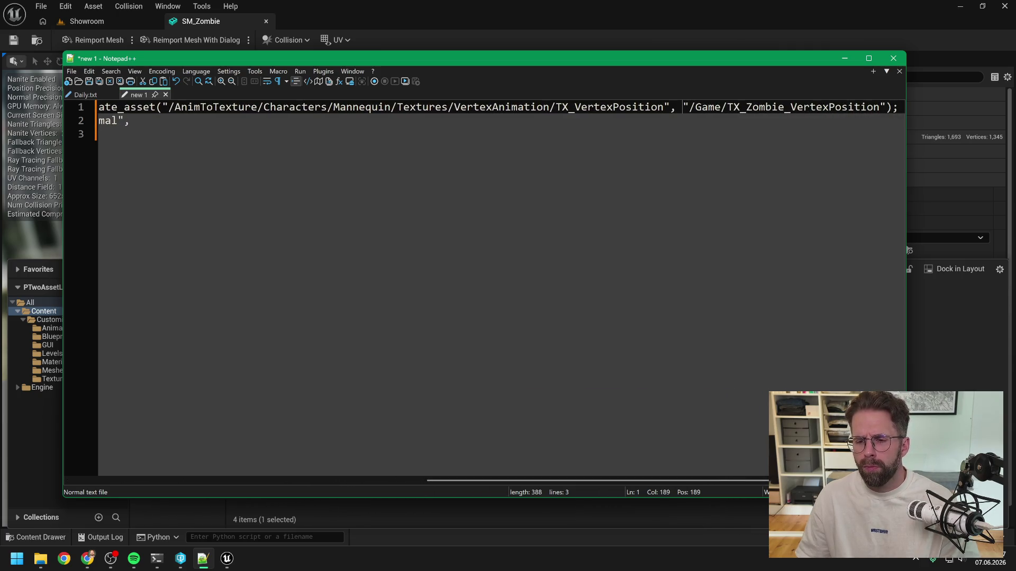
key("Delete")
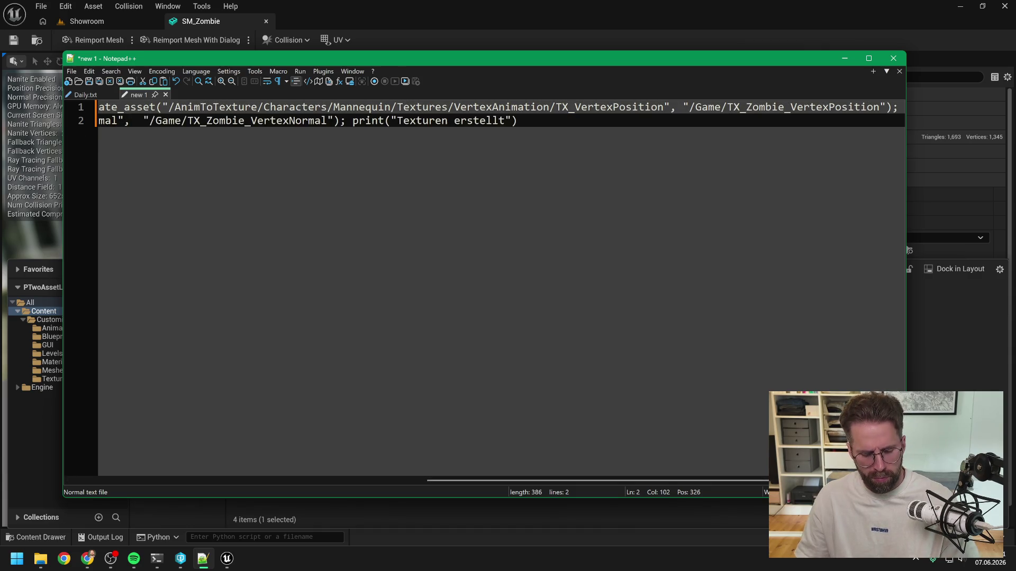
key("ctrl+z")
key("Home")
key("BackSpace")
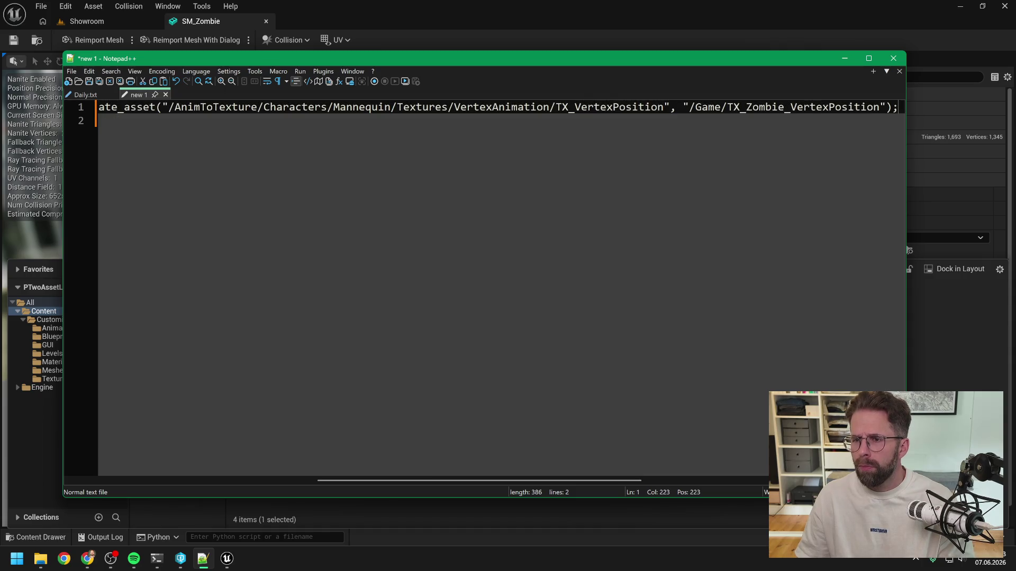
- Delete the stray character, the empty second line and the extra space after the comma
left_click_drag(593, 481, 761, 481)
key("Delete")
key("Right")
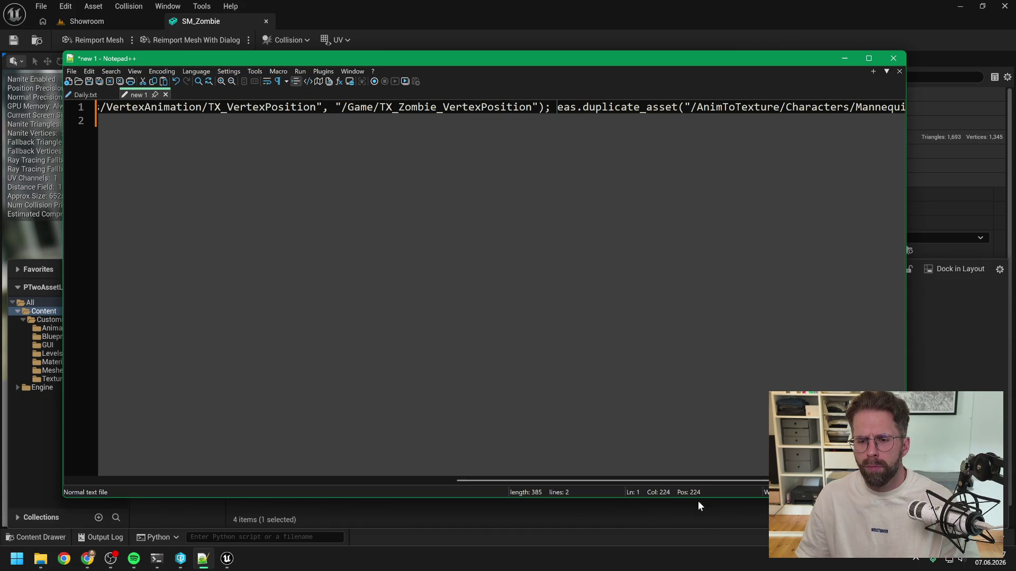
left_click_drag(696, 481, 810, 481)
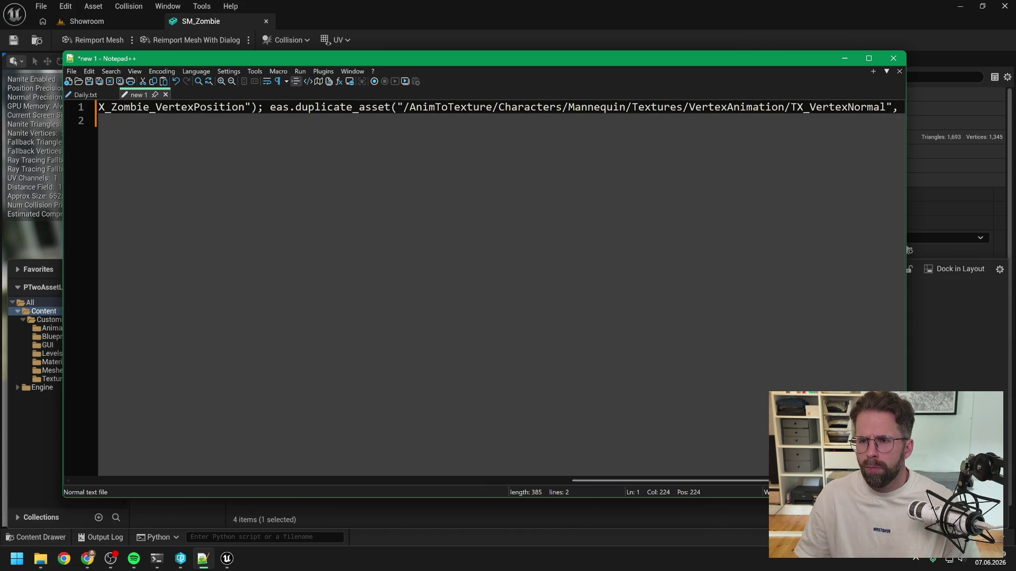
mouse_move(740, 481)
left_mouse_down()
mouse_move(125, 473)
mouse_move(669, 407)
left_mouse_up()
key("BackSpace")
left_click_drag(624, 480, 717, 480)
key("Delete")
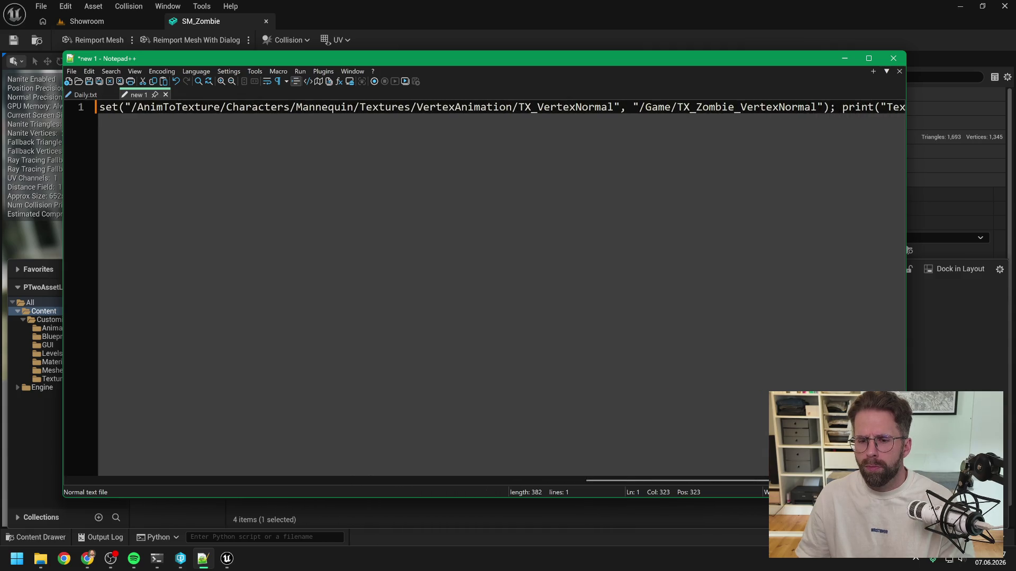
- Check the line ends with print("Texturen erstellt") and select the whole one-line script
key("End")
key("shift+Left")
key("shift+Left")
key("shift+Left")
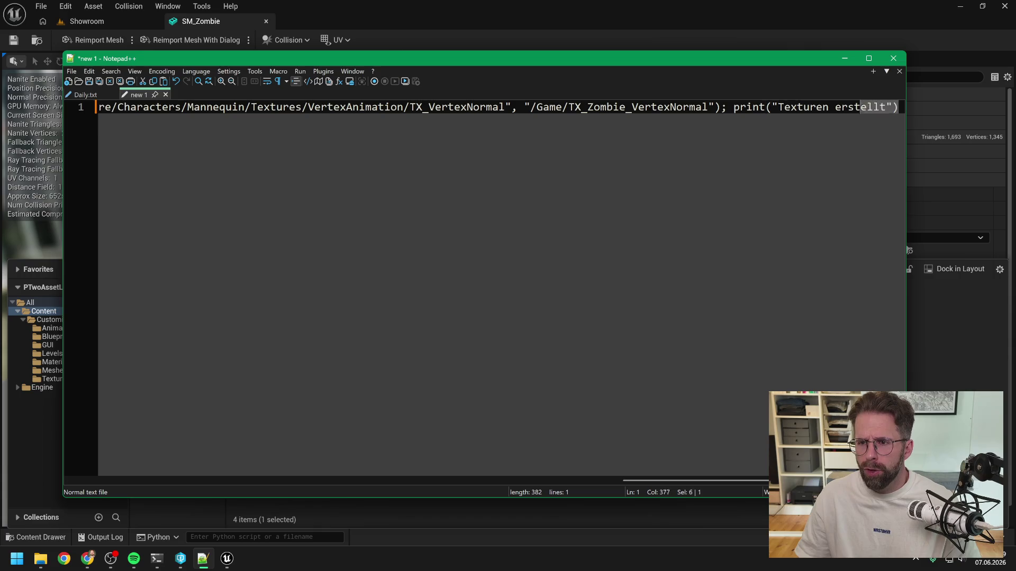
key("End")
key("ctrl+a")
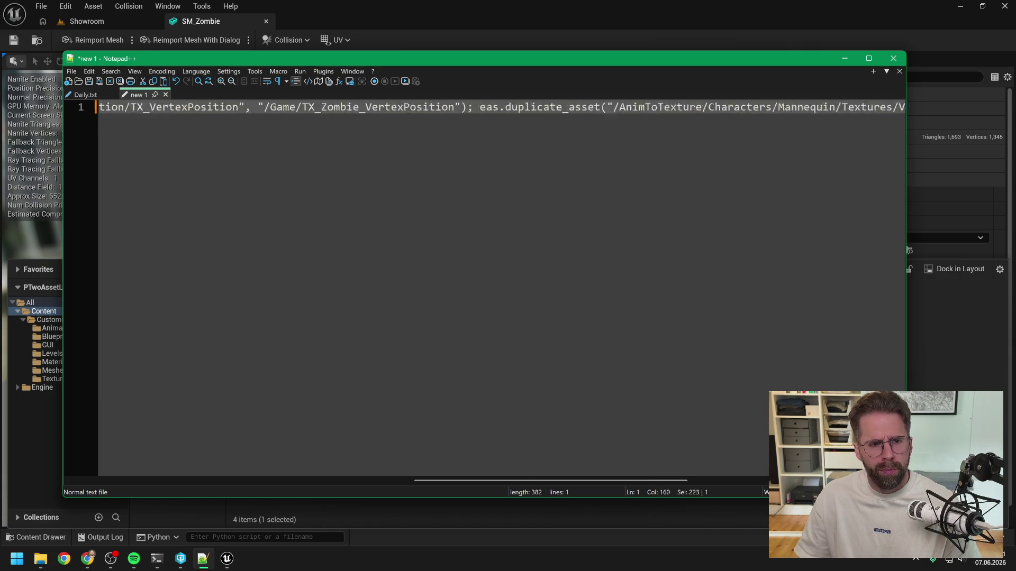
left_click(330, 9)
- Run the pasted texture script in Unreal's Python console, then clear the Output Log
left_click(444, 464)
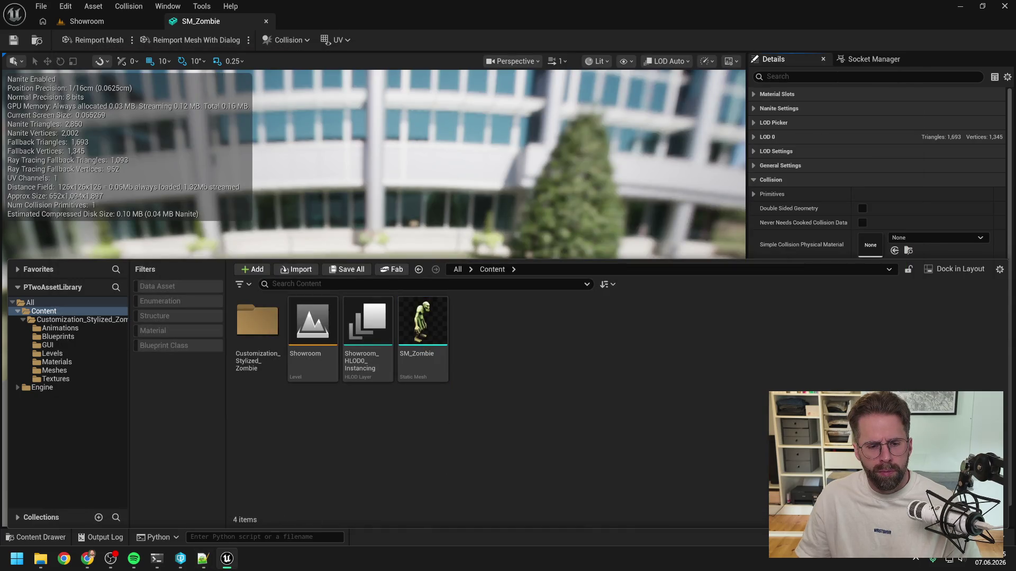
key("ctrl+v")
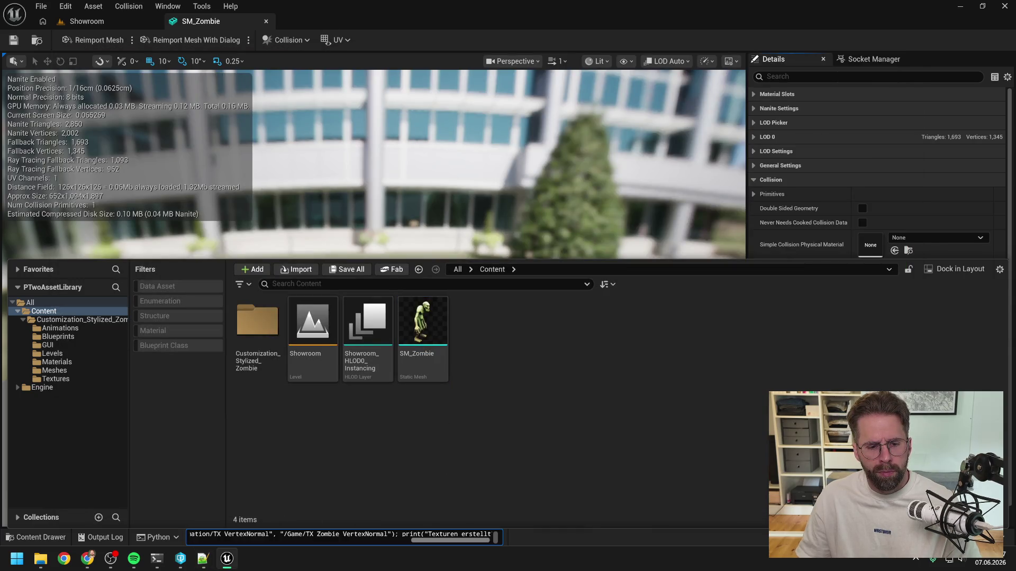
key("Return")
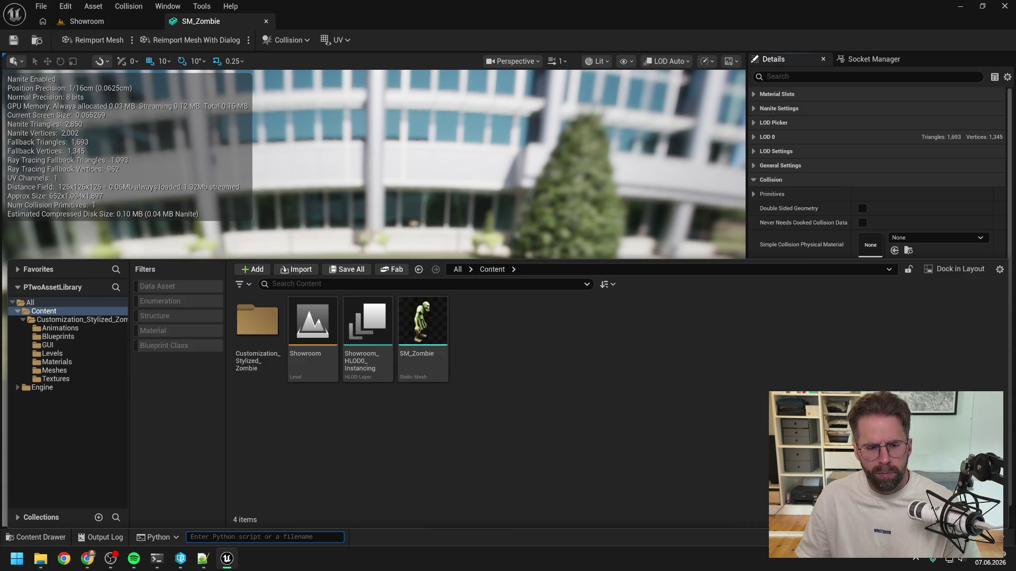
left_click(106, 539)
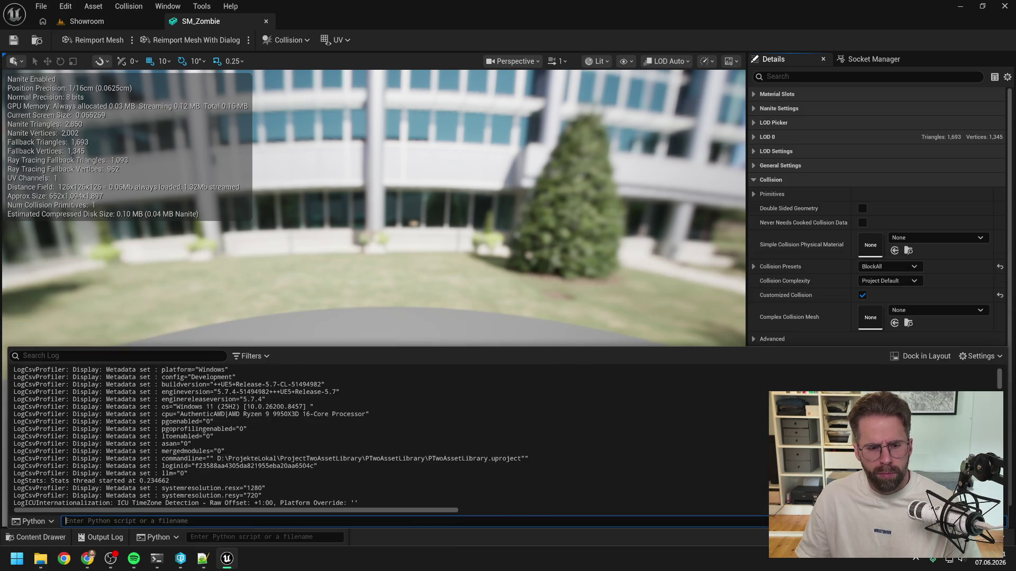
scroll(349, 436, "down", 5)
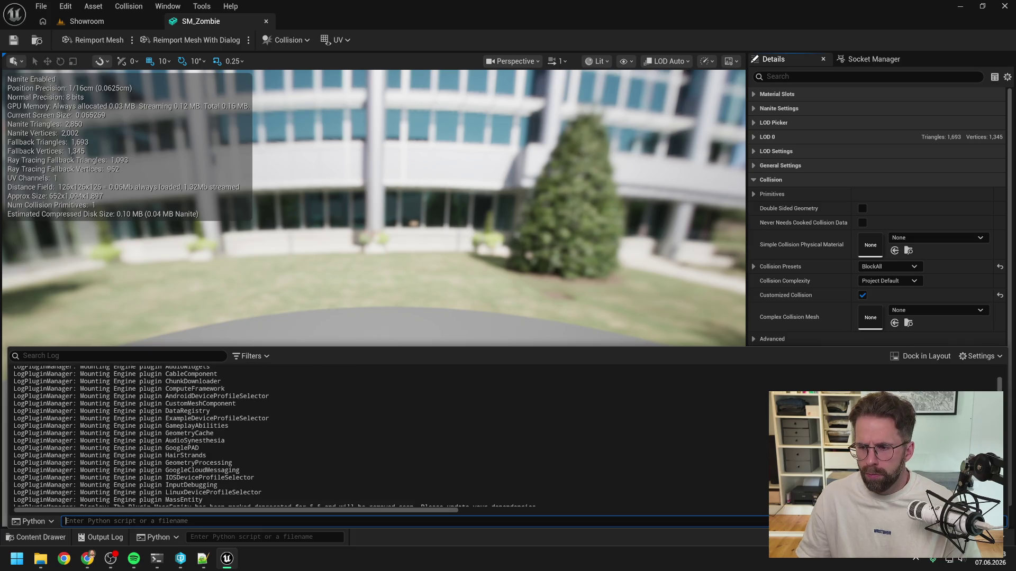
right_click(477, 381)
left_click(487, 322)
- Close the SM_Zombie mesh editor and reopen the Output Log to read the script's SyntaxError
left_click(468, 33)
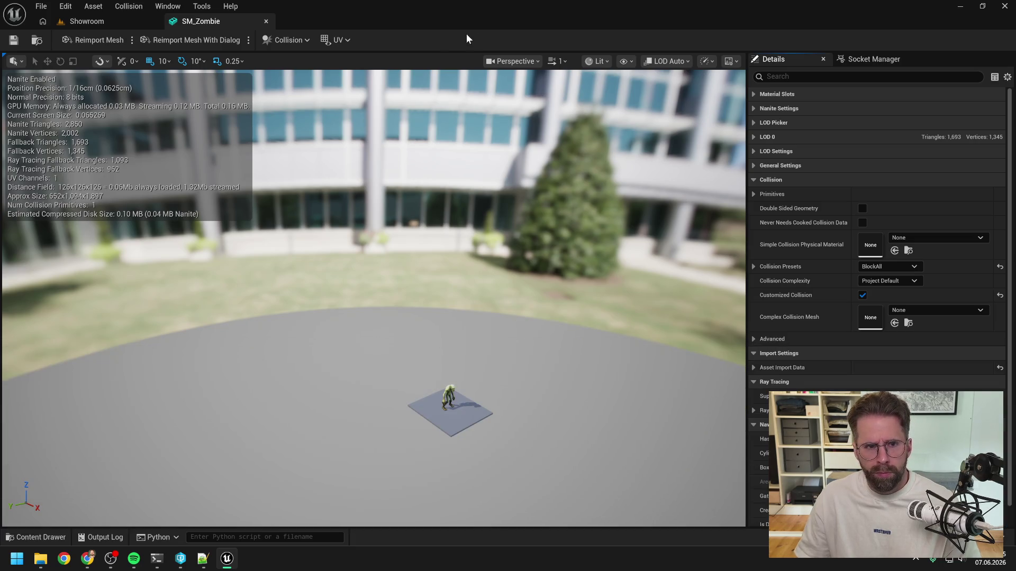
left_click(265, 22)
key("ctrl+space")
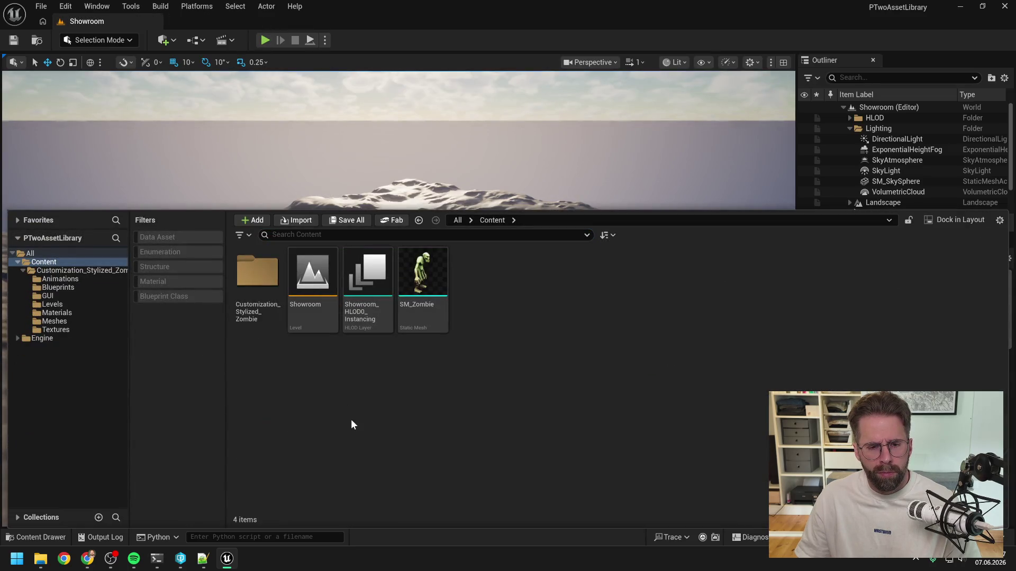
right_click(317, 363)
left_click(279, 397)
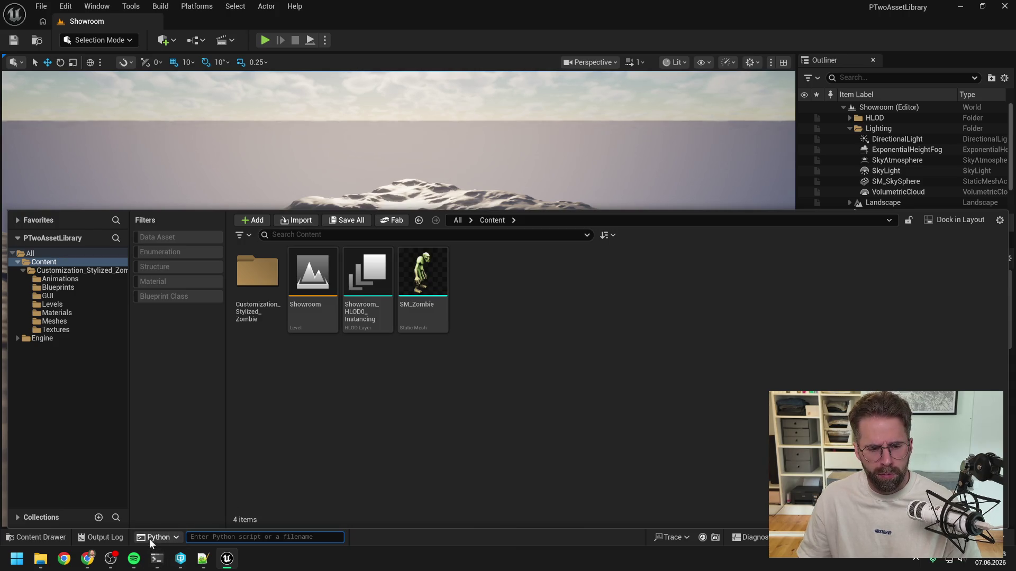
left_click(106, 537)
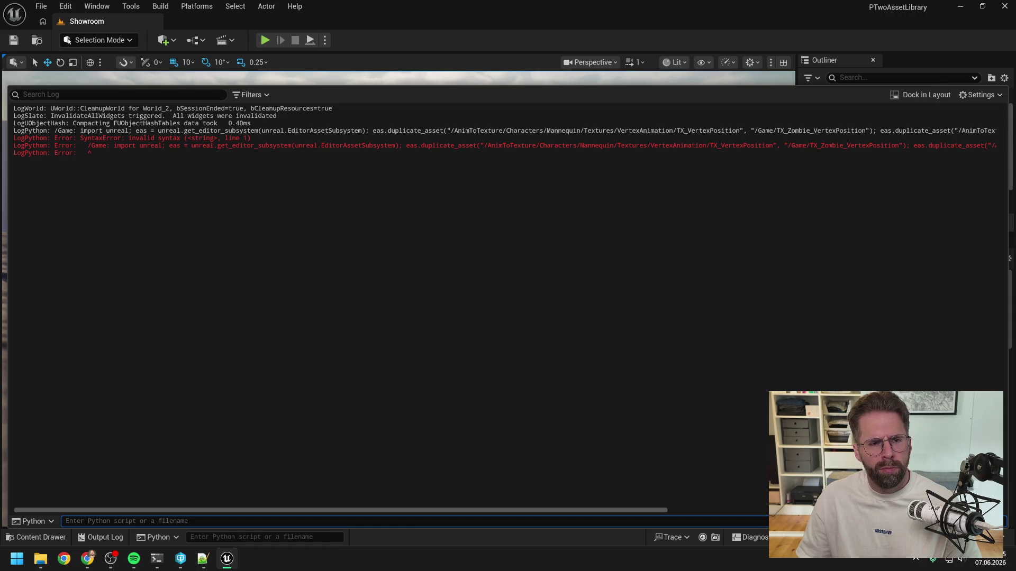
left_click(203, 558)
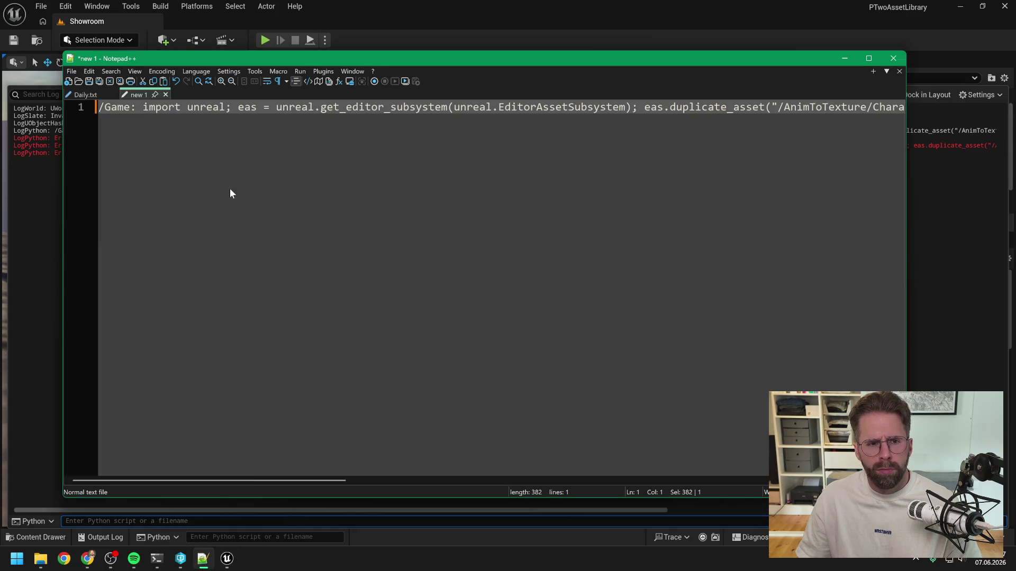
- Remove the leading '/Game: ' prefix from the script line in Notepad++ and copy the line
left_click(143, 107)
left_click_drag(142, 106, 99, 107)
key("Delete")
key("ctrl+a")
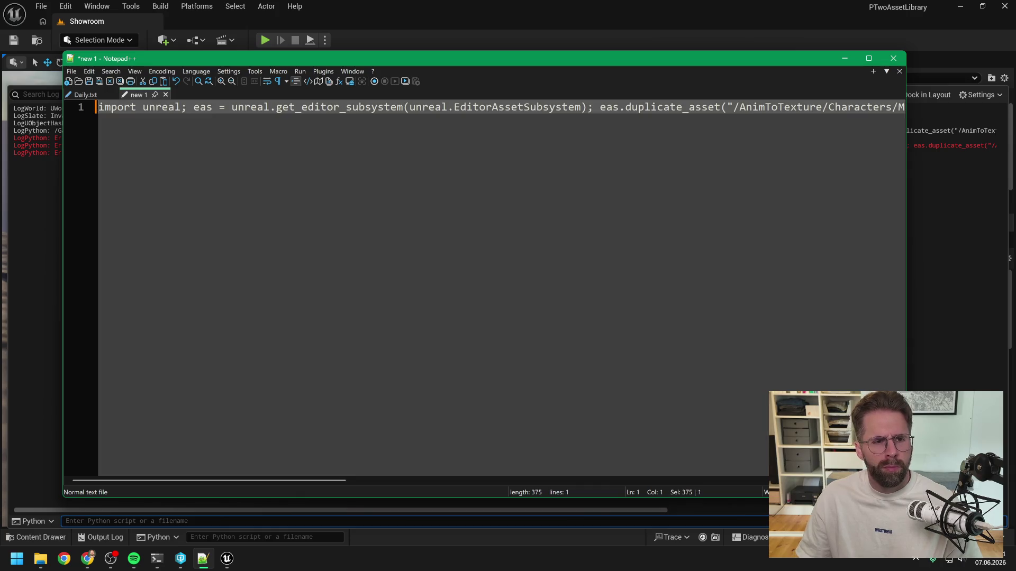
key("ctrl+c")
- Run the corrected line in Unreal's Python console and view the new TX_Zombie textures in Content
left_click(227, 559)
left_click(223, 537)
key("ctrl+v")
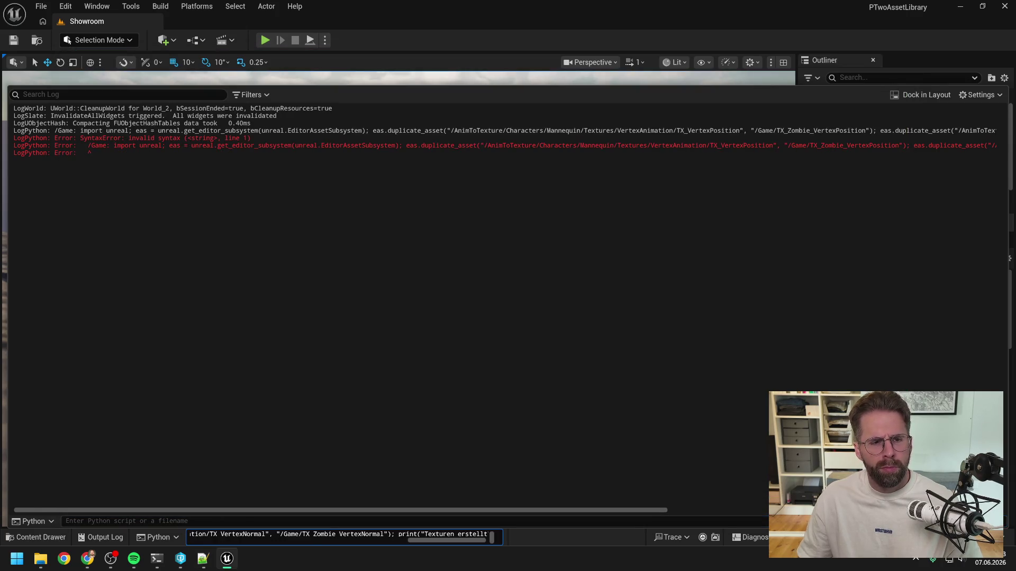
key("Return")
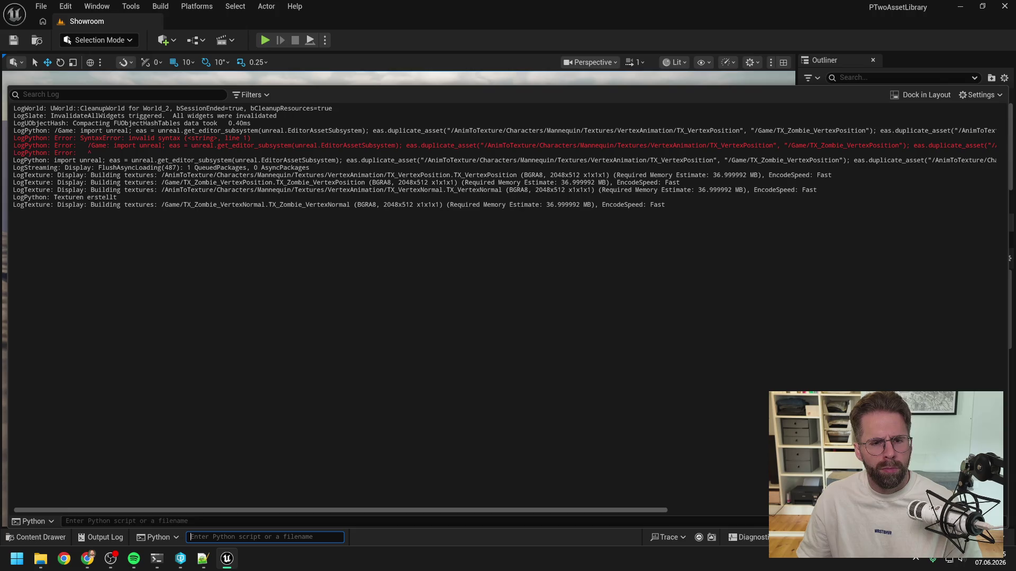
key("ctrl+space")
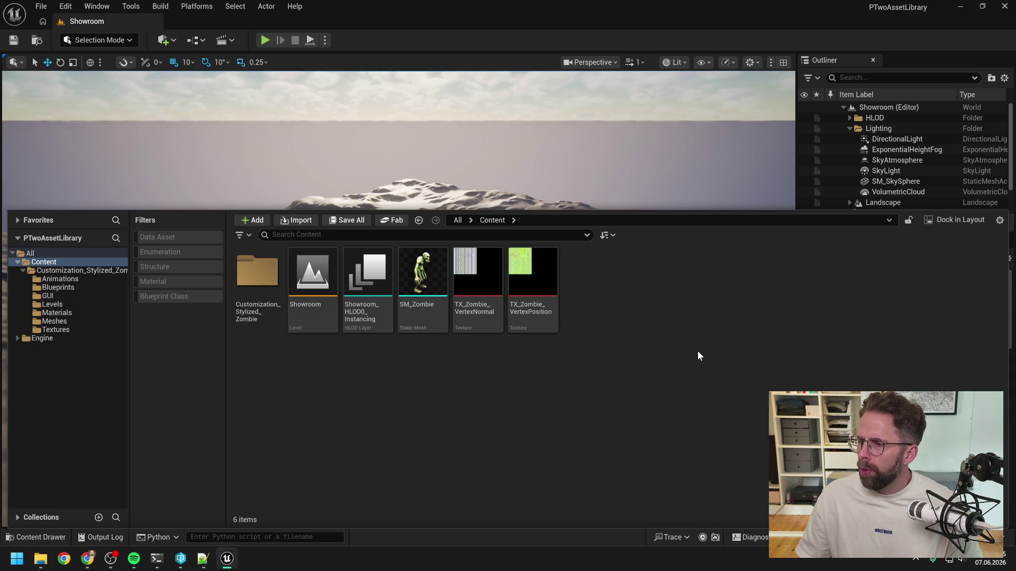
- Create an Anim to Texture Data Asset via Miscellaneous > Data Asset, named ZombieAnimToTexture
right_click(679, 351)
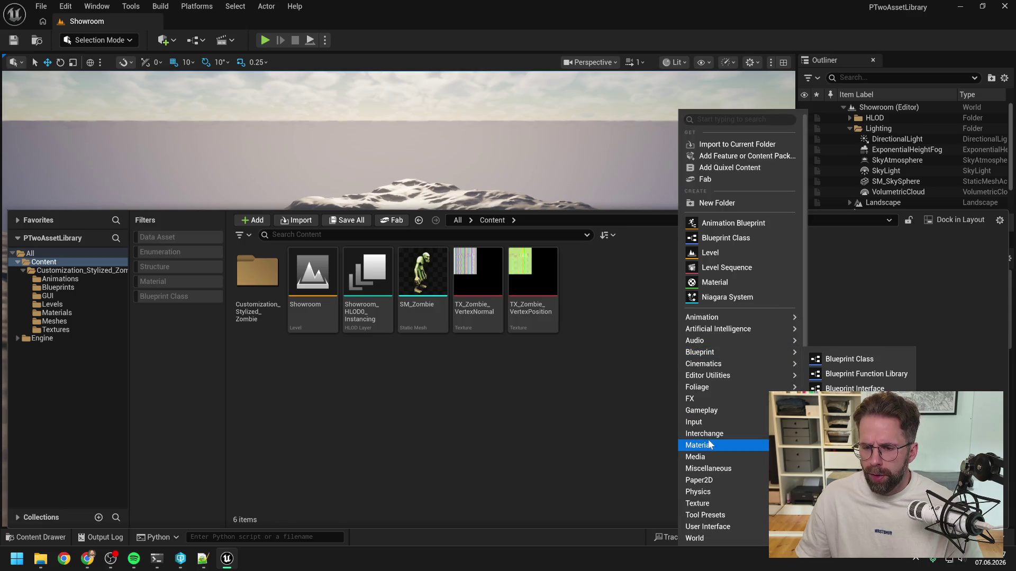
mouse_move(709, 468)
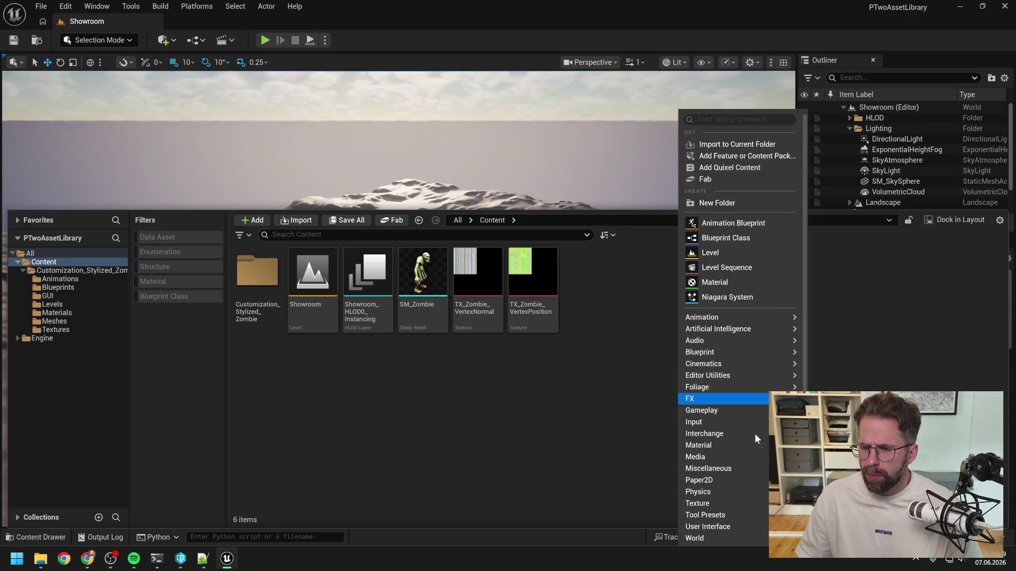
left_click(842, 282)
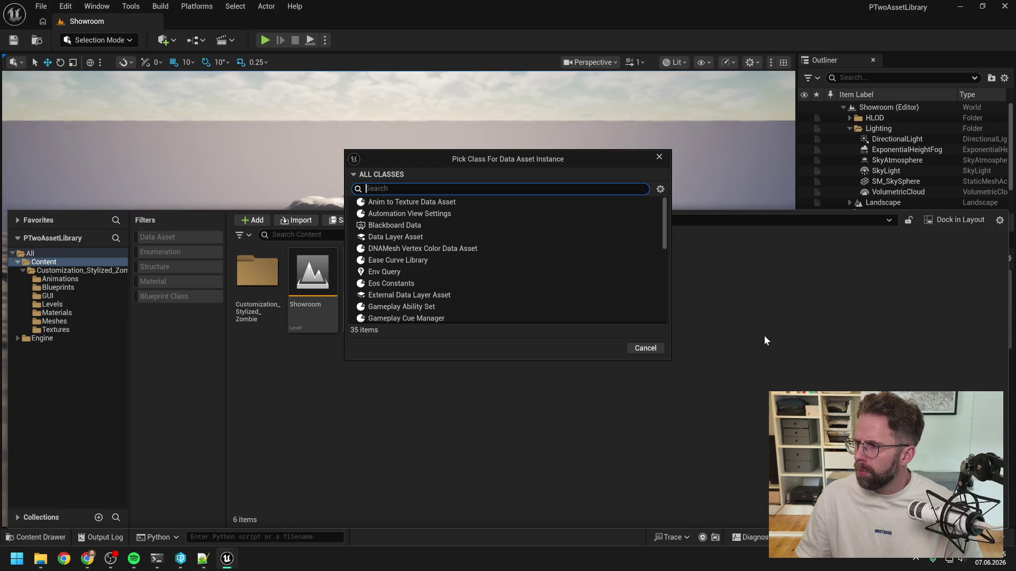
type("animto")
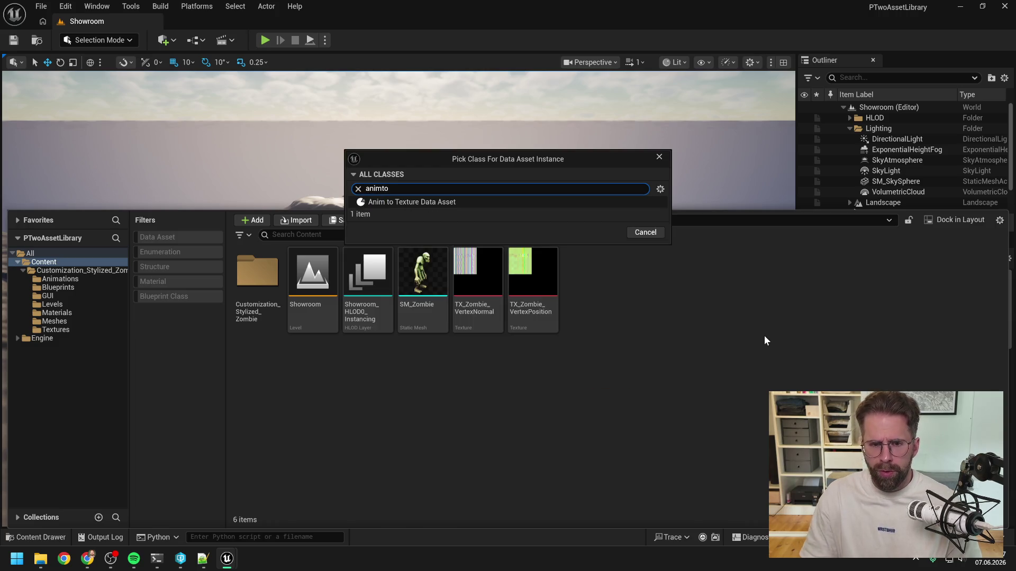
left_click(494, 202)
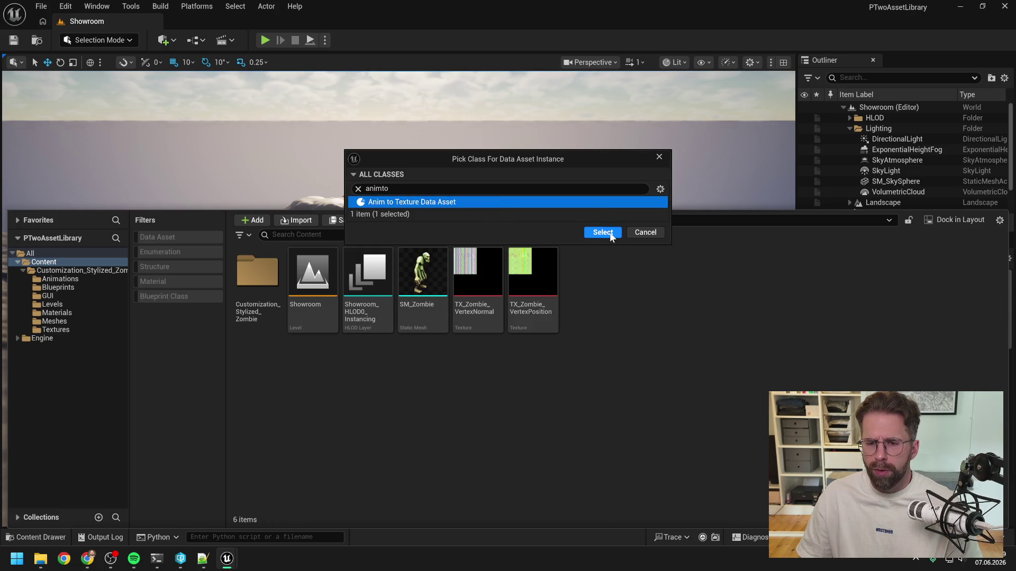
left_click(609, 233)
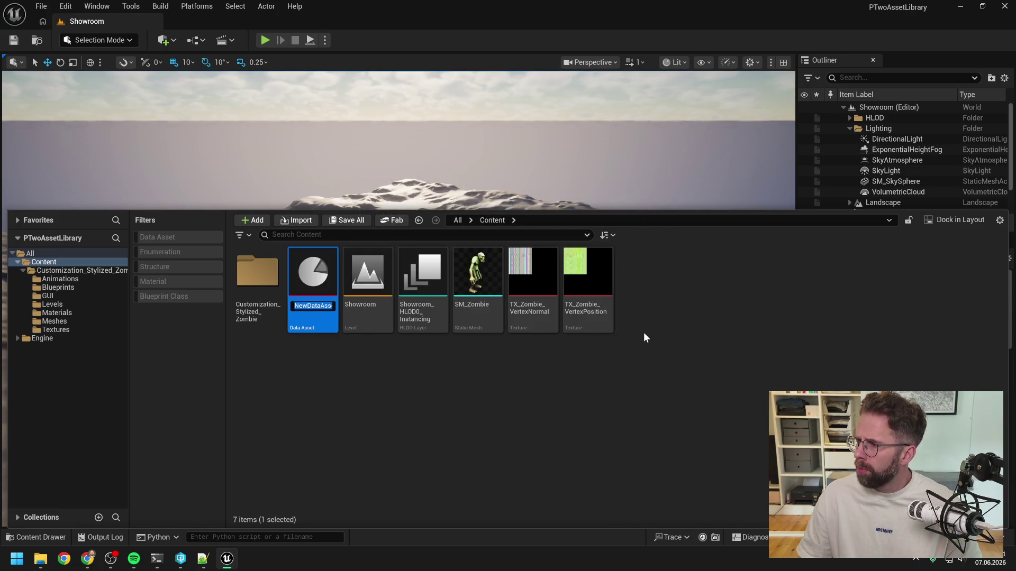
type("Zombie")
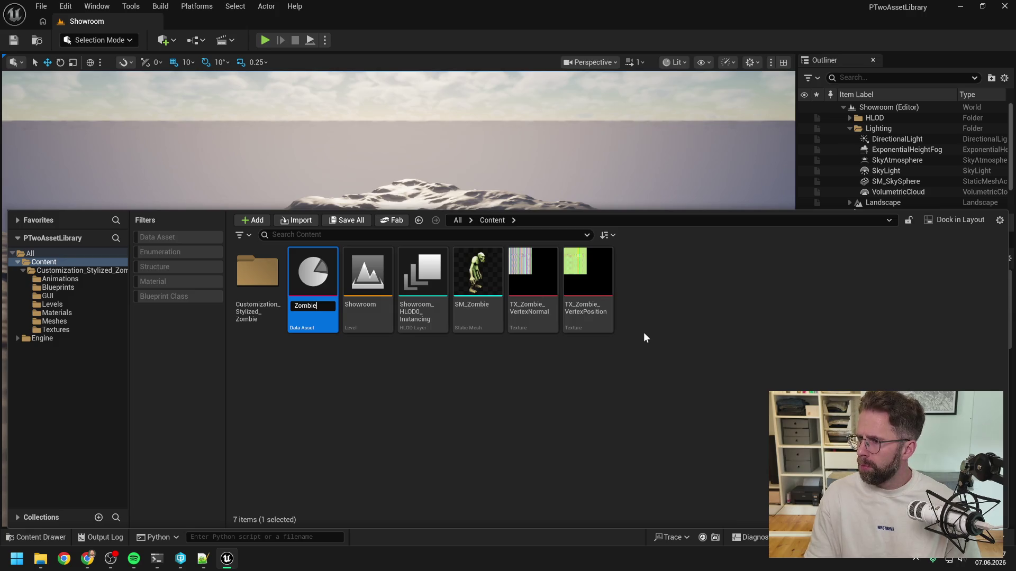
type("Ani")
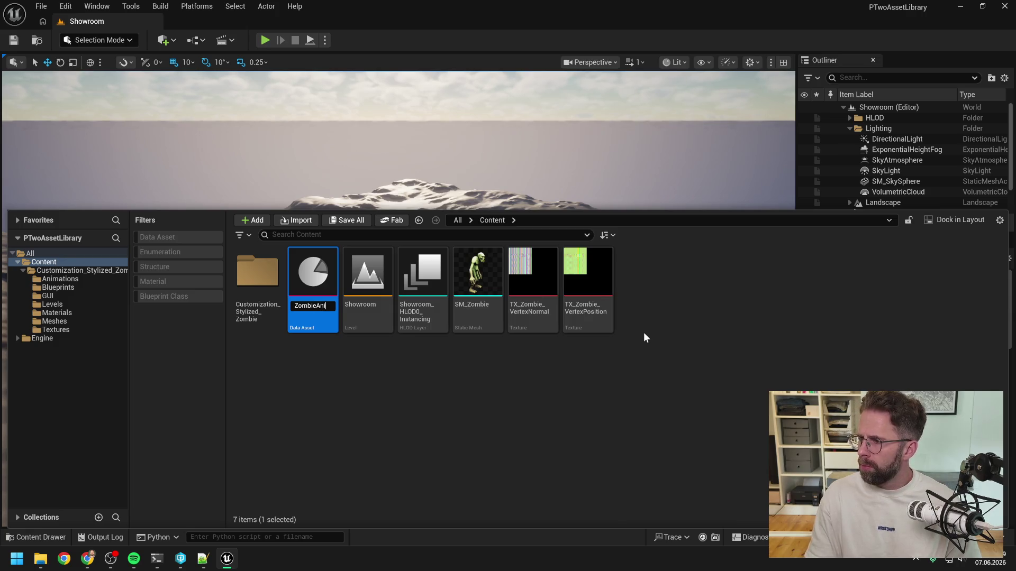
type("mToTexture")
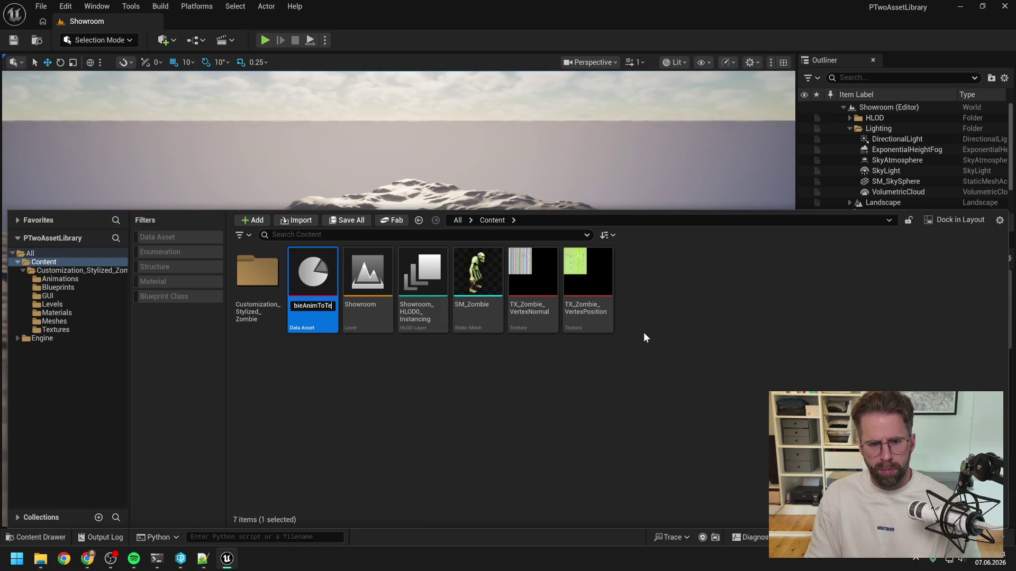
key("Return")
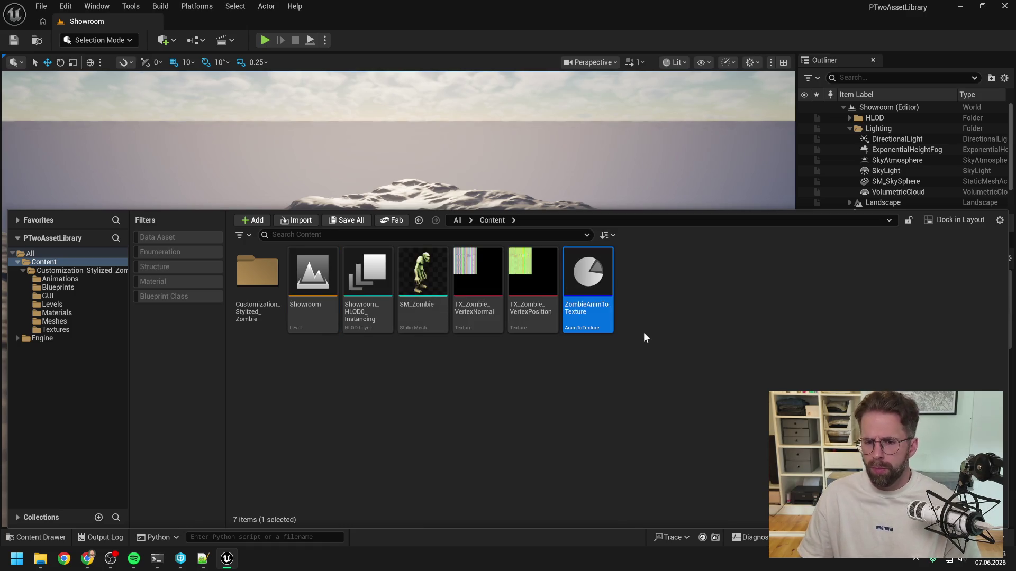
left_click(644, 333)
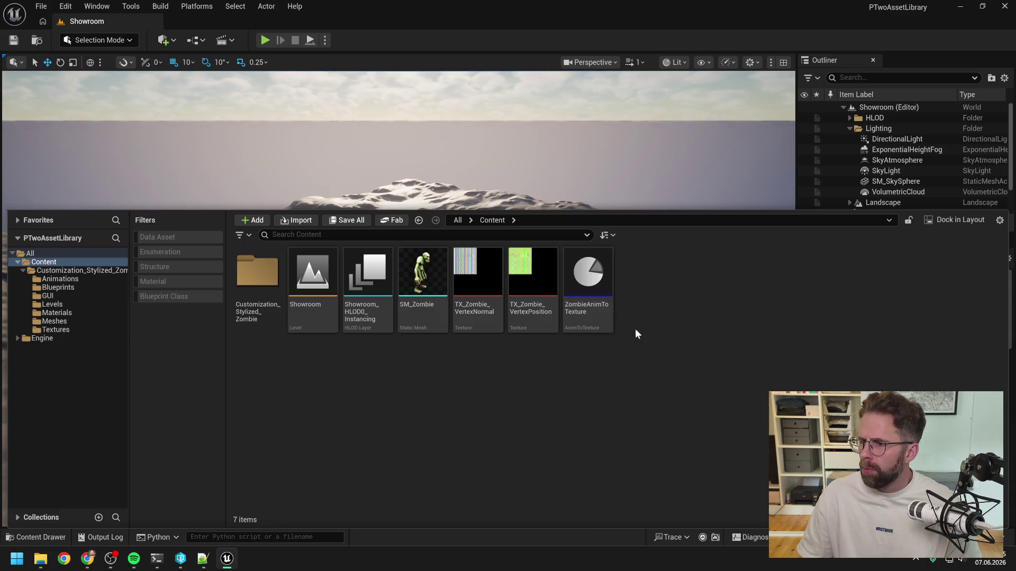
- Open ZombieAnimToTexture in its own editor tab and return to the Showroom level
left_click(592, 293)
double_click(592, 292)
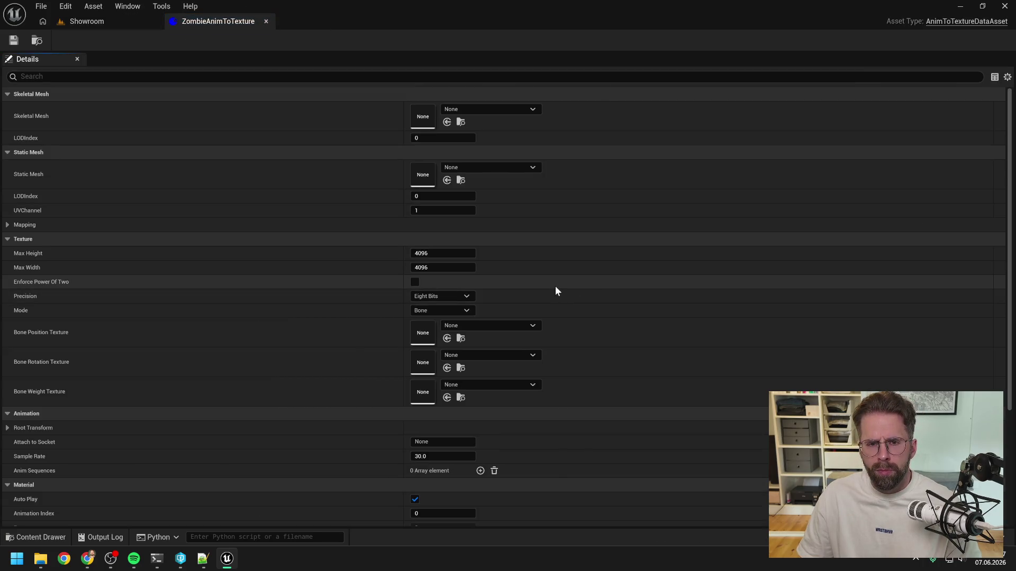
left_click(76, 21)
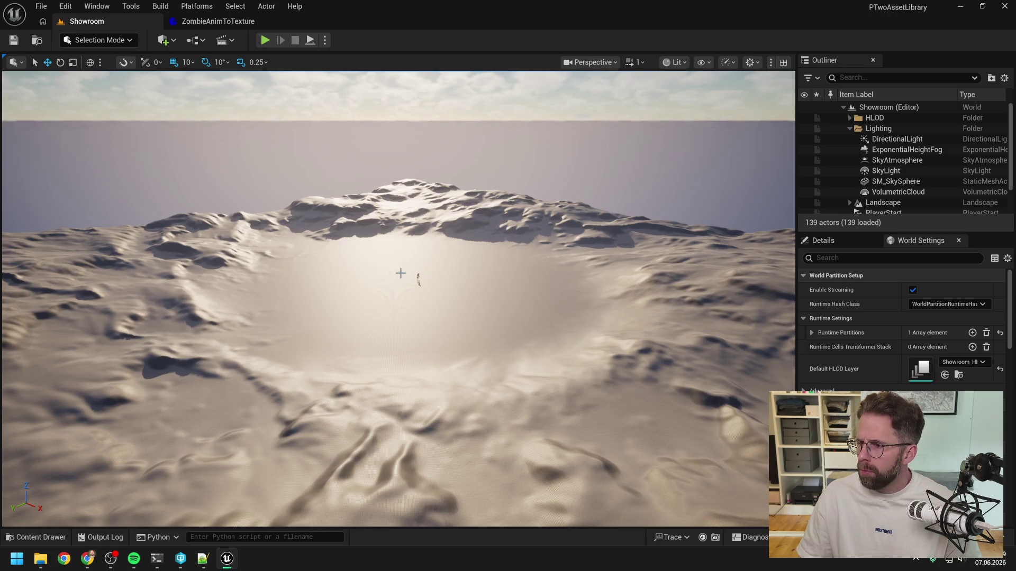
- Browse Customization_Stylized_Zombie > Meshes, select the ZOMBIE_body skeleton, then go back to Content
key("ctrl+space")
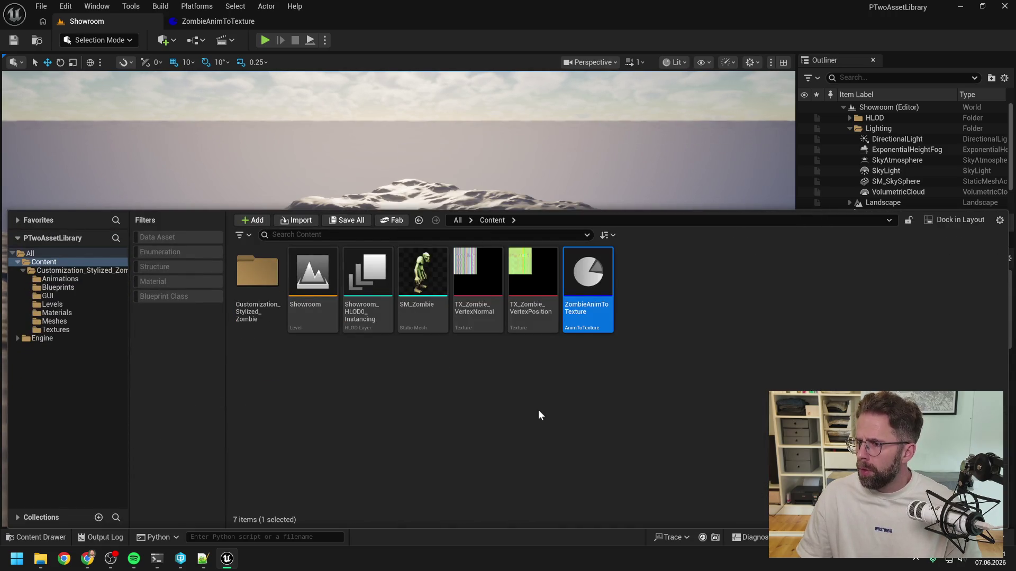
left_click(538, 415)
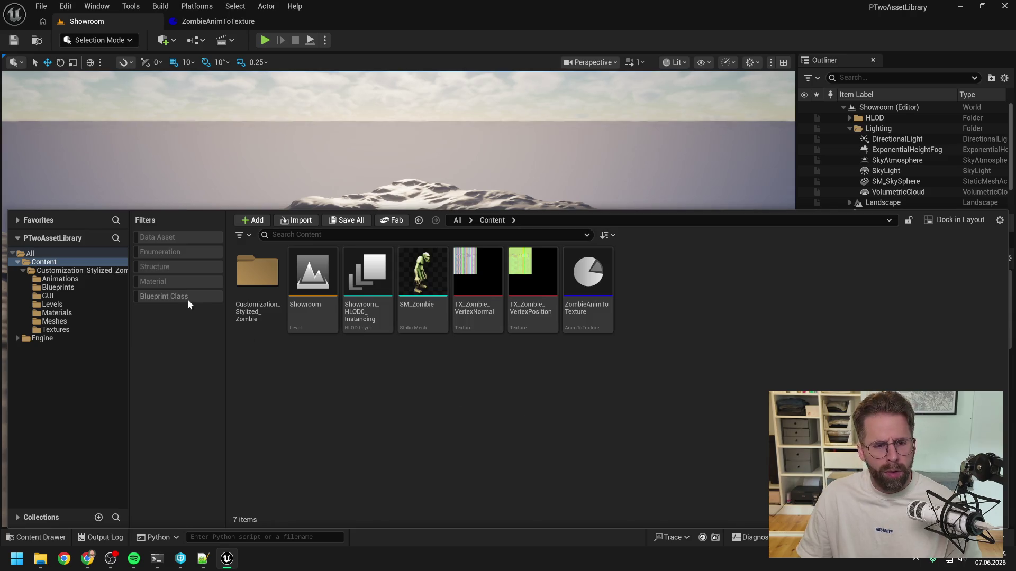
double_click(263, 289)
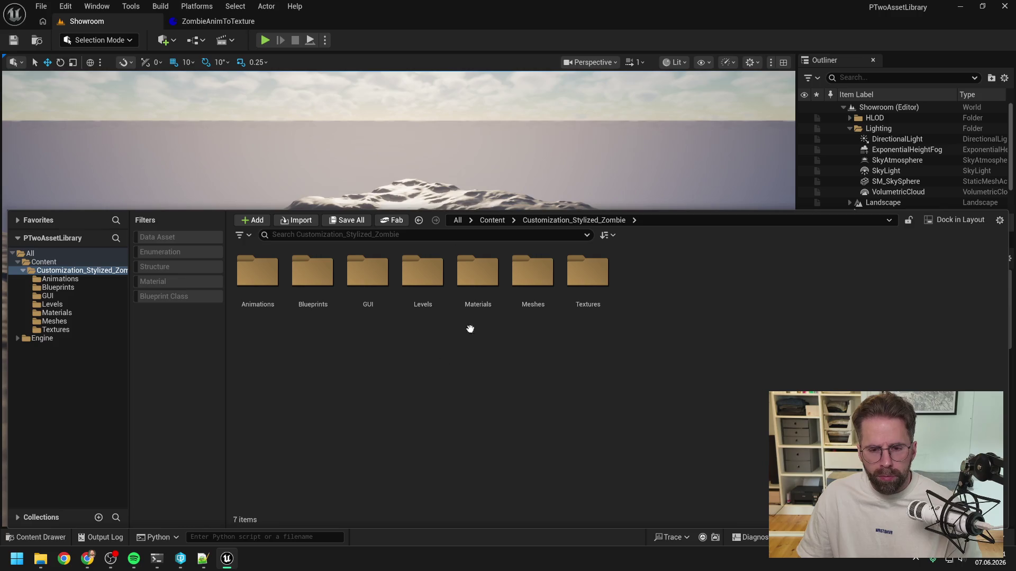
left_click(542, 279)
double_click(542, 279)
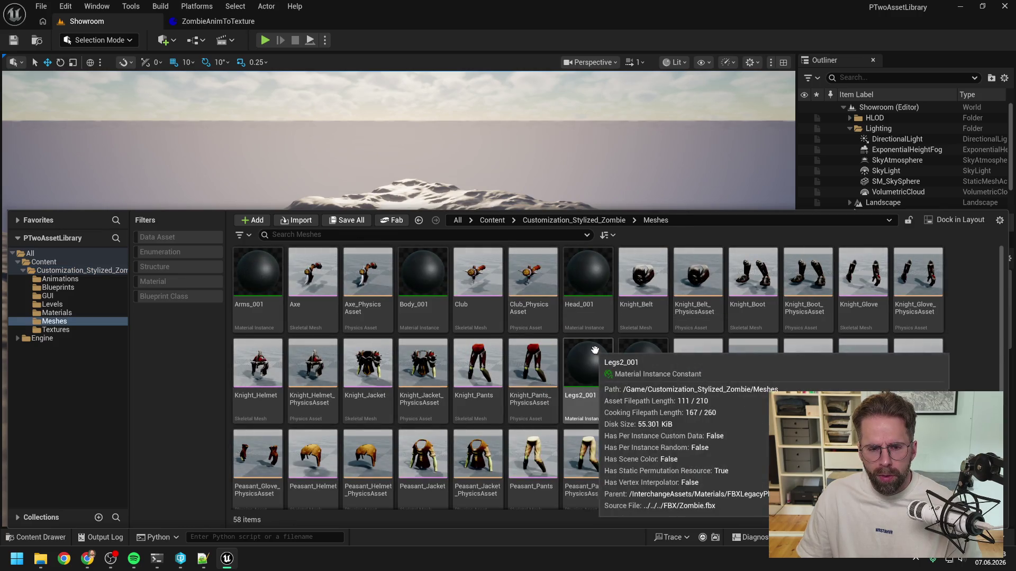
scroll(961, 372, "down", 3)
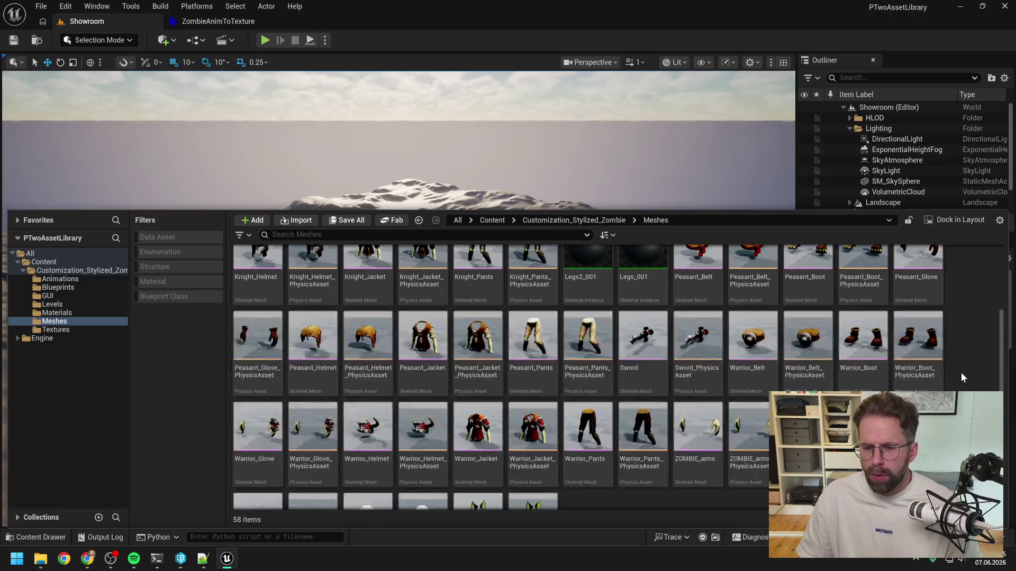
left_click(918, 362)
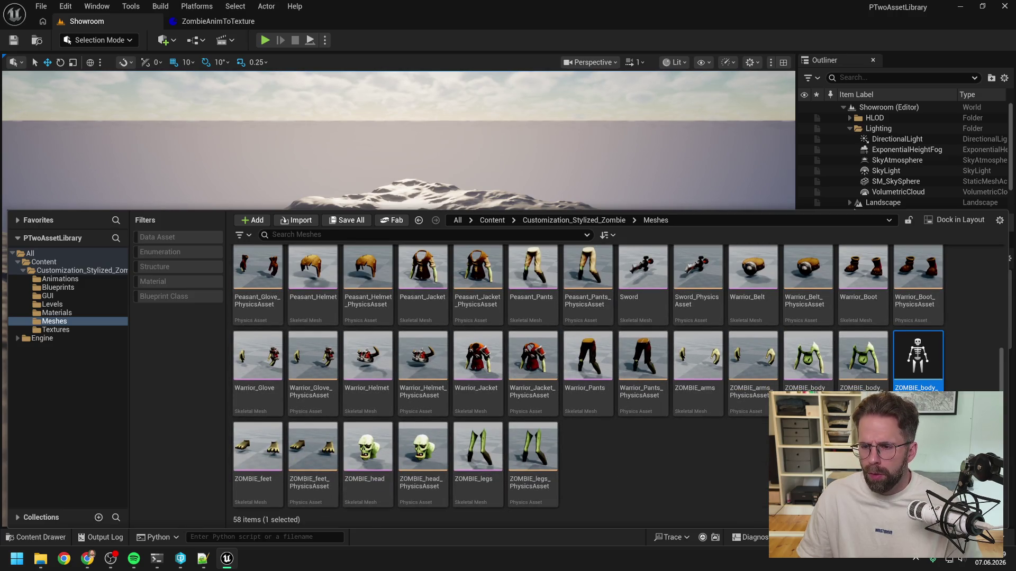
scroll(618, 377, "up", 3)
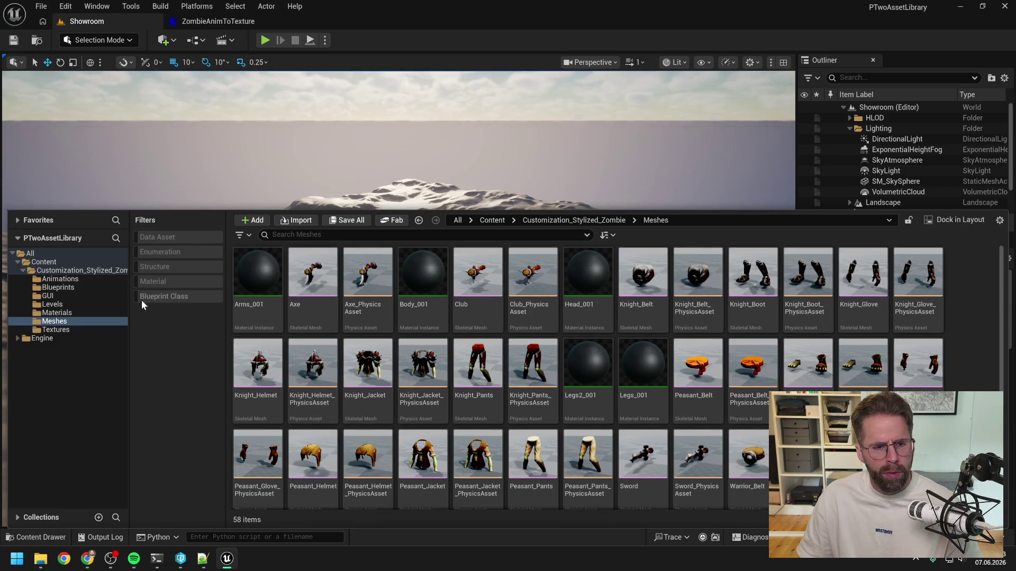
left_click(52, 264)
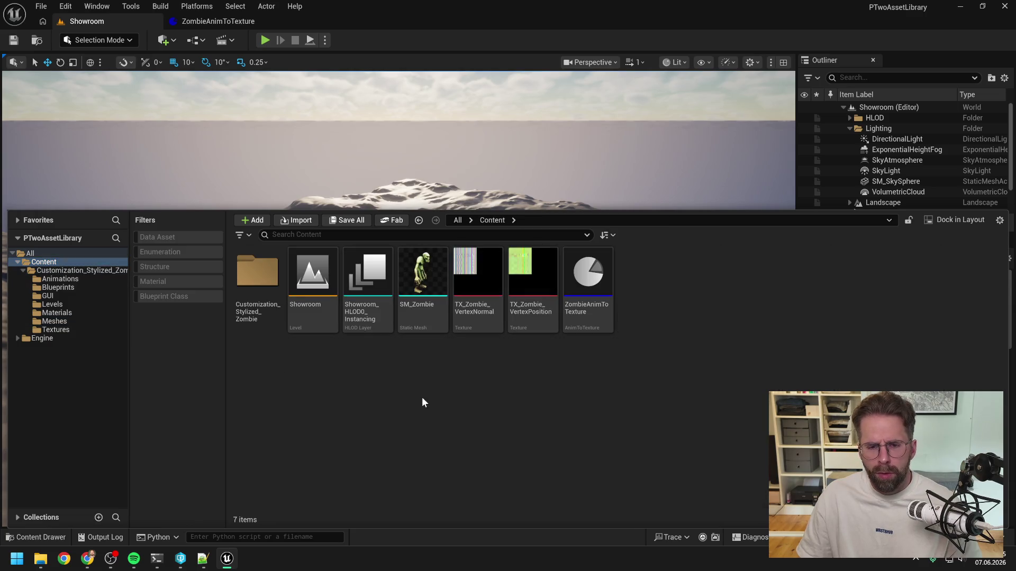
- Rename the zombie skeleton asset in the Content folder to SK_Zombie
left_click(642, 272)
key("F2")
key("Home")
type("SK")
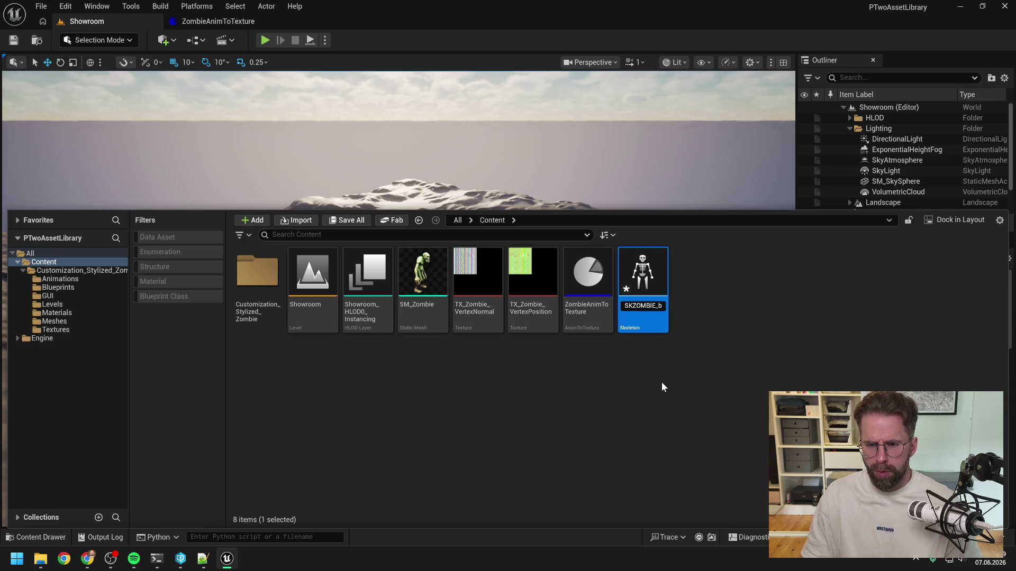
type("_")
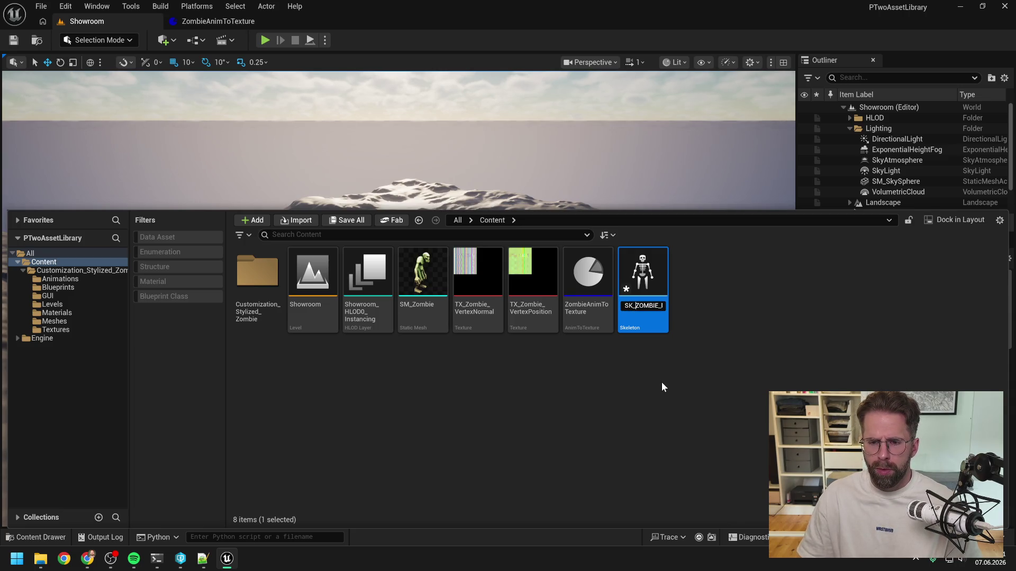
key("Delete")
key("Delete")
key("Delete")
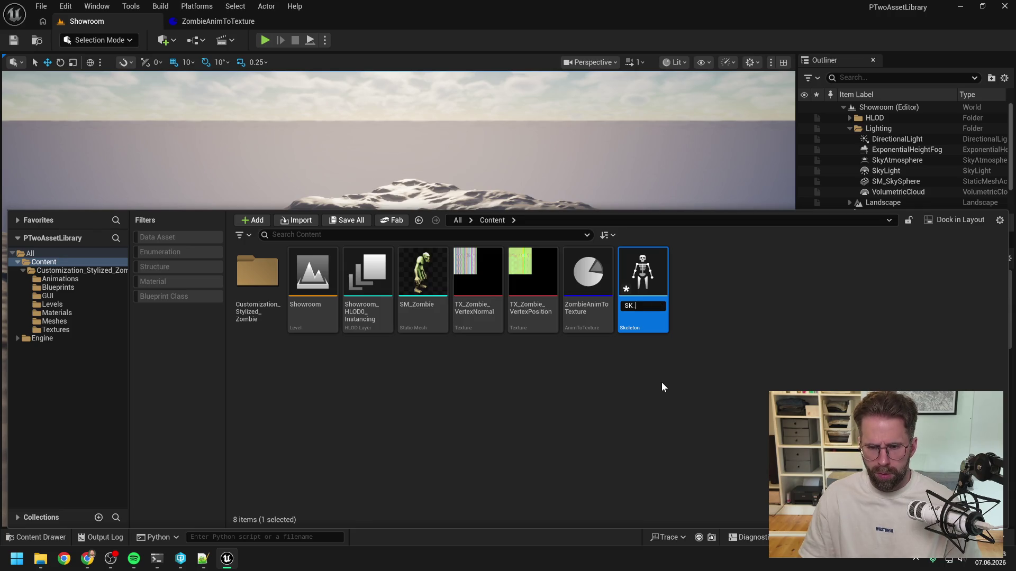
type("Zombie")
key("Return")
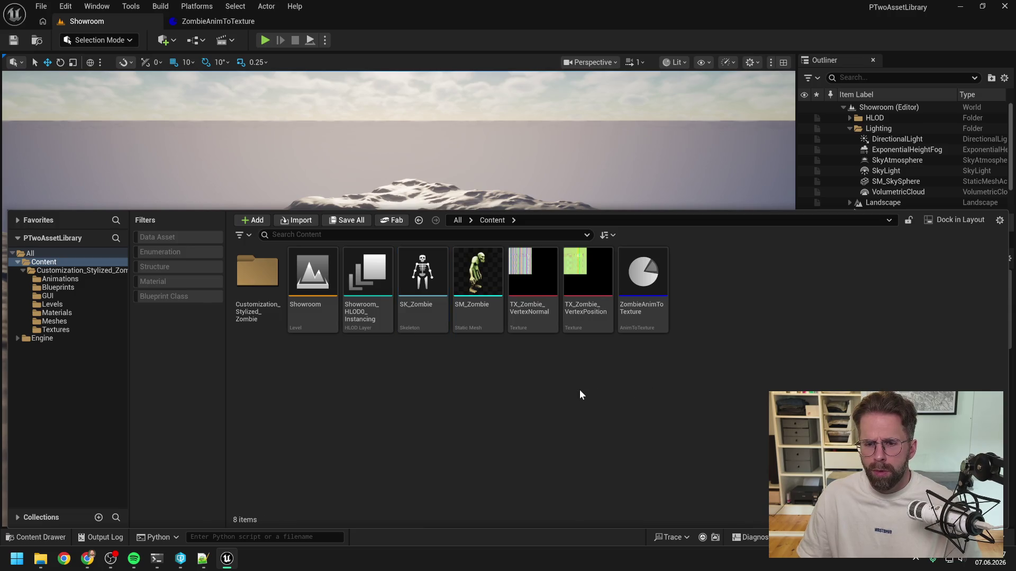
- Reopen the ZombieAnimToTexture asset editor to show its details again
double_click(637, 317)
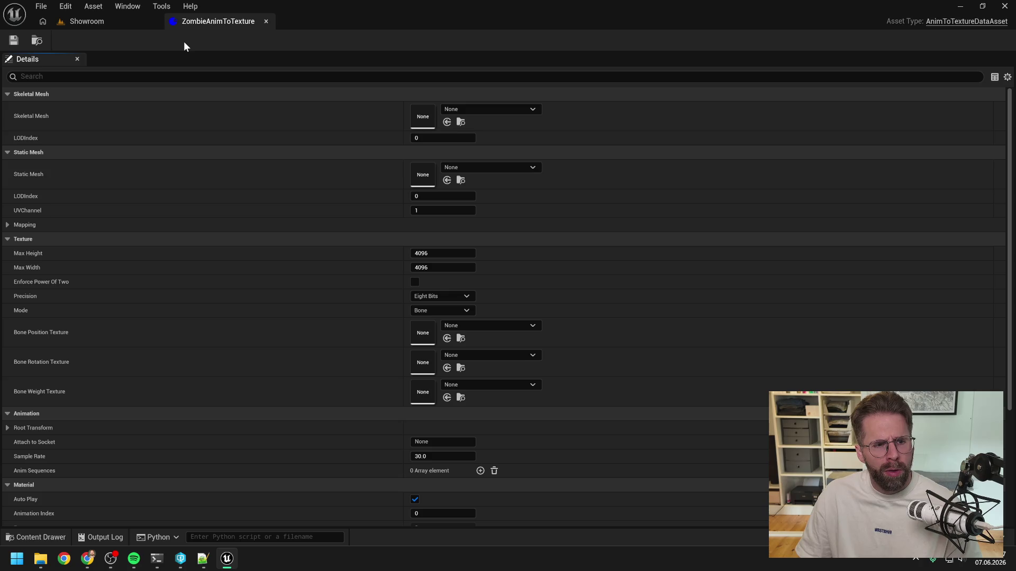
left_click(129, 21)
key("ctrl+space")
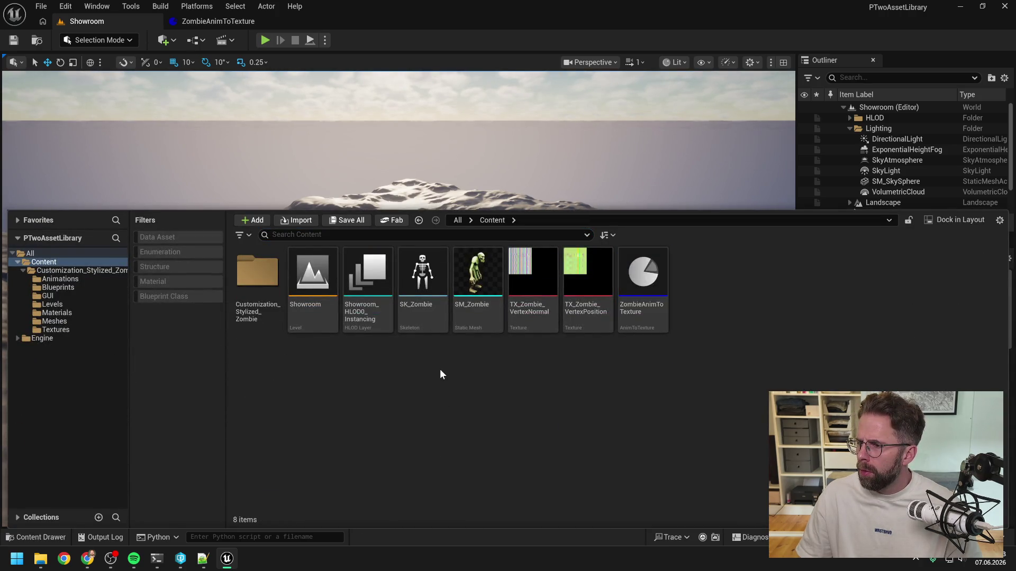
key("alt+Tab")
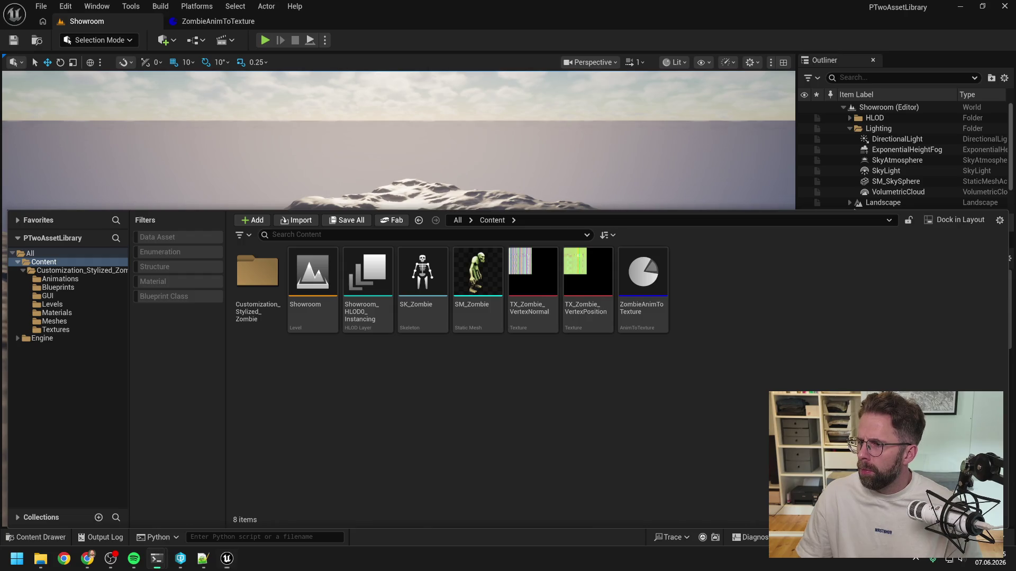
double_click(643, 272)
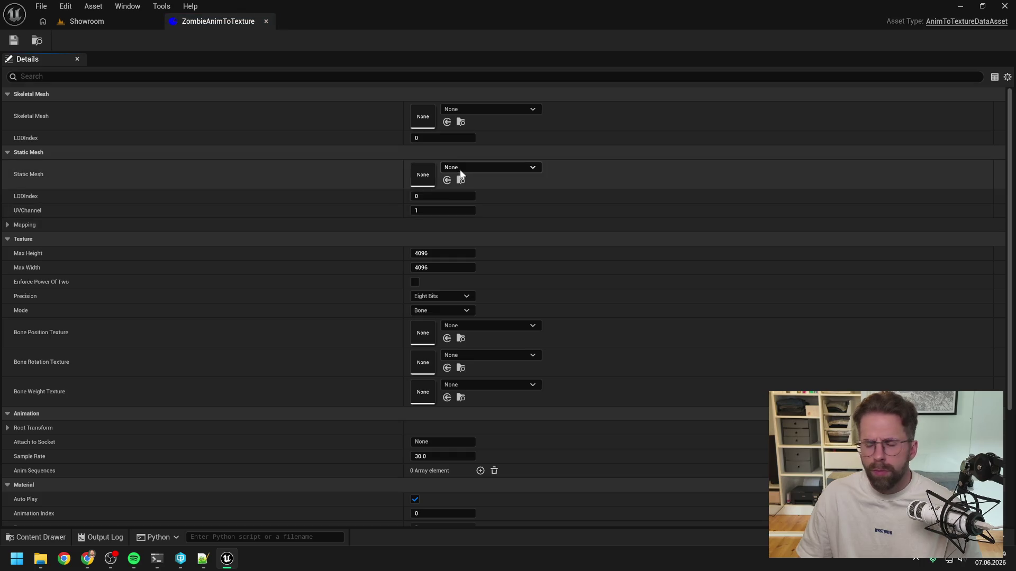
- Set ZombieAnimToTexture's Static Mesh to SM_Zombie via an 'sm_zombi' search, then view the Mode choices
left_click(460, 168)
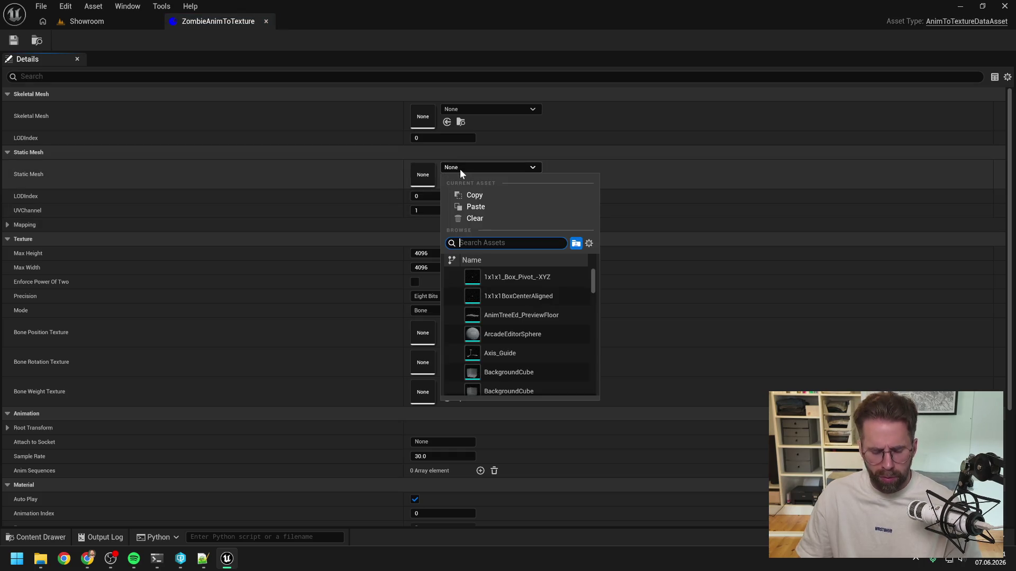
type("sm_zombi")
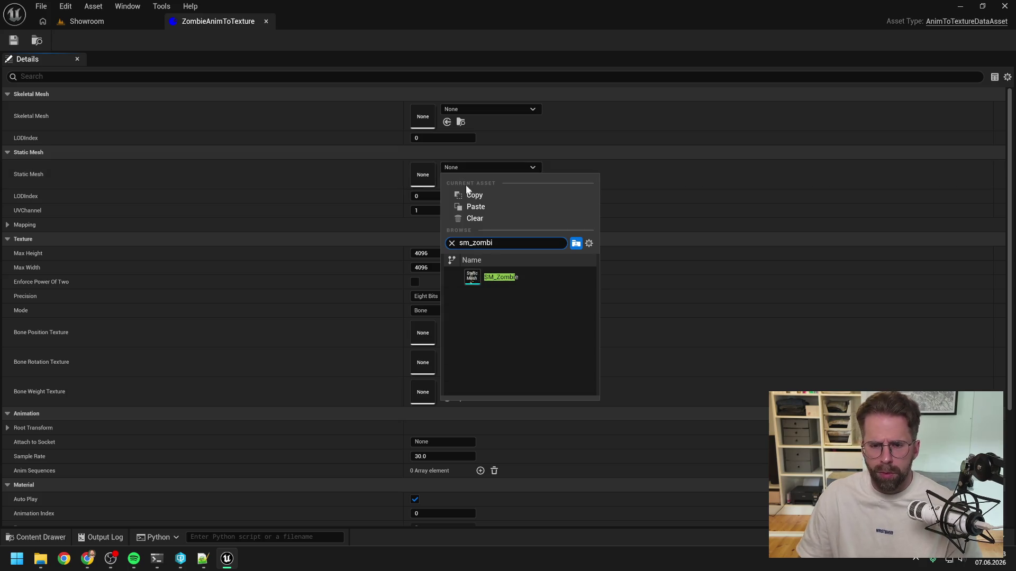
left_click(490, 276)
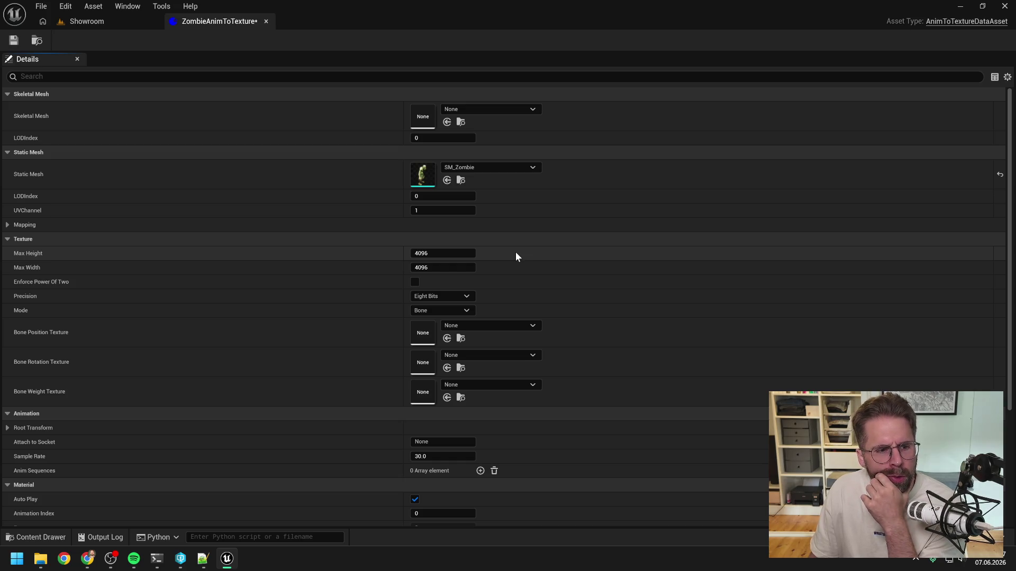
left_click(446, 311)
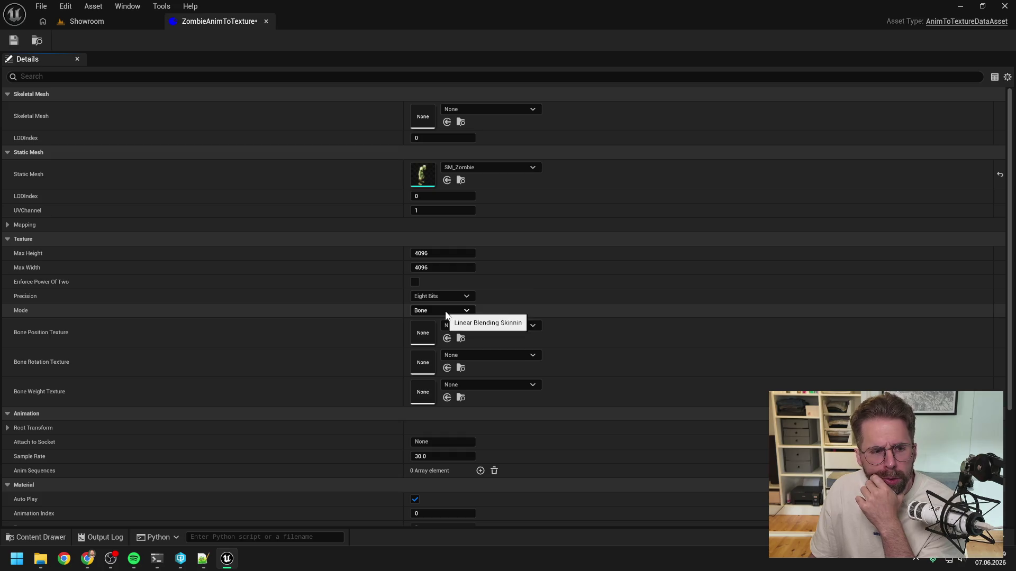
- Switch the texture Mode to Vertex and locate the zombie vertex textures in the content drawer
left_click(436, 321)
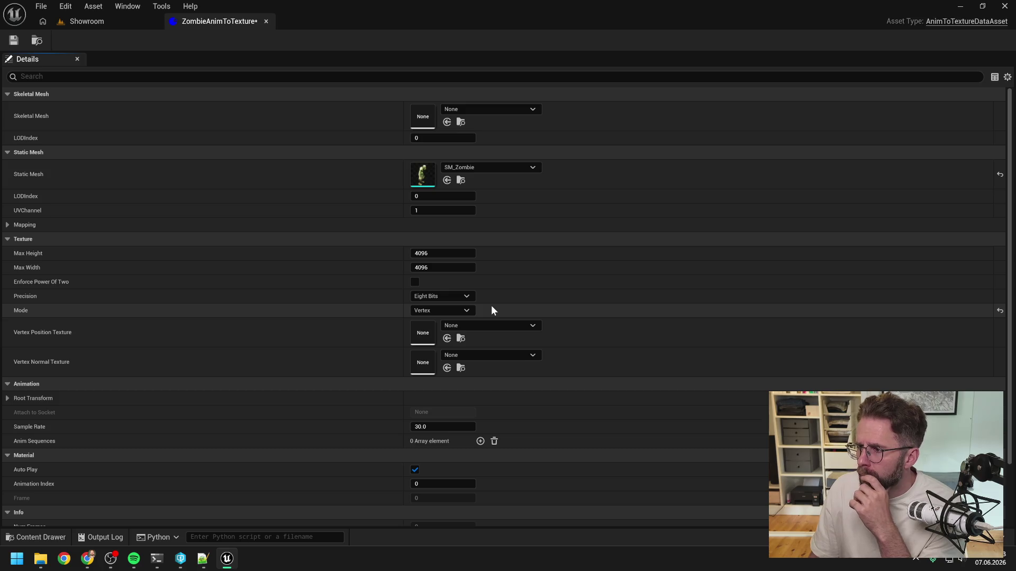
left_click(489, 326)
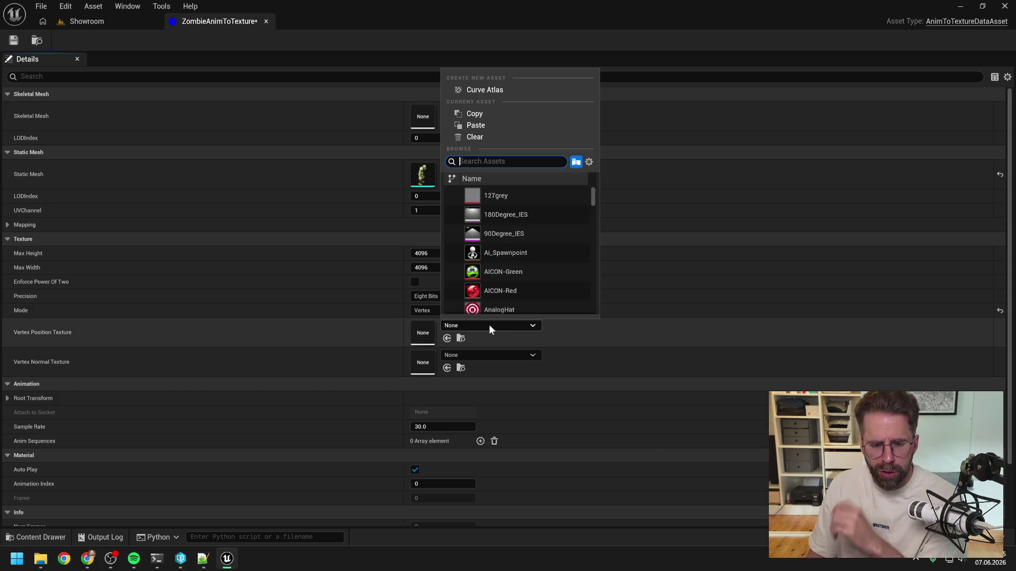
type("zombie")
key("ctrl+a")
key("BackSpace")
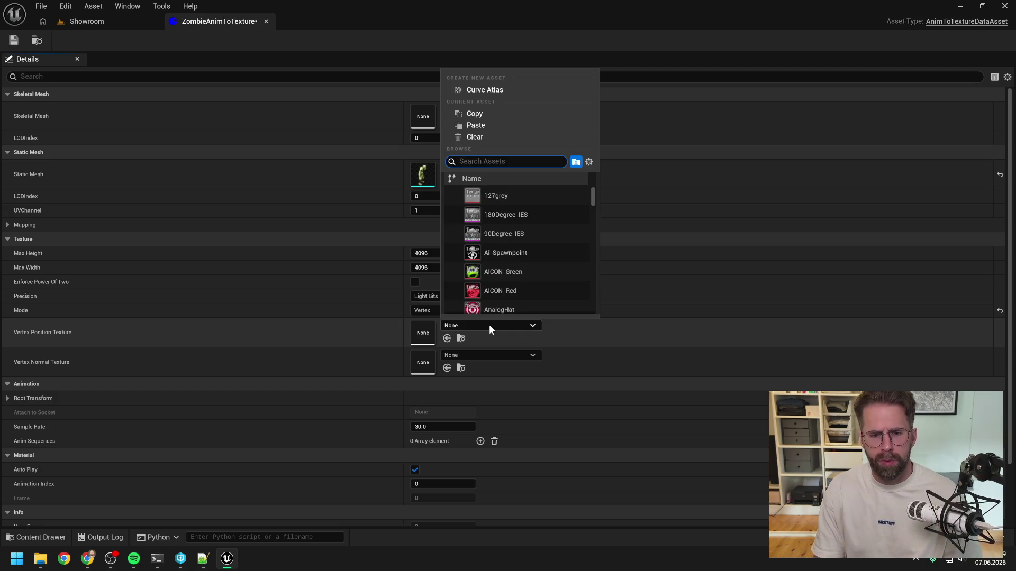
type("M")
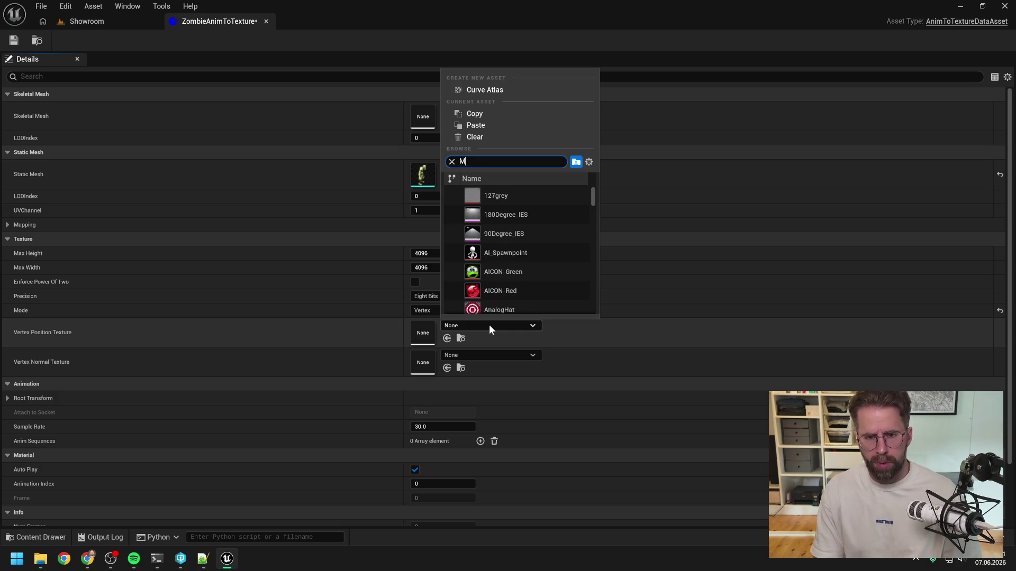
type("_zombie")
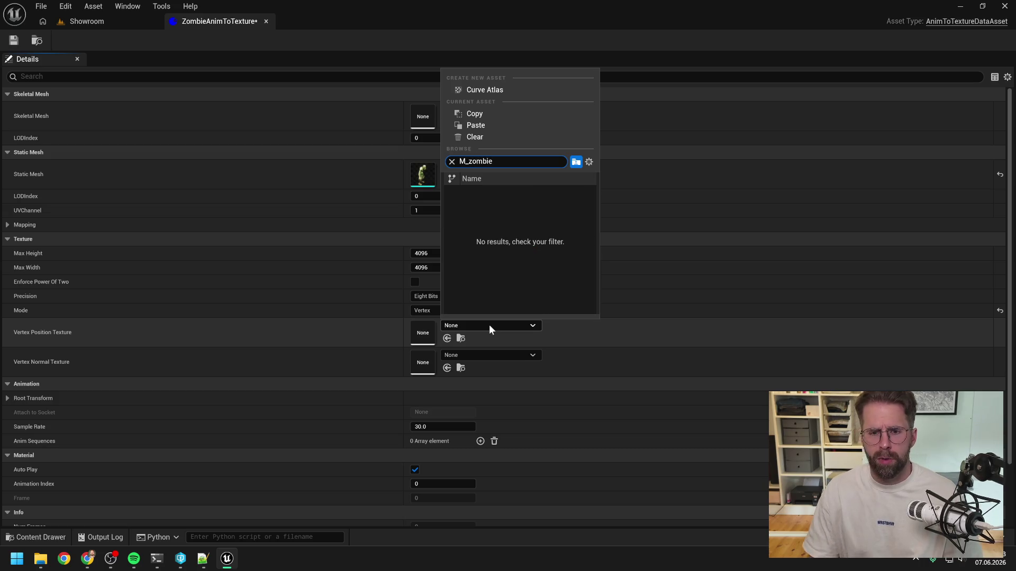
key("ctrl+space")
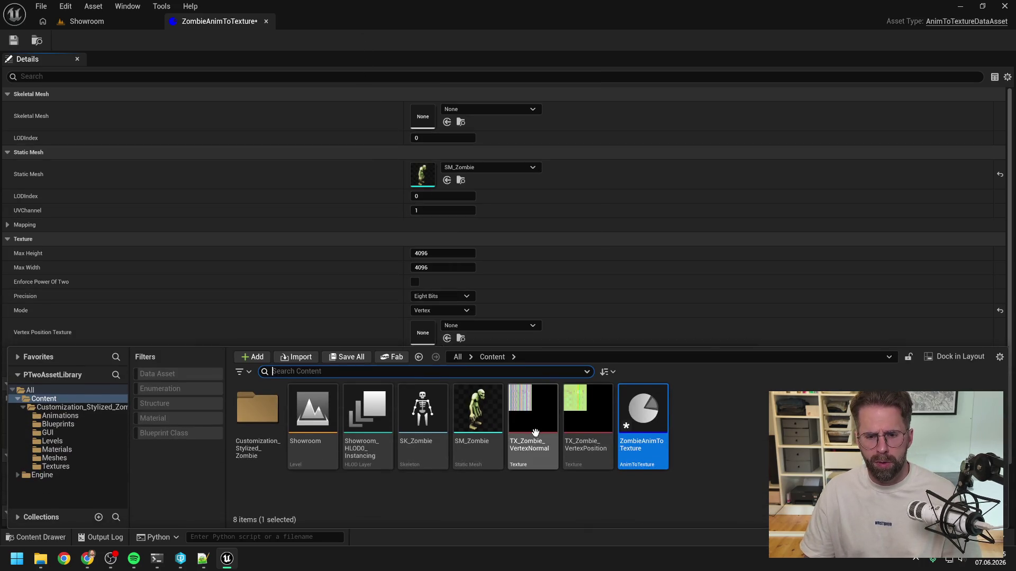
left_click(534, 462)
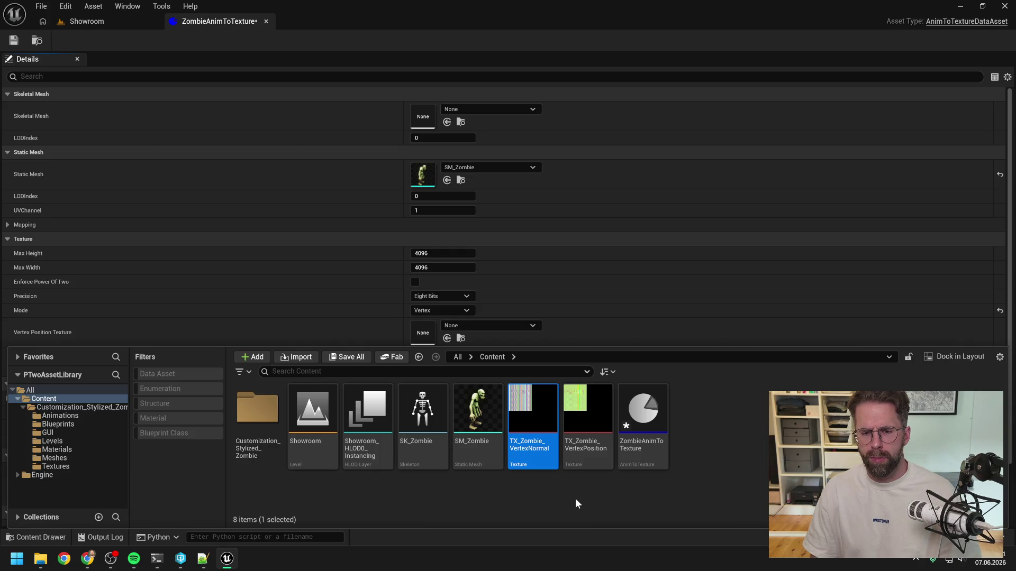
mouse_move(641, 449)
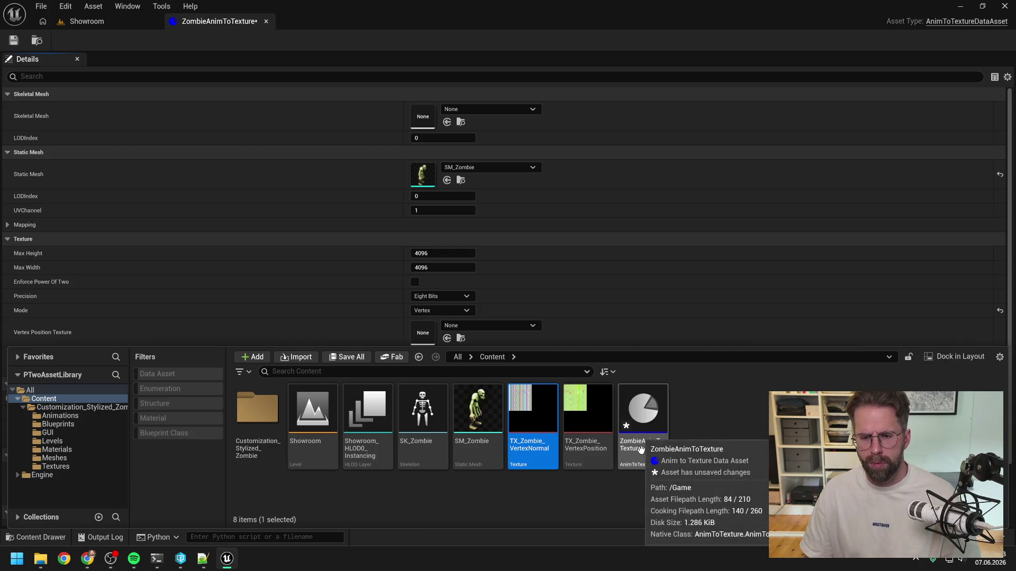
left_click(641, 449)
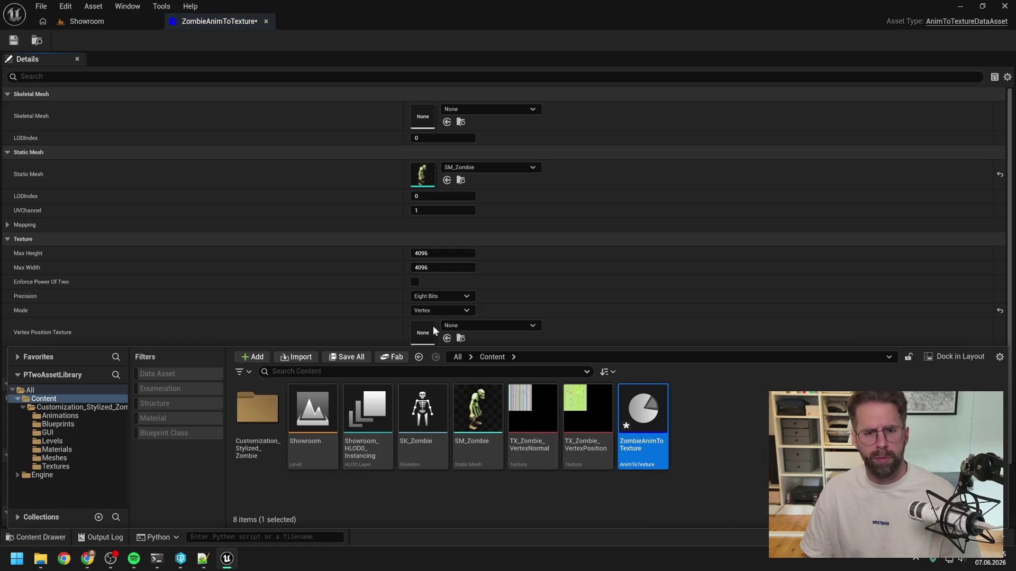
left_click(548, 41)
- Assign TX_Zombie_VertexPosition and TX_Zombie_VertexNormal as the vertex textures and save the asset
left_click(458, 325)
type("tx_")
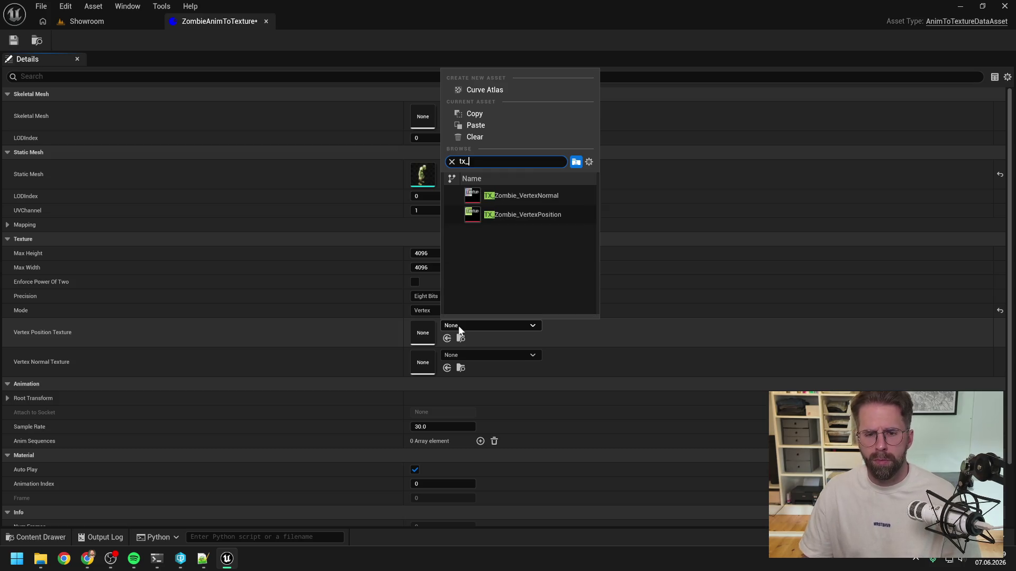
left_click(530, 214)
left_click(487, 355)
type("zom")
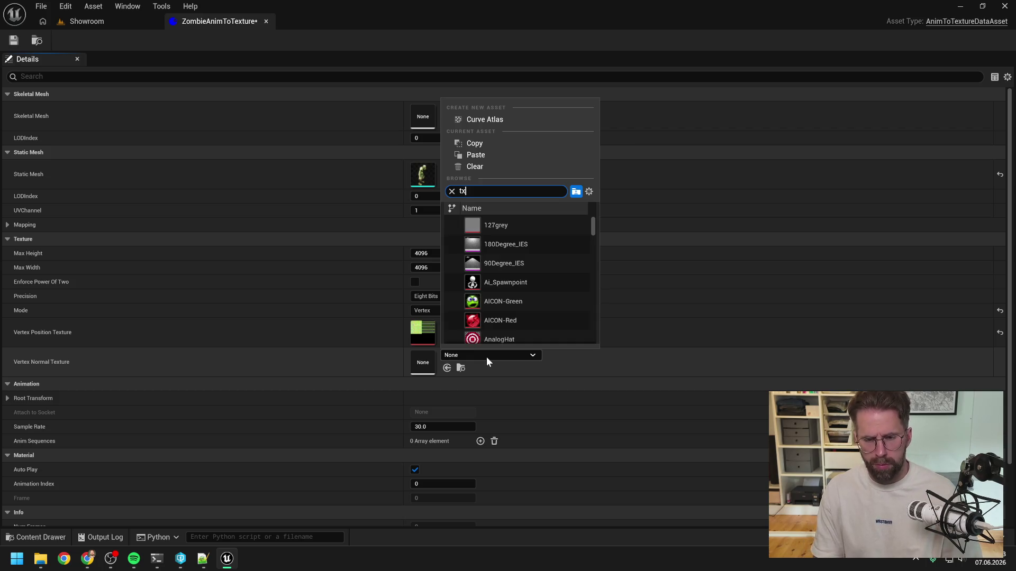
left_click(535, 225)
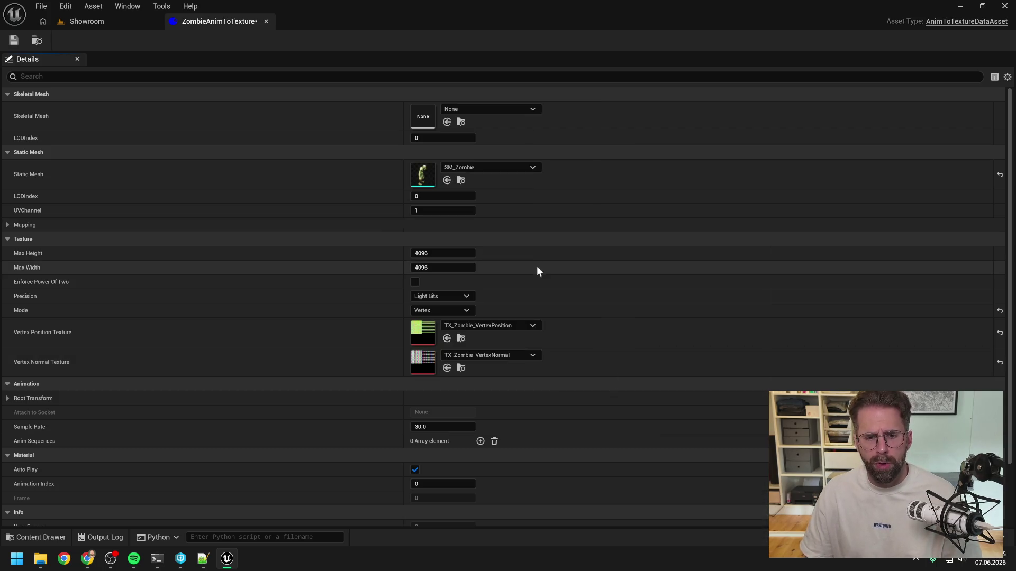
left_click(13, 40)
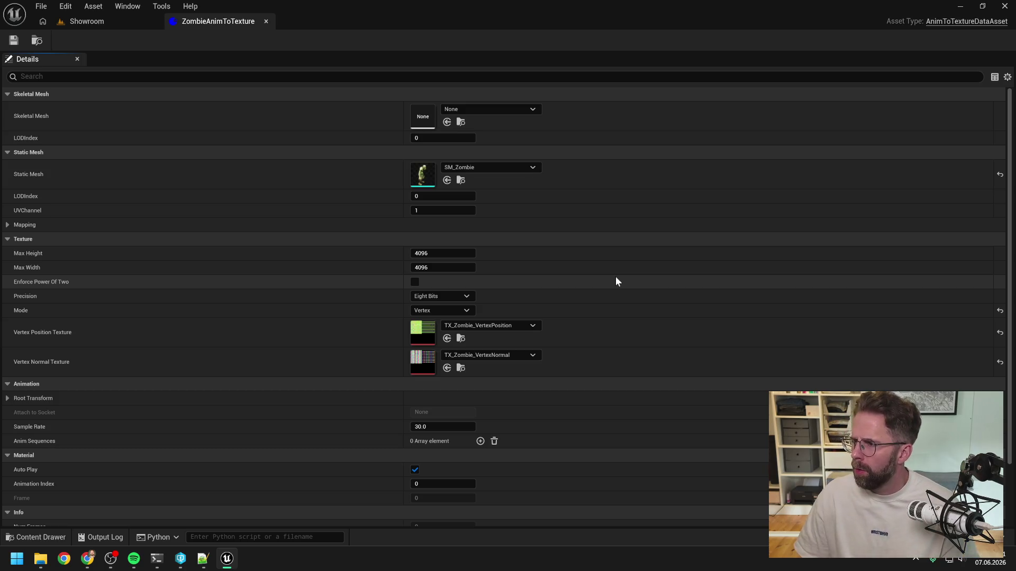
- Open the Content Drawer with Ctrl+Space to list the Content folder's assets
key("ctrl+space")
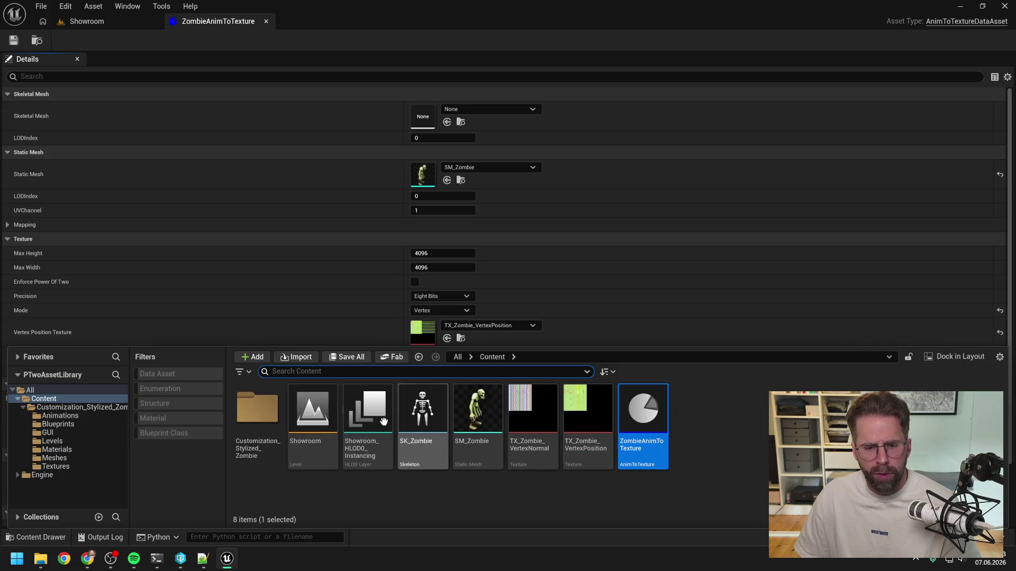
- Browse the zombie Animations folder, close the drawer, and add one Anim Sequences entry
left_click(349, 482)
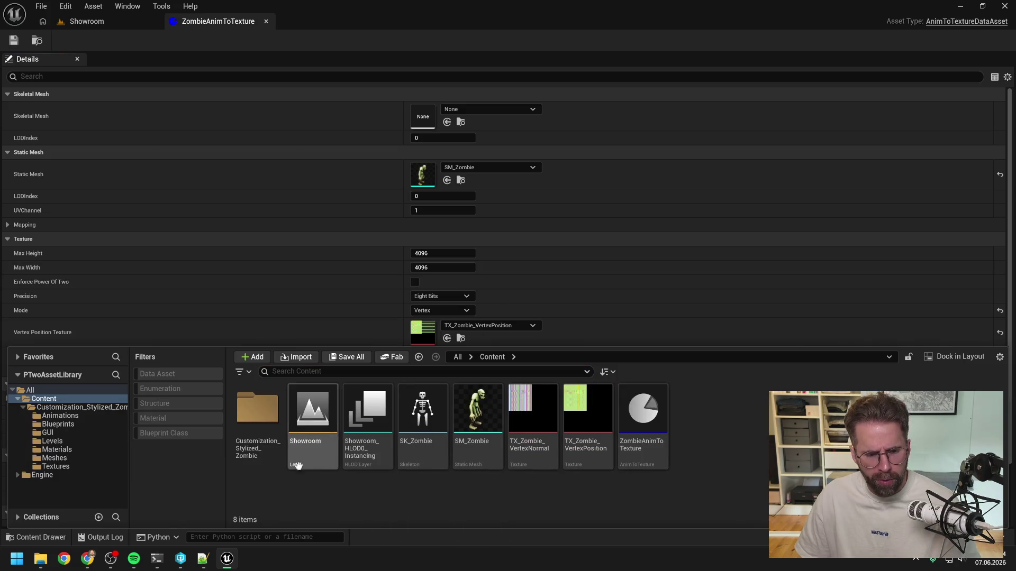
left_click(60, 416)
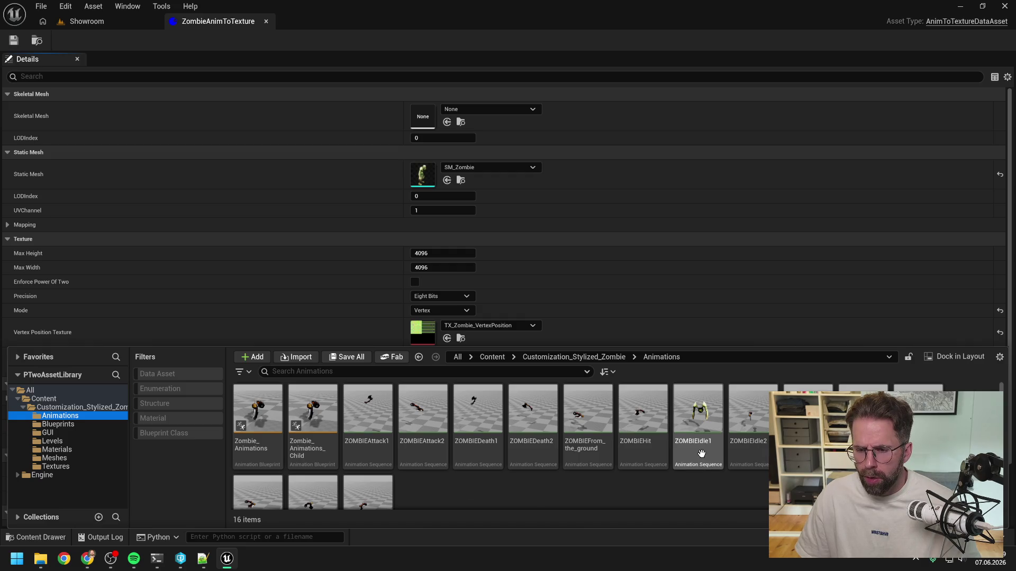
scroll(696, 472, "down", 1)
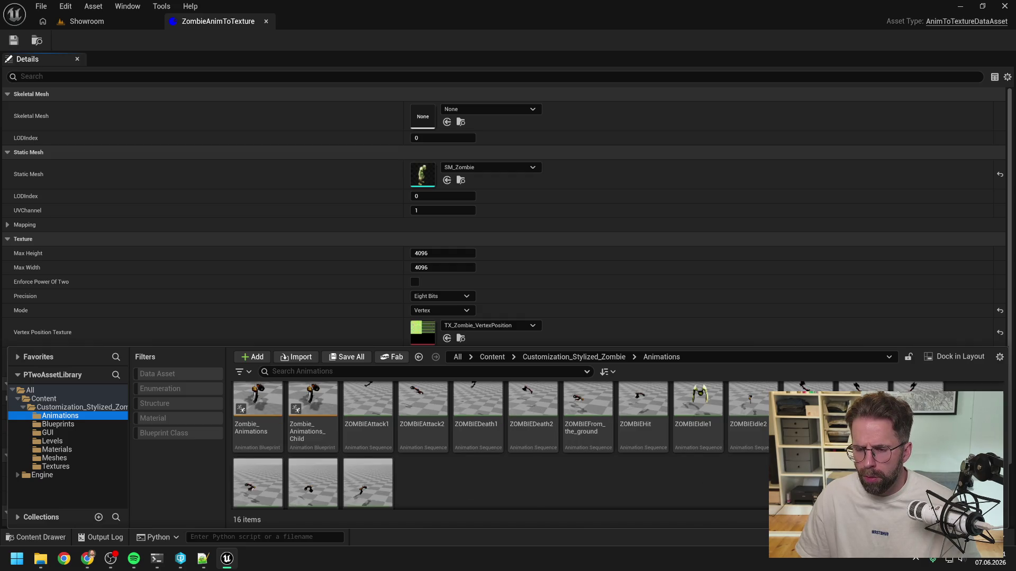
scroll(624, 486, "down", 2)
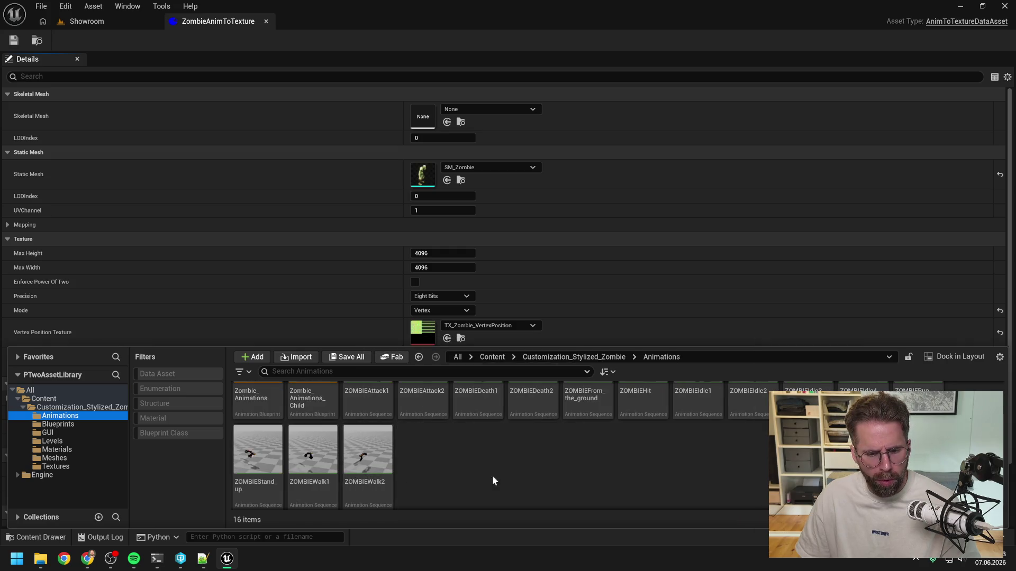
left_click(523, 474)
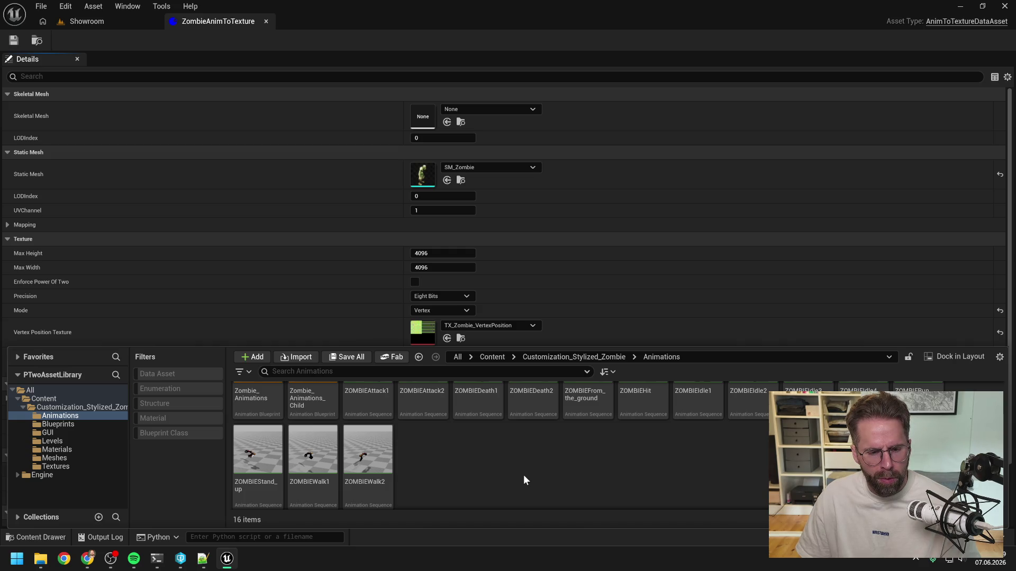
scroll(523, 475, "down", 1)
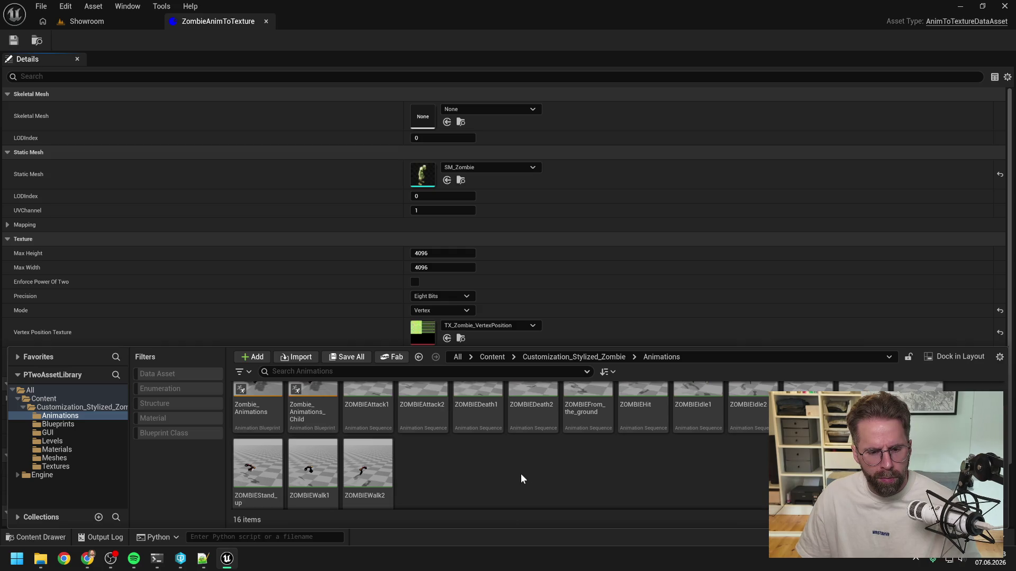
scroll(520, 479, "up", 1)
left_click(397, 40)
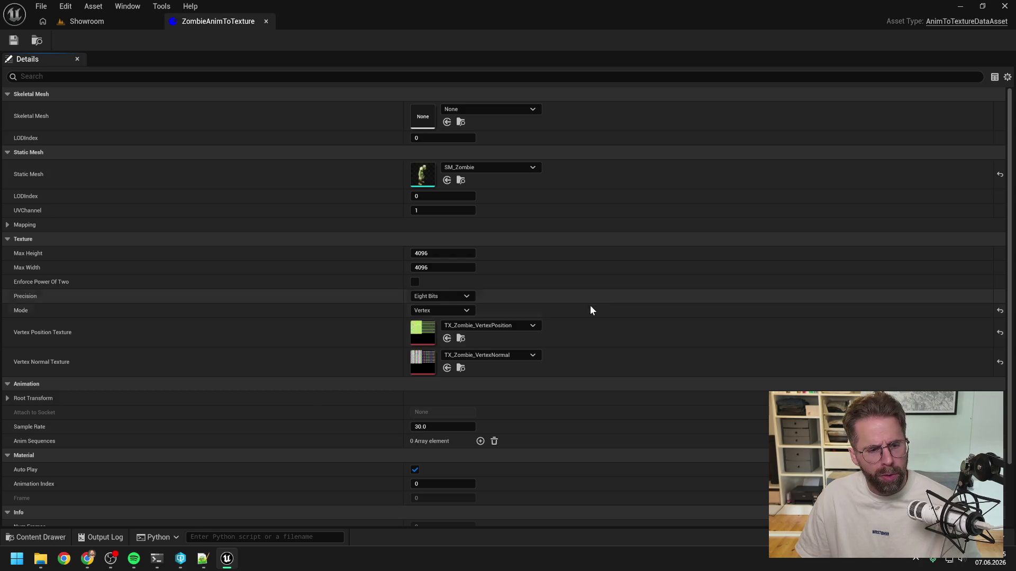
left_click(480, 441)
- Set the first Anim Sequences entry to ZOMBIEIdle1 and reveal its Animations folder
scroll(481, 413, "down", 3)
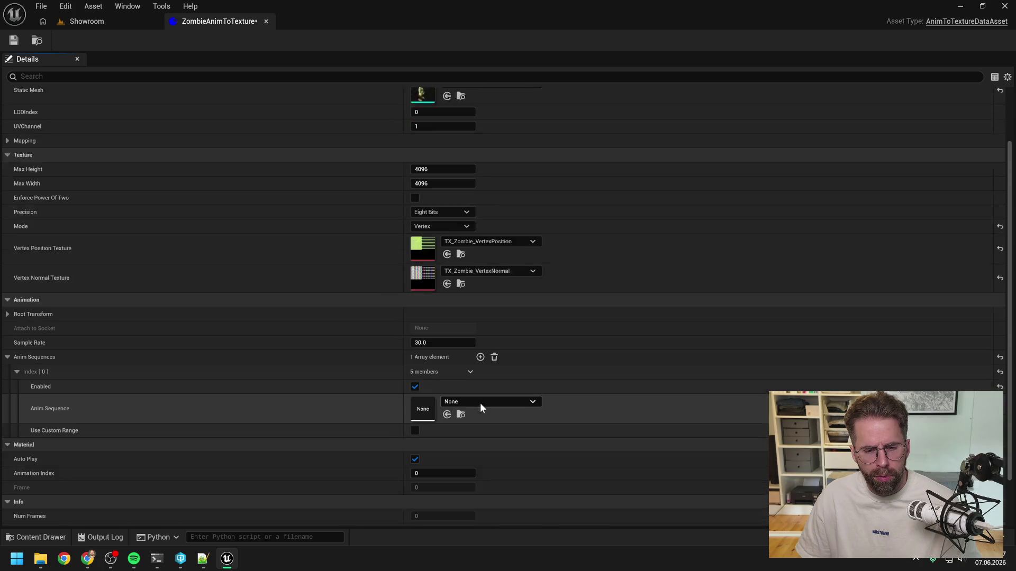
left_click(478, 385)
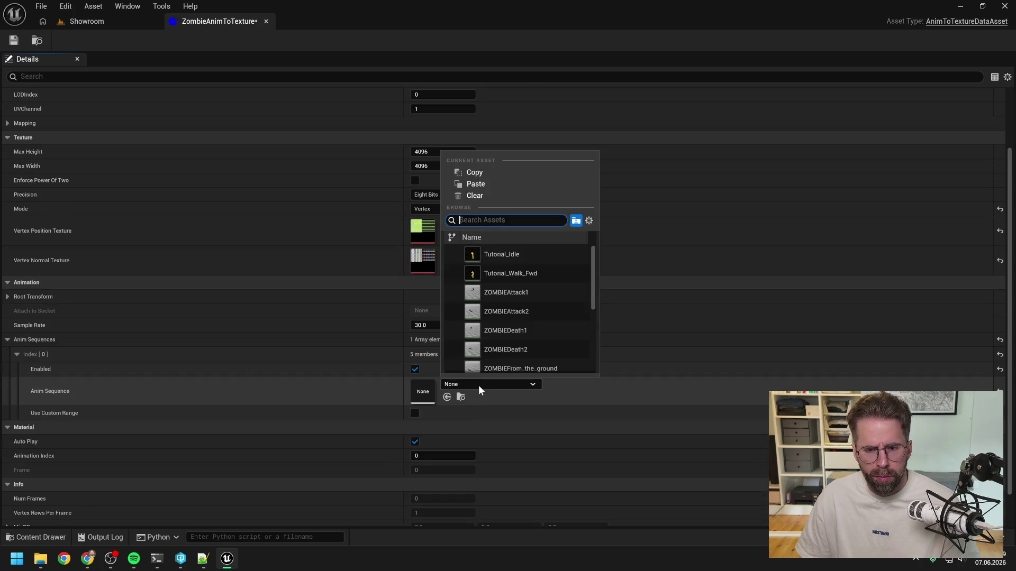
type("idle")
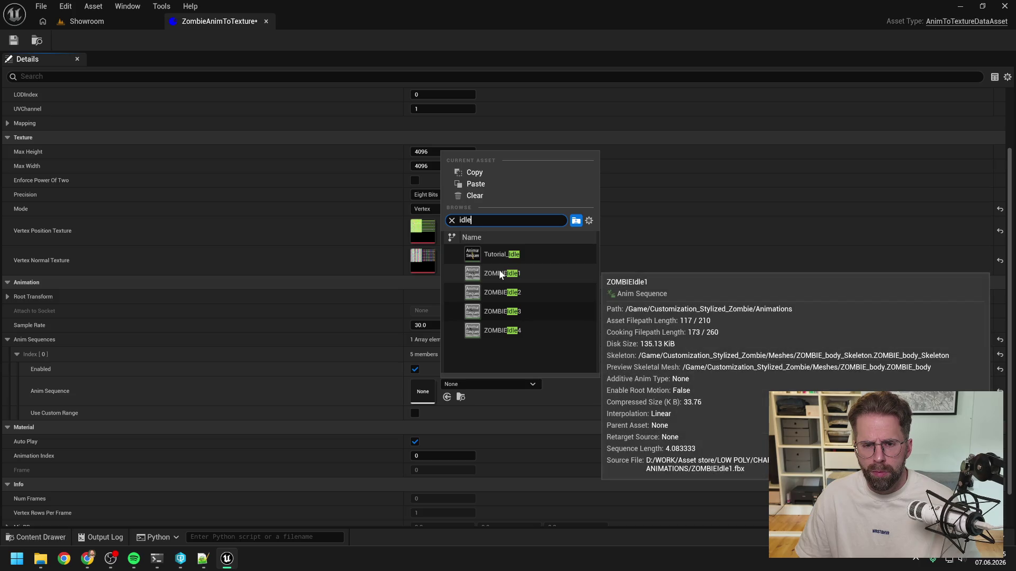
left_click(500, 272)
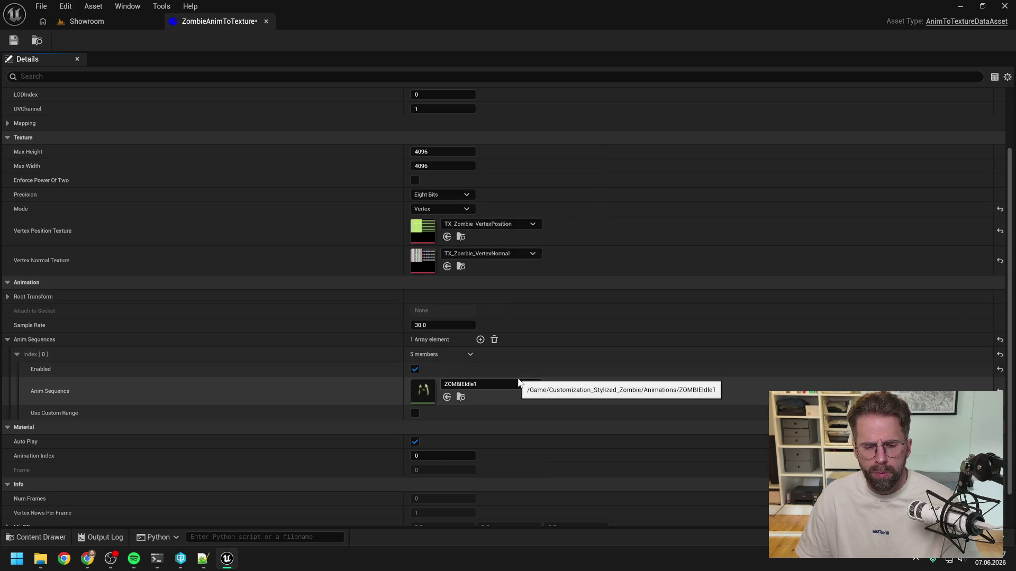
left_click(460, 397)
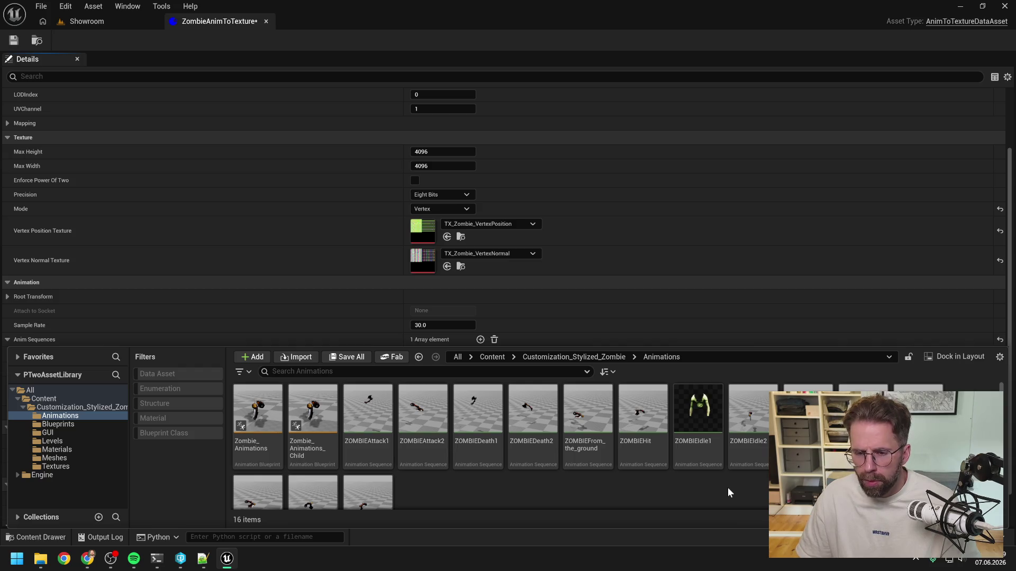
- Preview ZOMBIEIdle2 and then ZOMBIEIdle1, closing each animation's tab afterwards
left_click(755, 416)
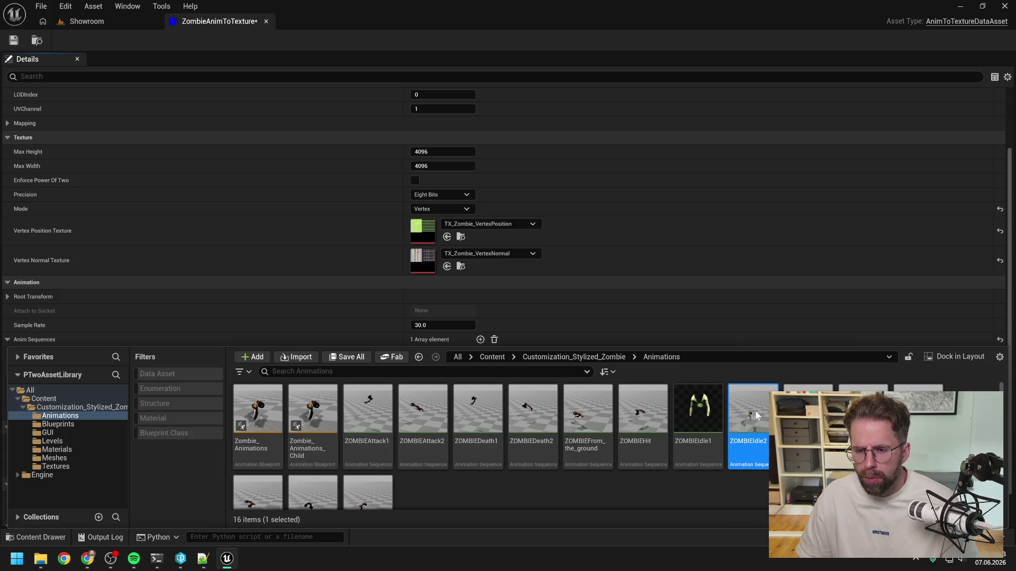
double_click(755, 413)
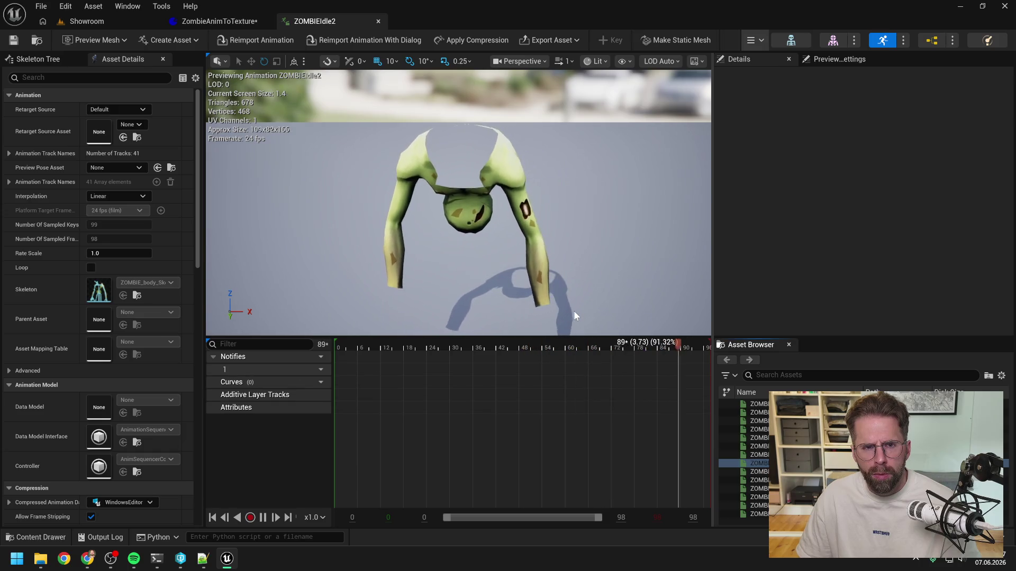
left_click(377, 21)
left_click(704, 484)
left_click(692, 421)
double_click(692, 422)
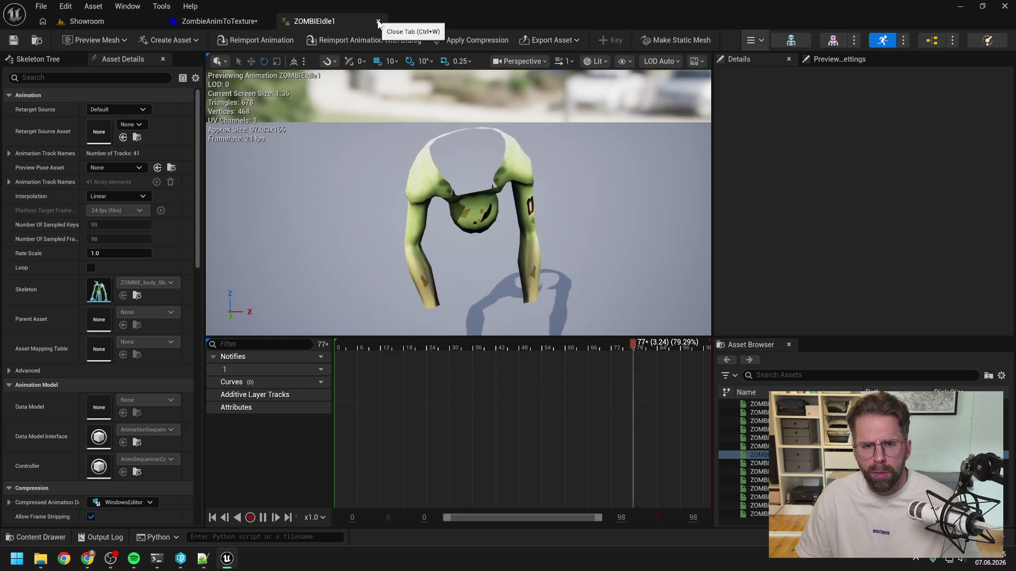
left_click(379, 22)
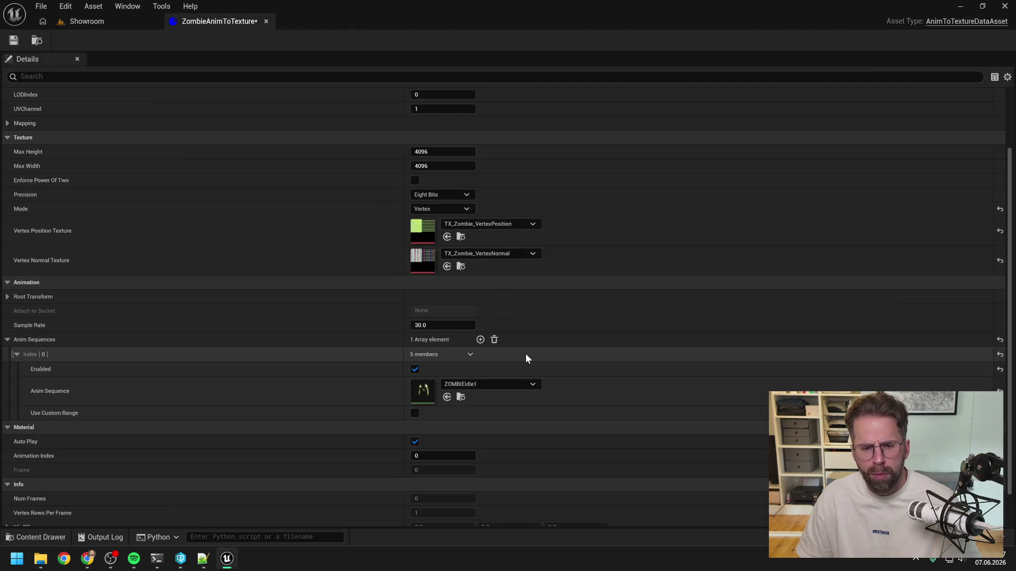
scroll(567, 387, "down", 3)
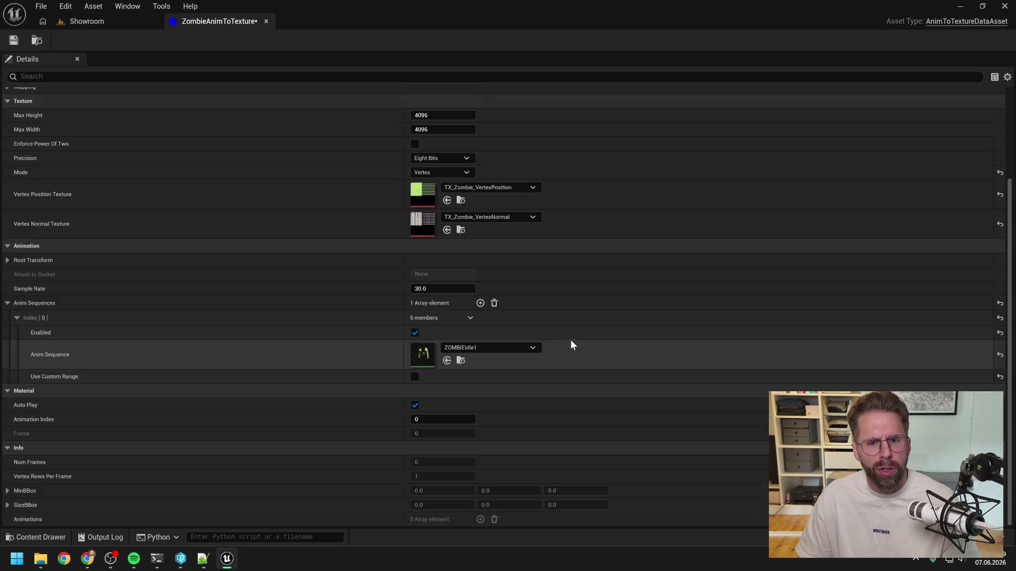
scroll(570, 343, "up", 3)
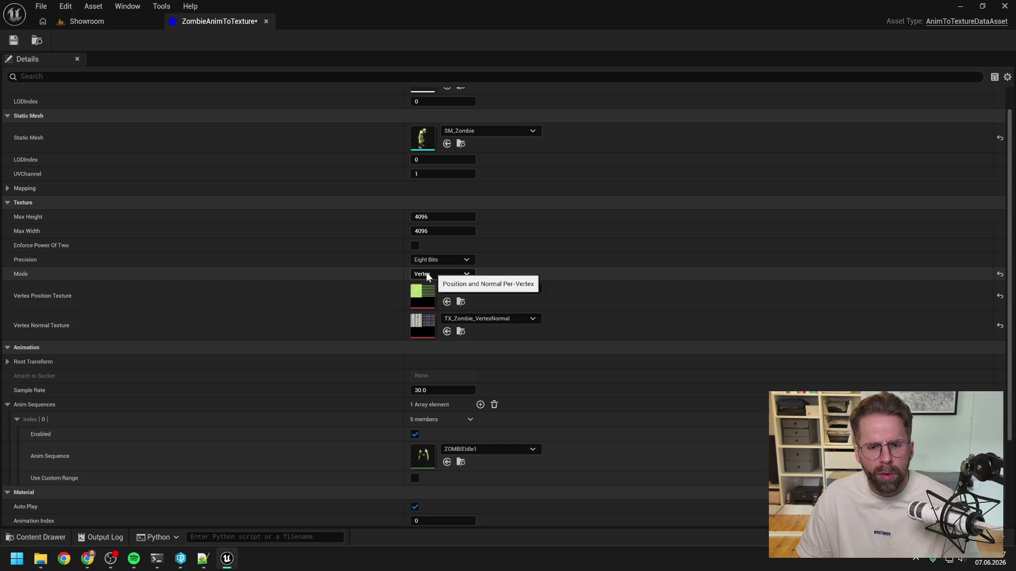
scroll(628, 325, "down", 4)
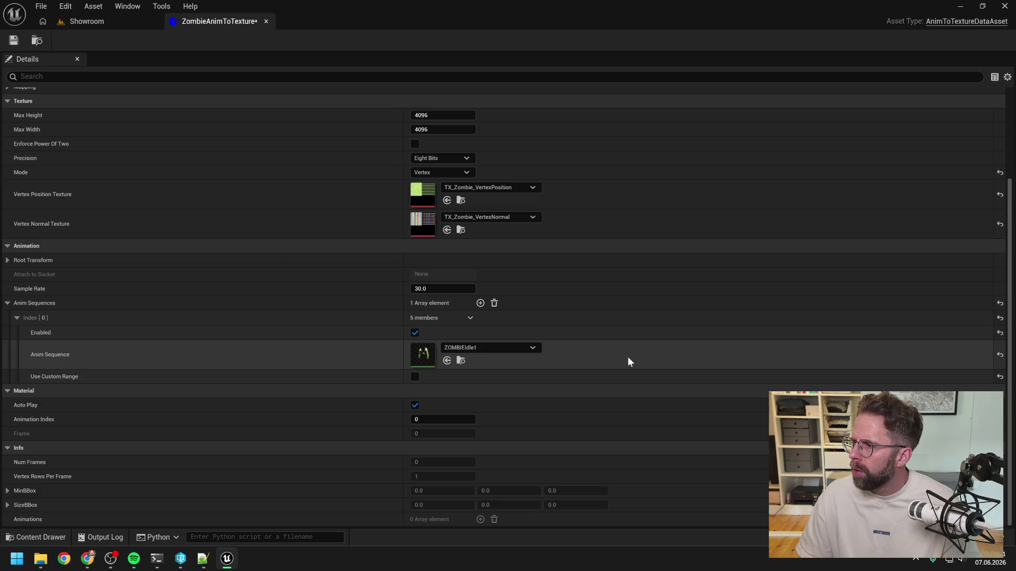
- Add ZOMBIEWalk1 and ZOMBIERun as the second and third Anim Sequences entries, then save
left_click(480, 303)
left_click(483, 421)
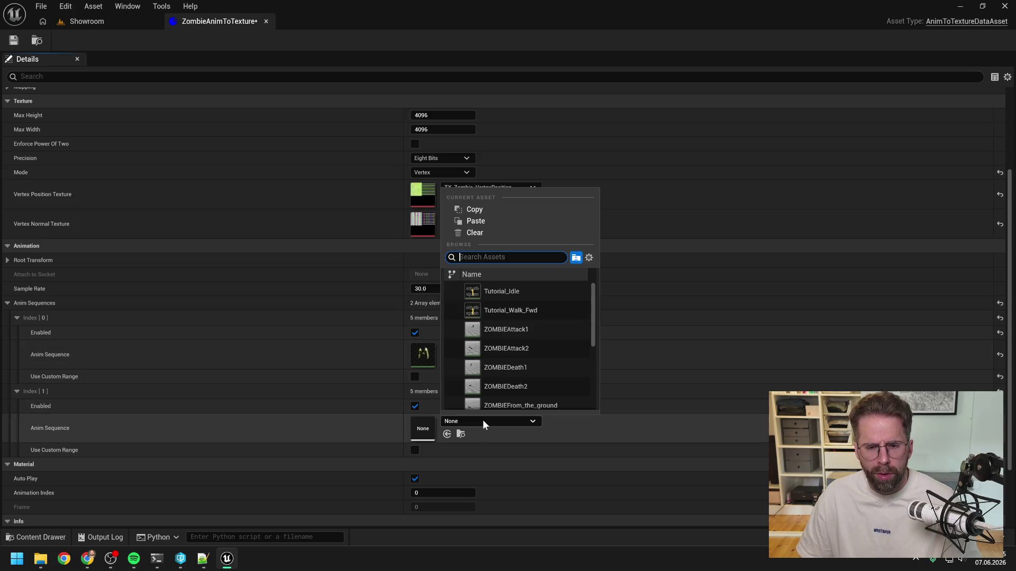
type("walk")
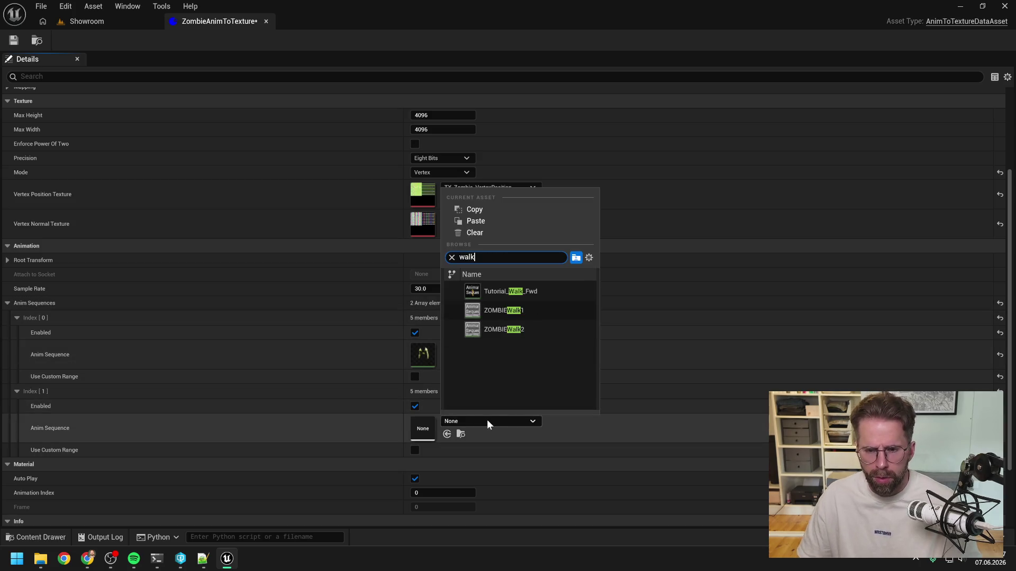
left_click(513, 316)
left_click(480, 303)
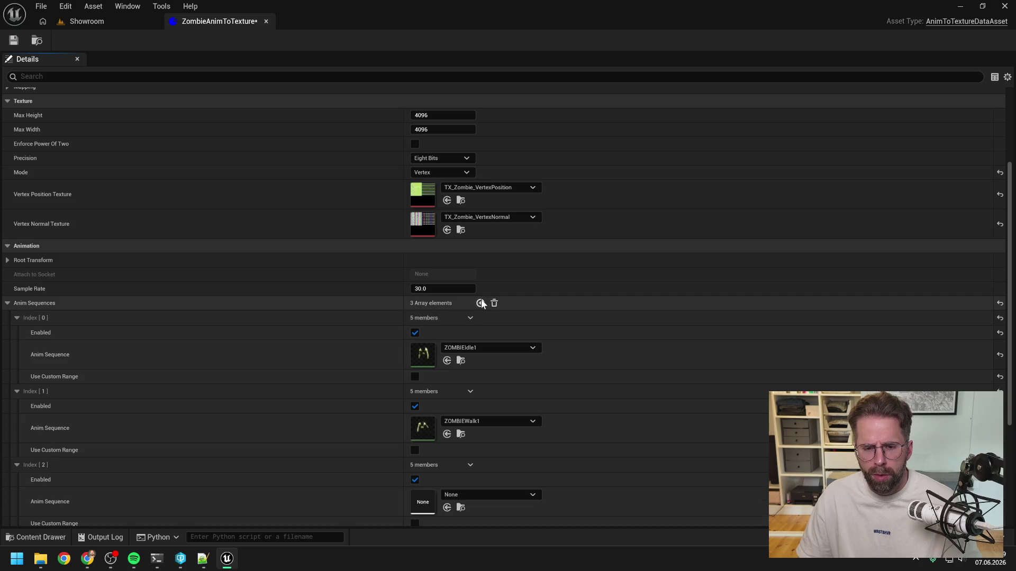
left_click(487, 495)
type("run")
left_click(494, 366)
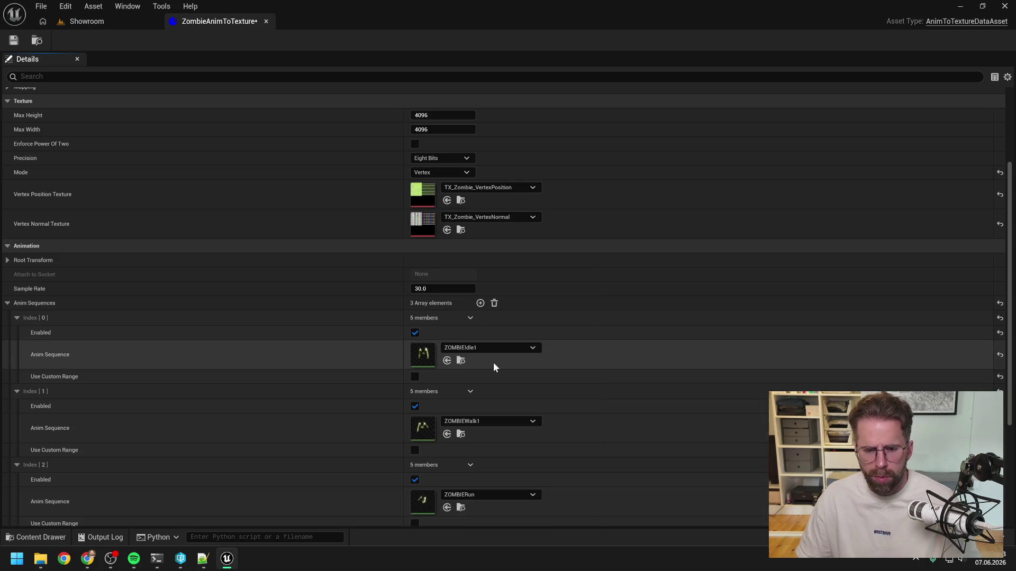
left_click(9, 42)
scroll(310, 304, "down", 5)
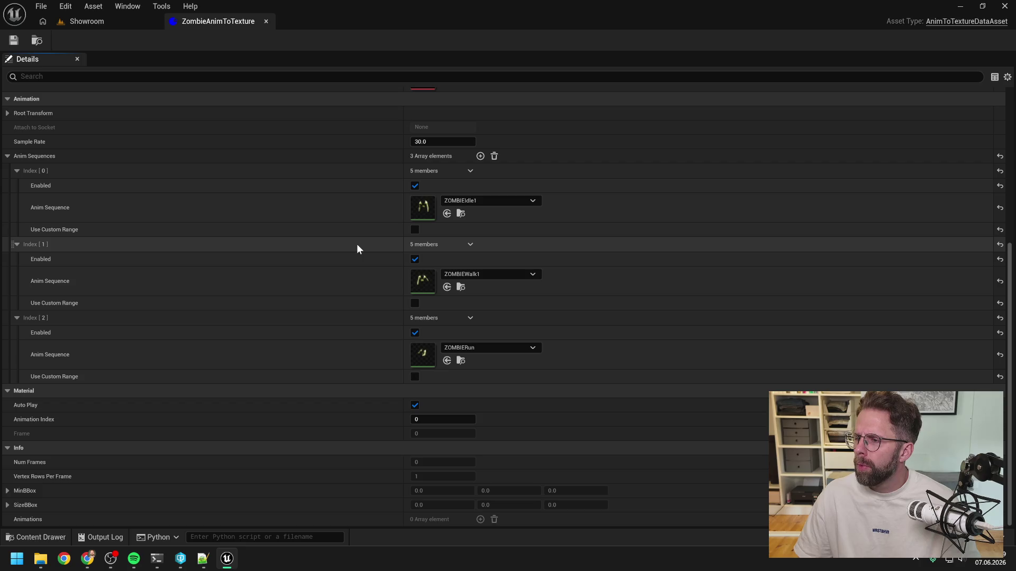
- From the Showroom level, run Animation To Texture on ZombieAnimToTexture and reopen the asset
left_click(113, 19)
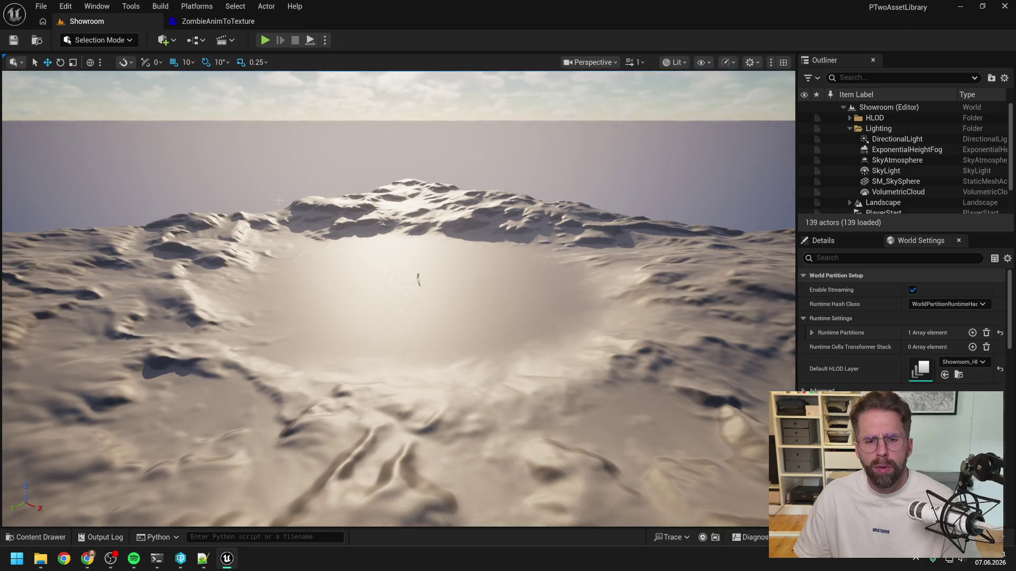
key("ctrl+space")
left_click(563, 423)
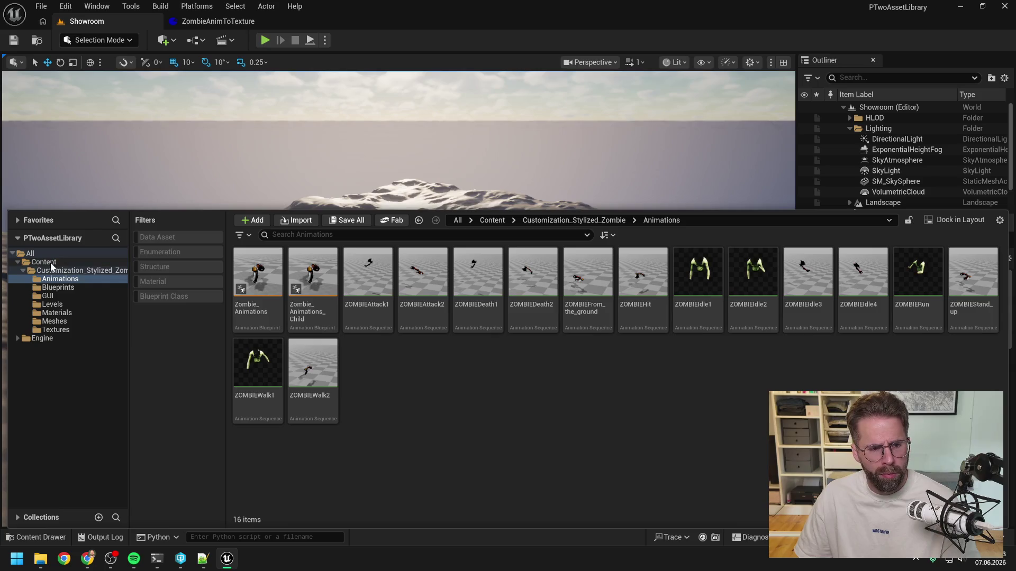
left_click(51, 264)
right_click(634, 316)
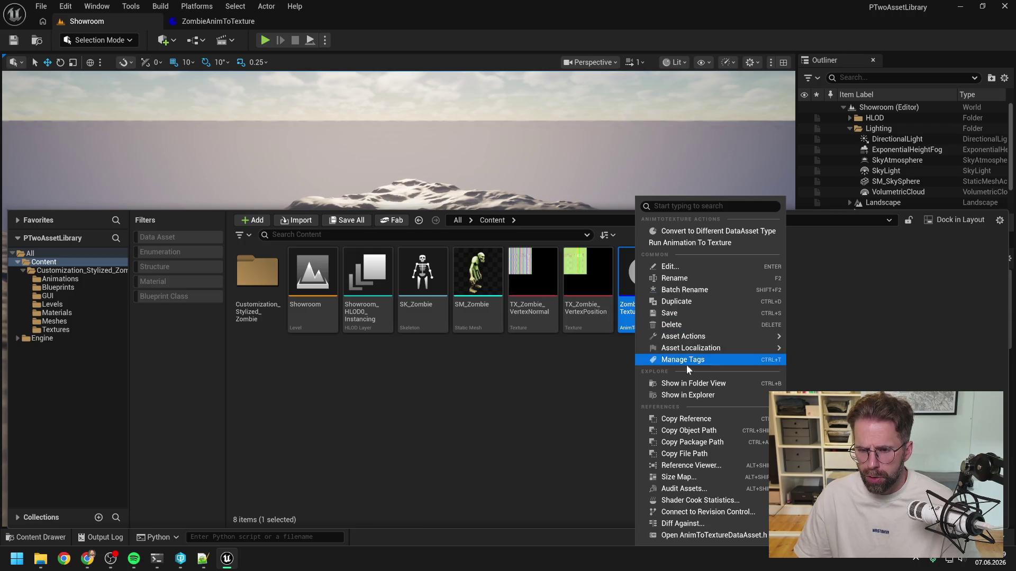
left_click(681, 242)
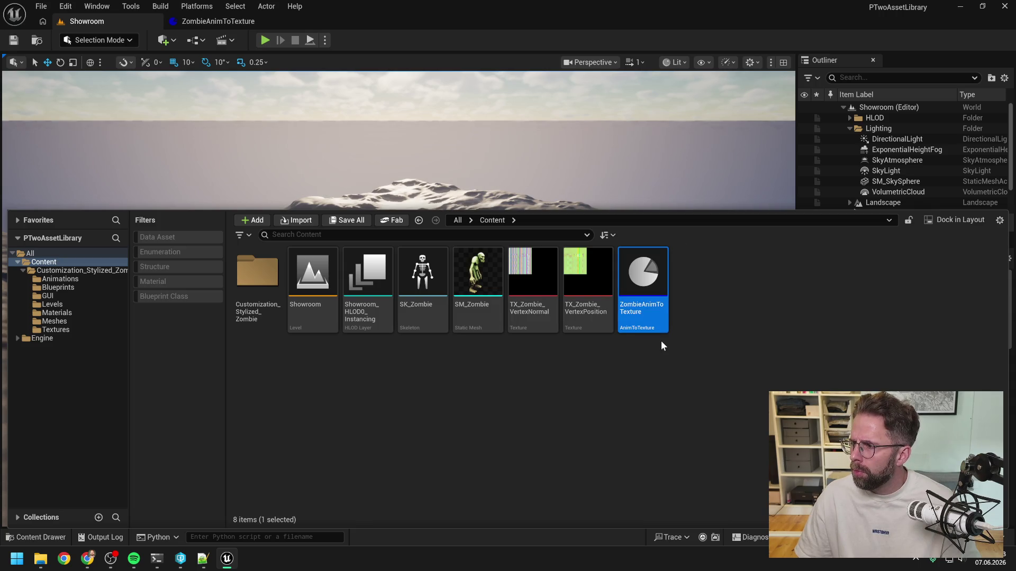
left_click(658, 374)
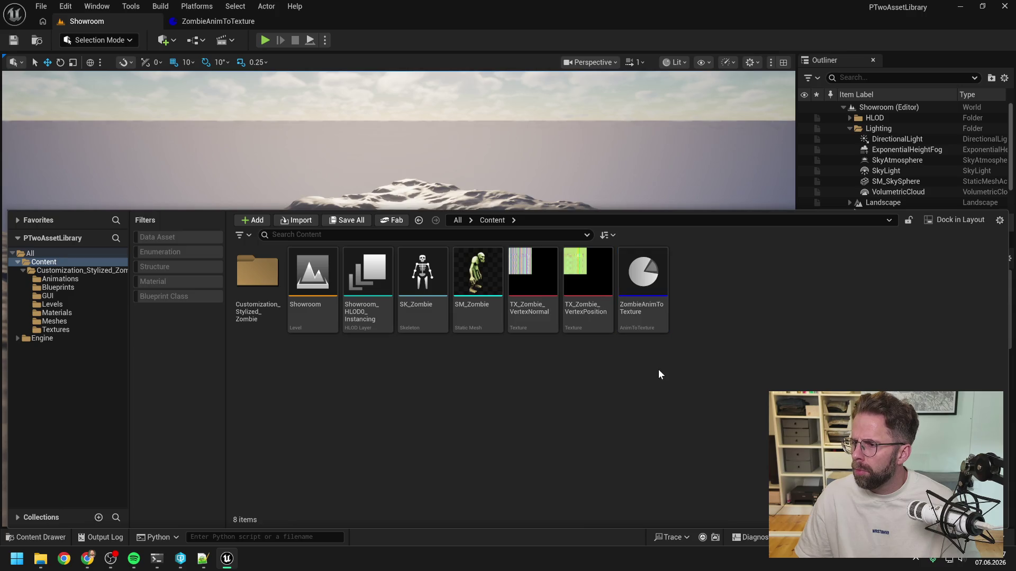
double_click(644, 279)
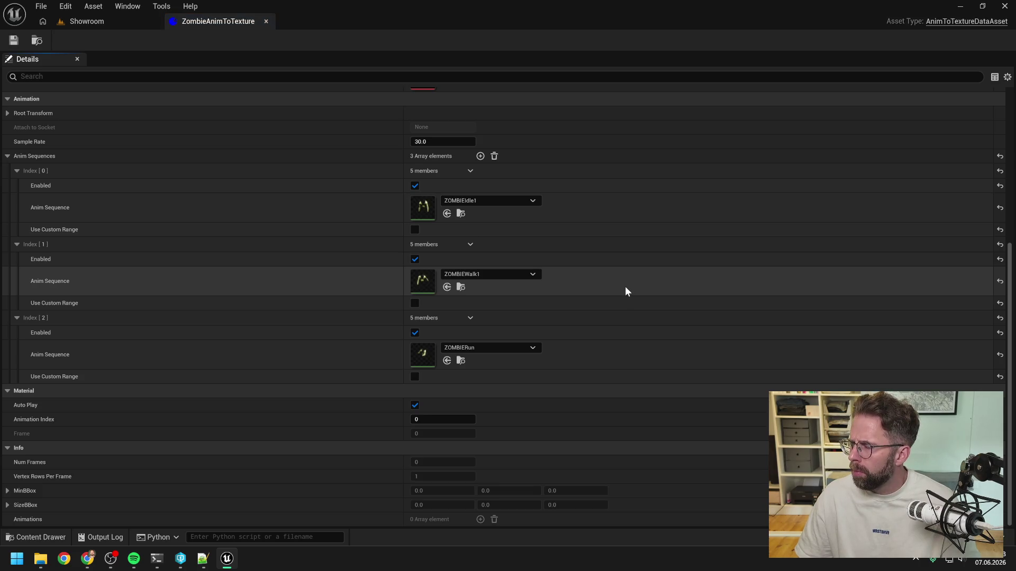
- Expand MinBBox and SizeBBox under Info to check their X, Y, Z values, all 0.0
scroll(625, 317, "up", 5)
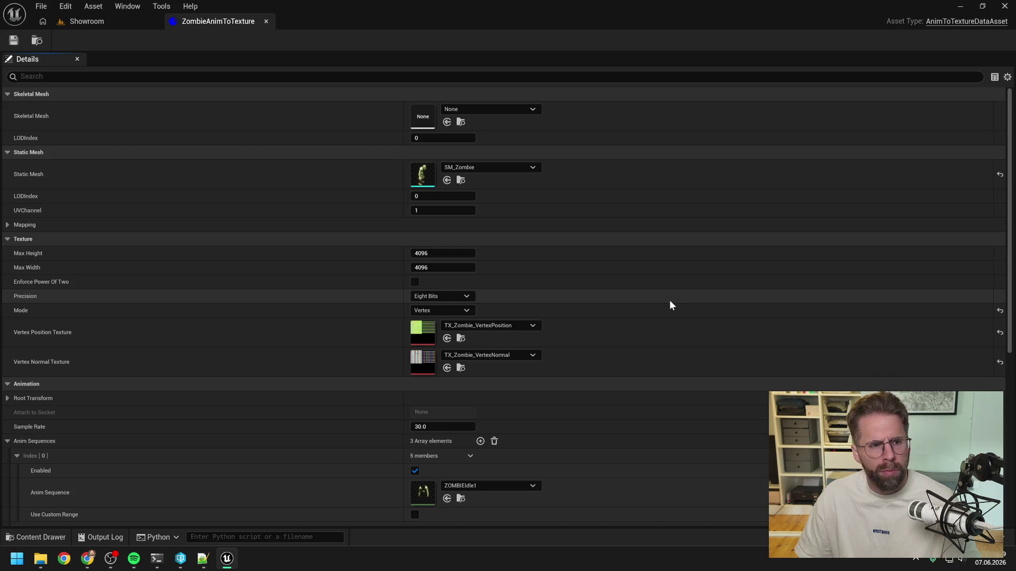
scroll(669, 304, "down", 3)
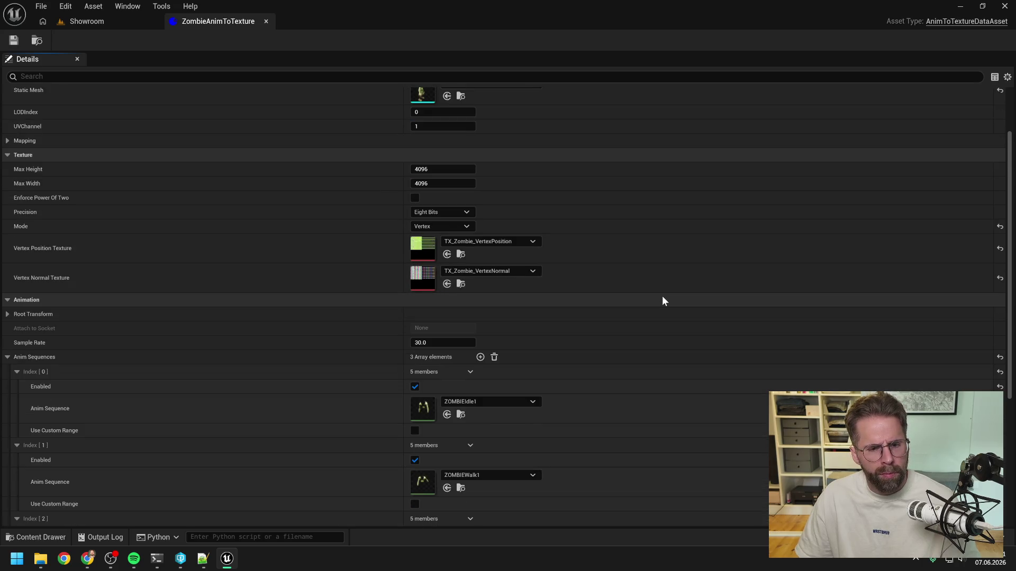
scroll(662, 296, "down", 5)
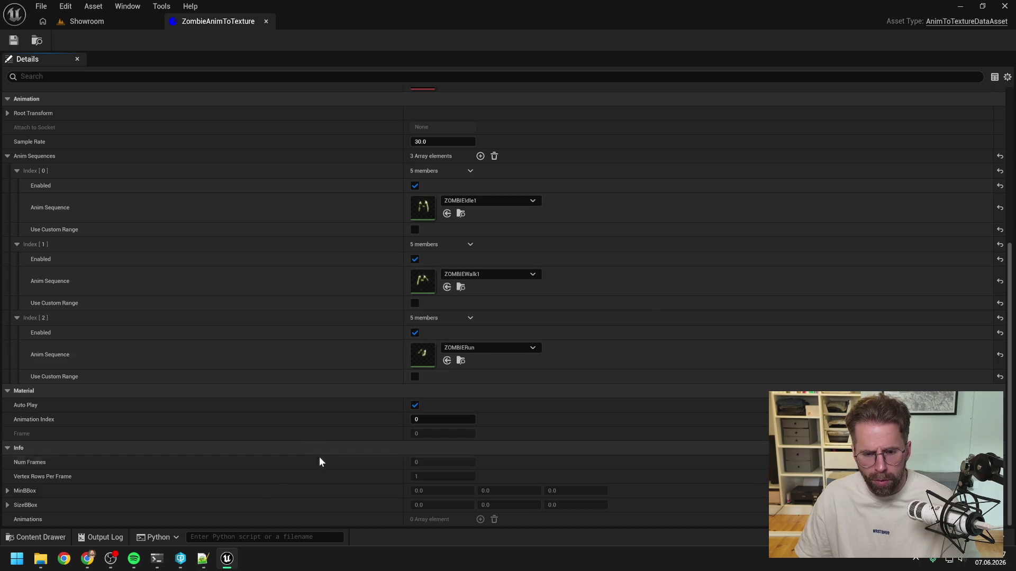
left_click(8, 490)
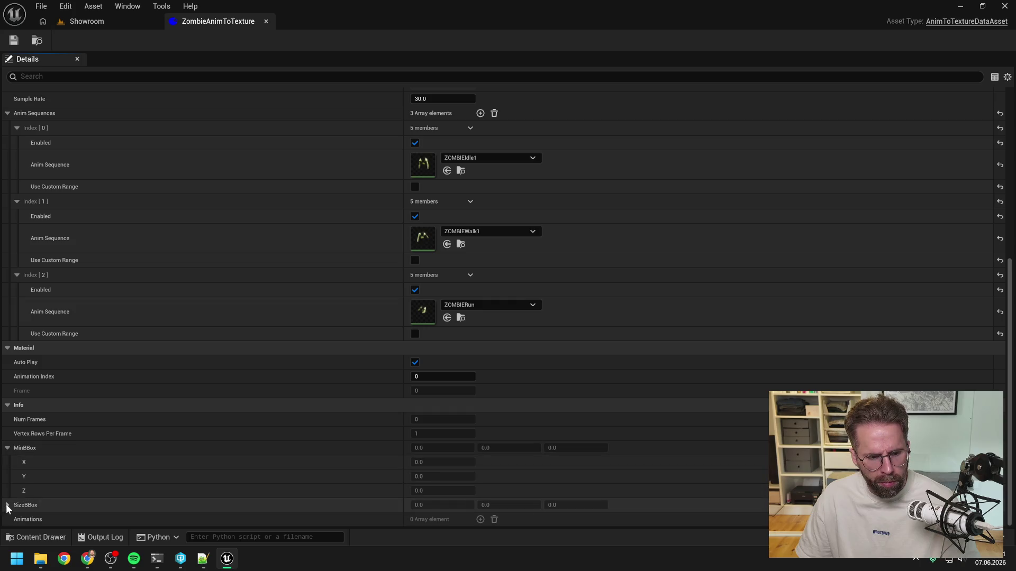
left_click(7, 505)
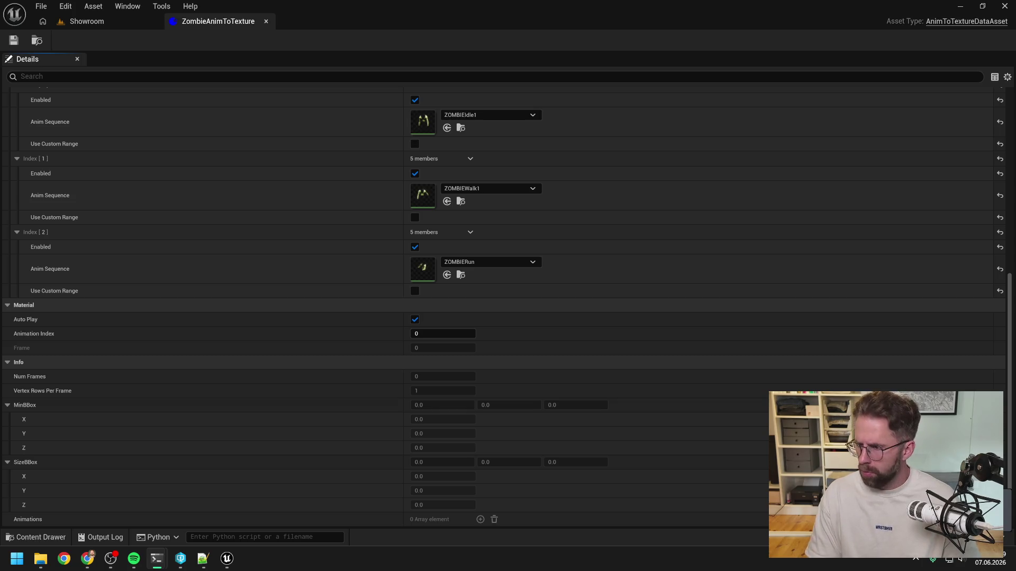
scroll(765, 356, "up", 10)
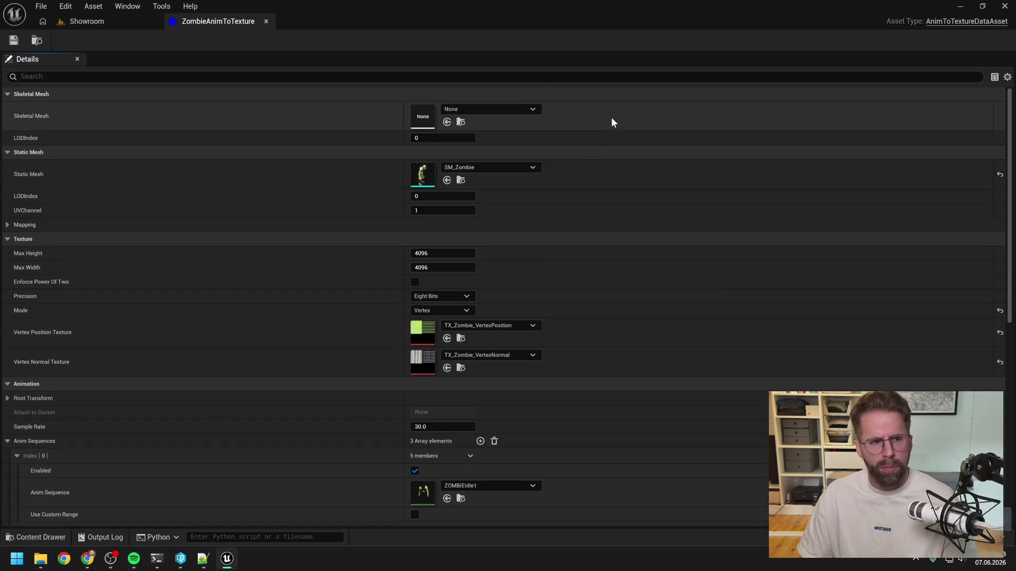
- Check the terminal, return to Unreal, and reopen the Content Drawer with nothing selected
key("alt+Tab")
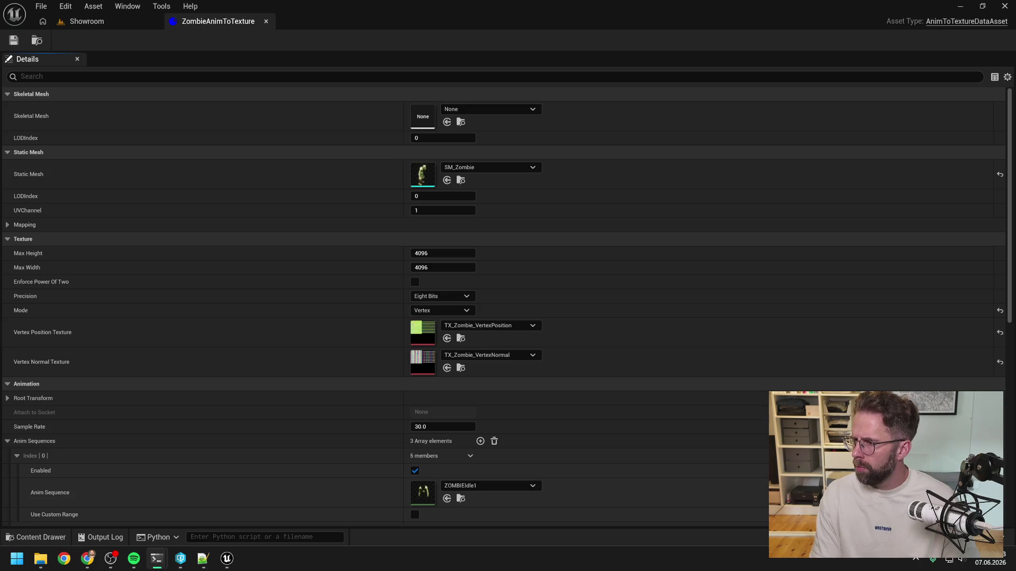
left_click(372, 46)
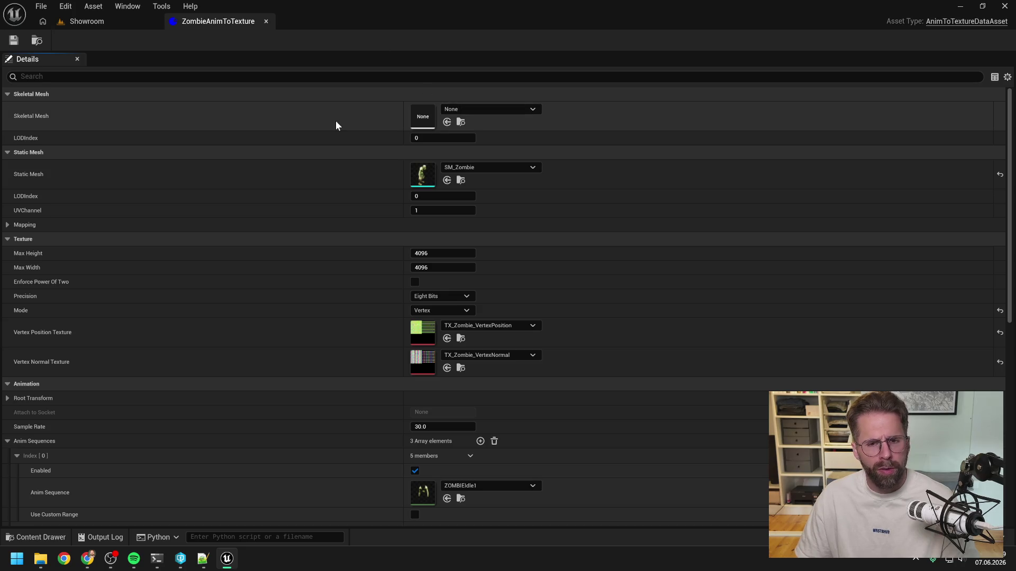
key("ctrl+space")
left_click(492, 492)
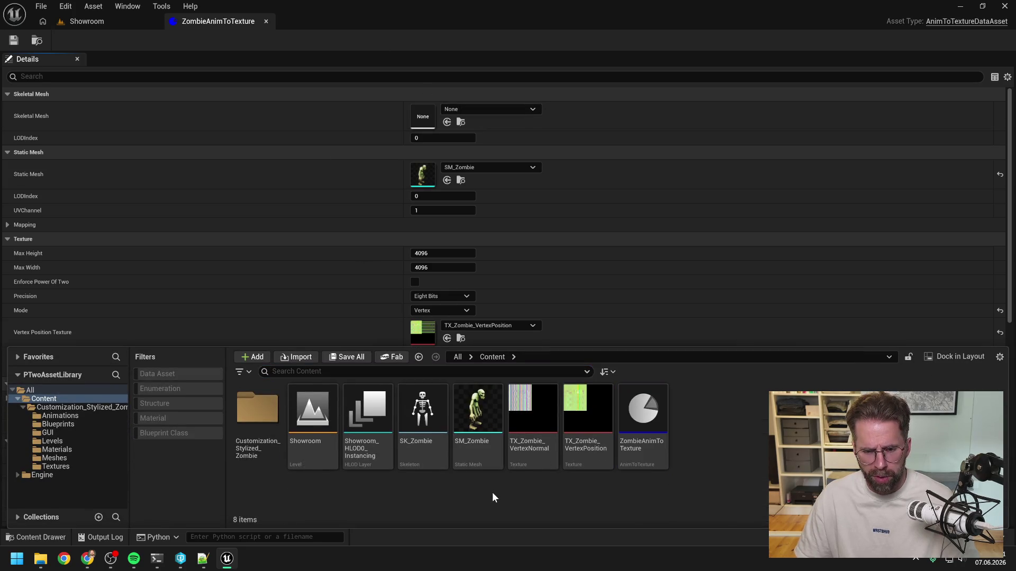
- Browse the Customization_Stylized_Zombie Meshes folder in an enlarged content browser
double_click(244, 406)
double_click(533, 410)
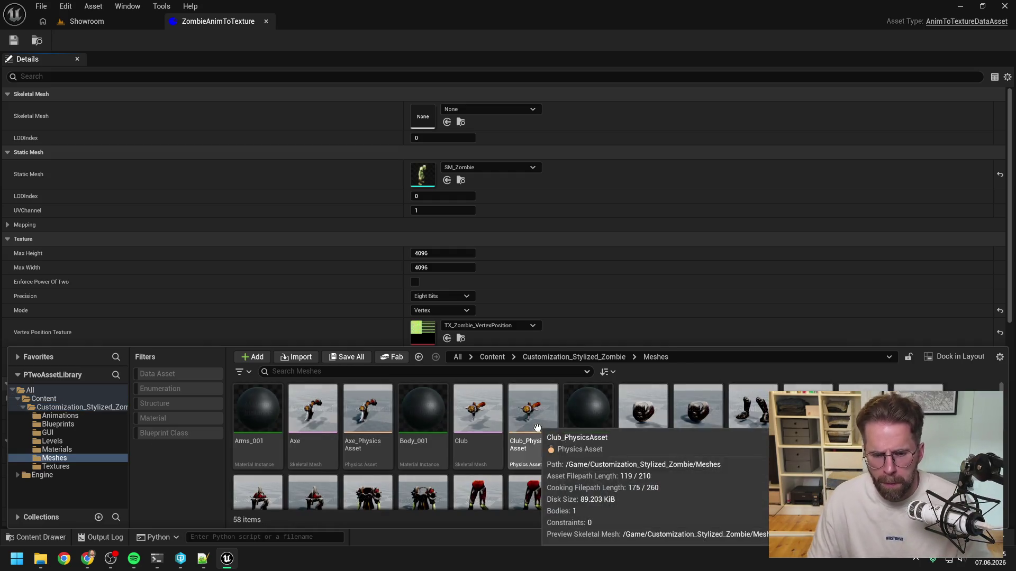
left_click_drag(553, 347, 555, 168)
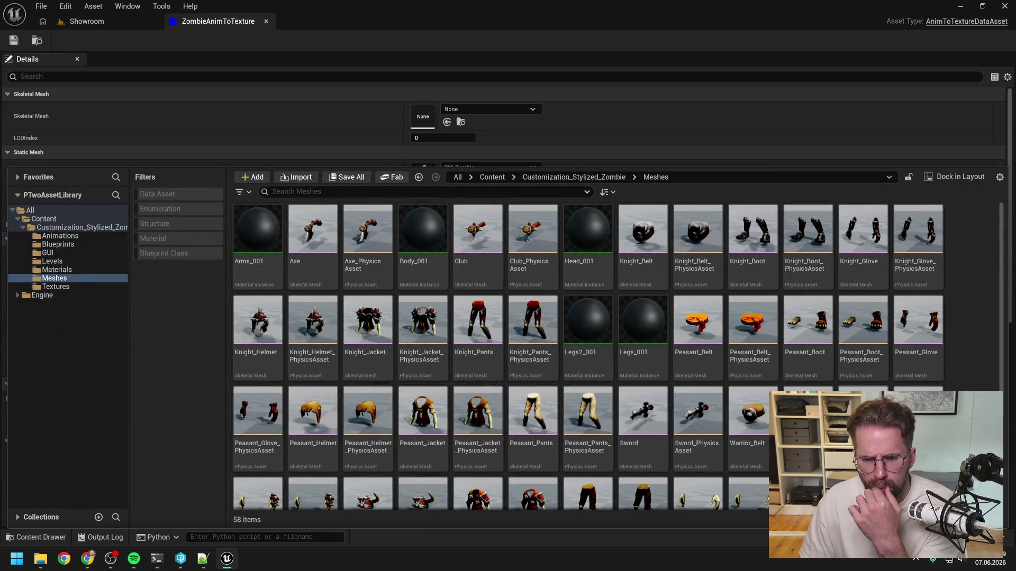
scroll(973, 378, "down", 2)
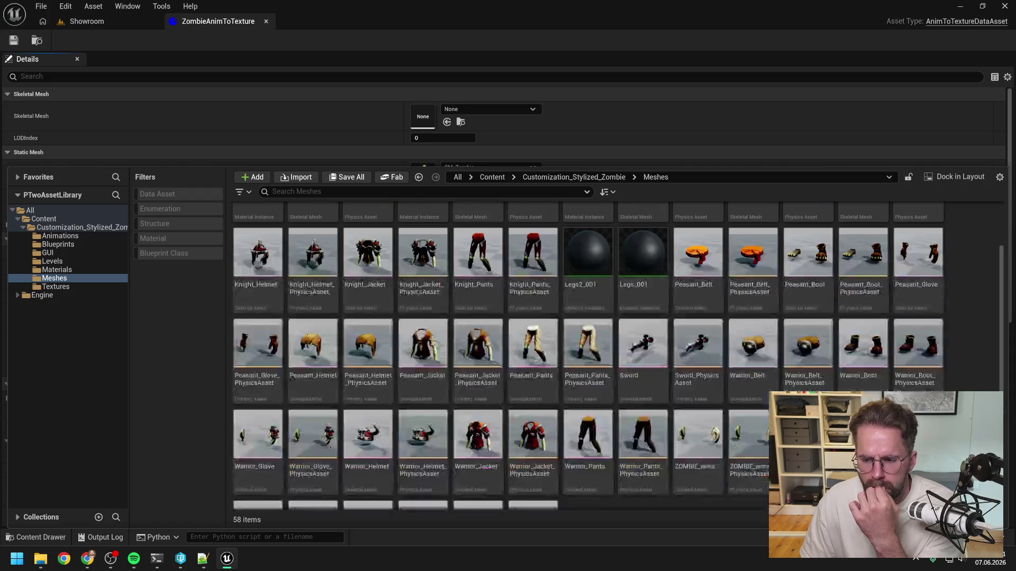
scroll(976, 377, "down", 2)
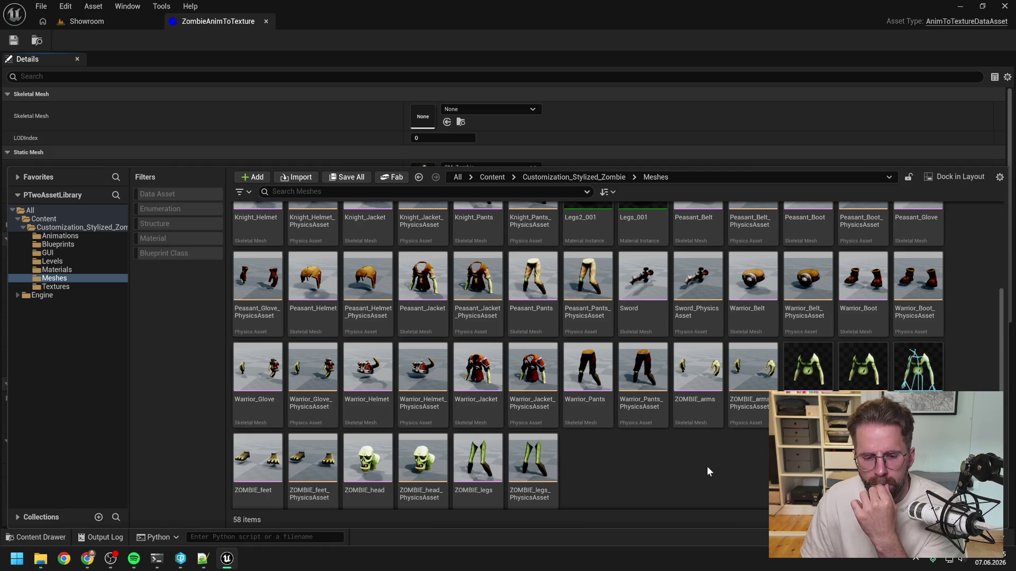
scroll(707, 469, "down", 1)
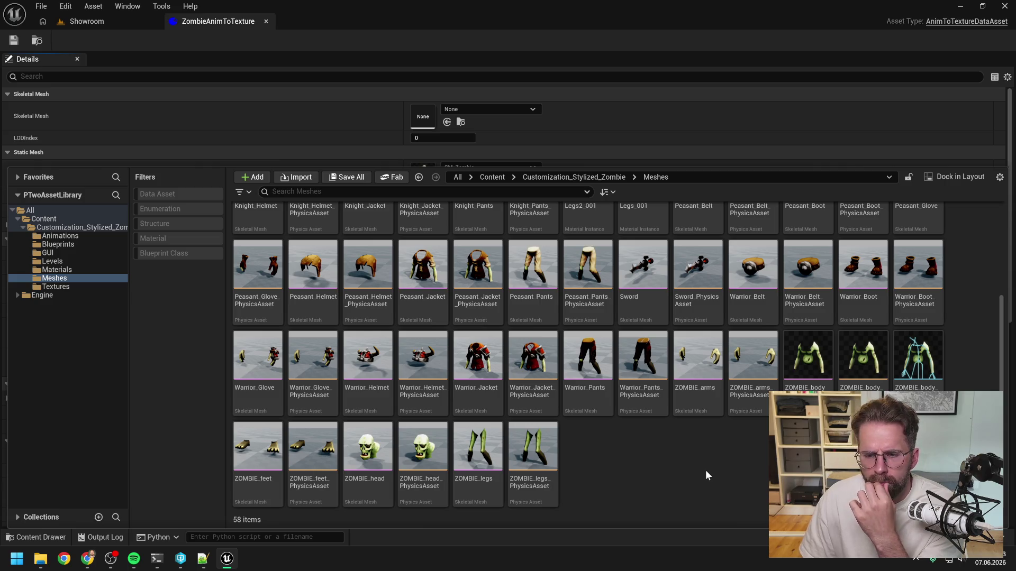
scroll(705, 470, "up", 3)
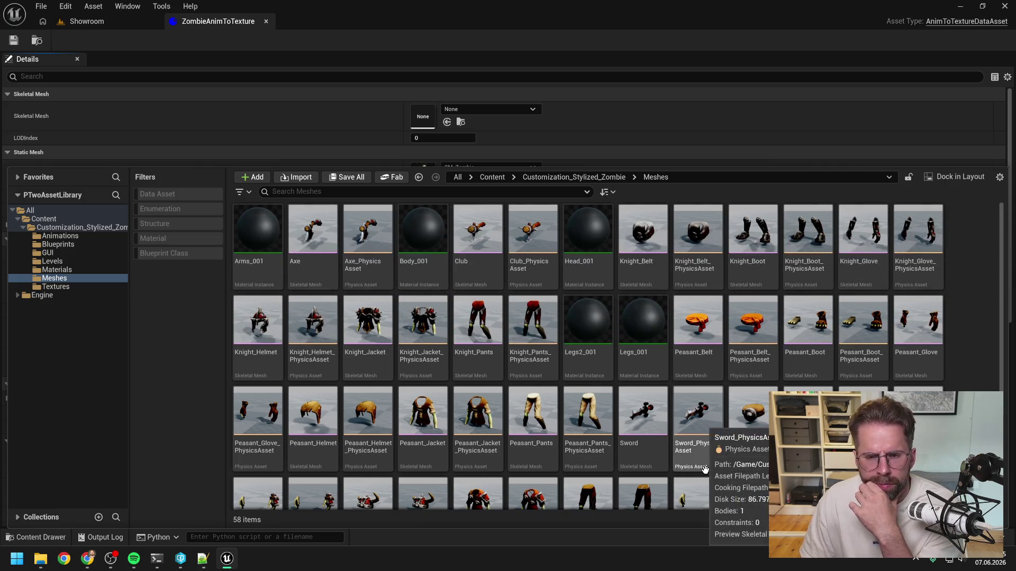
- Return to Content and check SM_Zombie's info: 1,345 vertices, 1,693 triangles
left_click(59, 228)
left_click(43, 219)
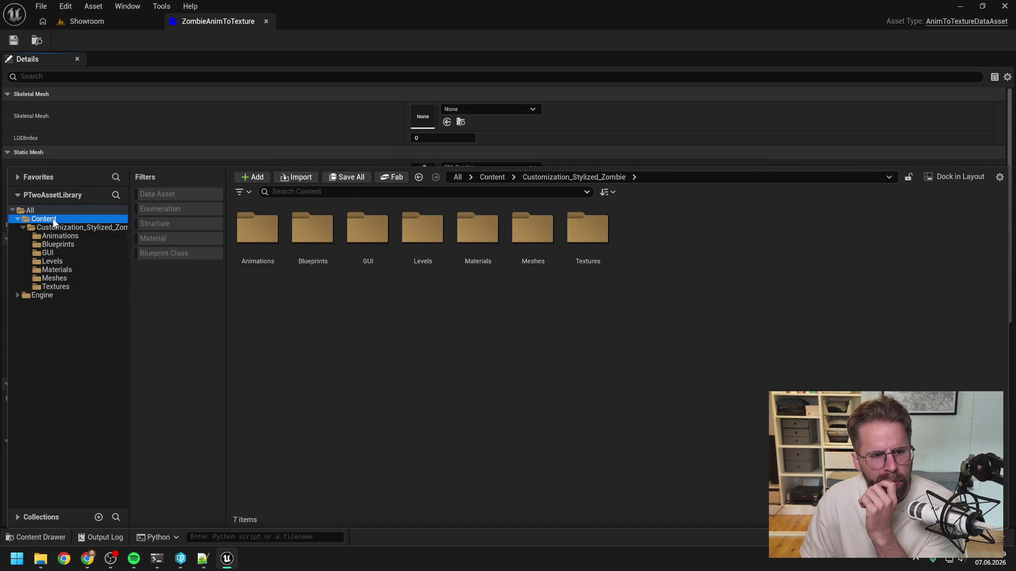
mouse_move(475, 264)
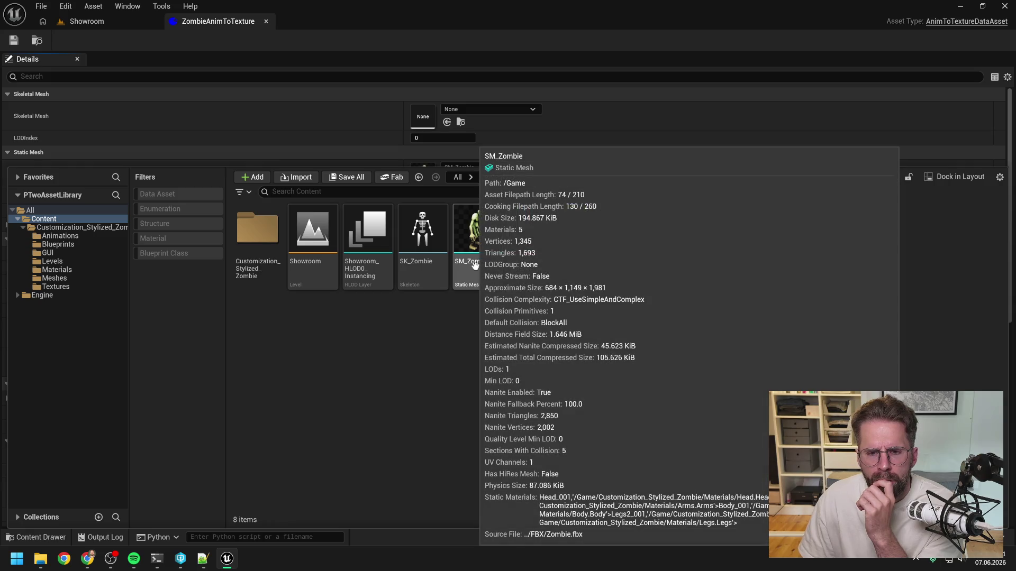
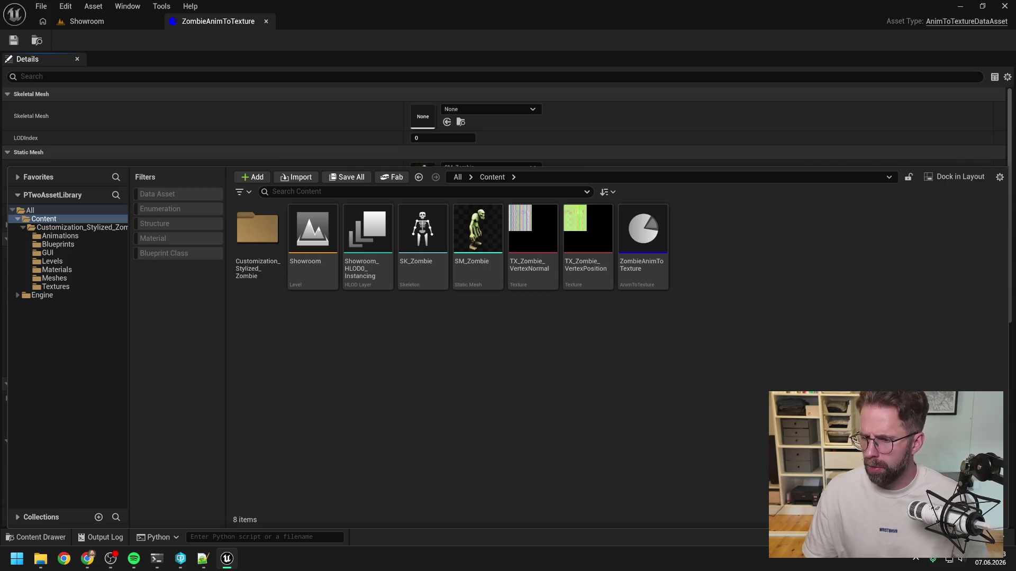
- Browse the 'zombie' entries in the Skeletal Mesh picker and close it without assigning a mesh
key("alt+Tab")
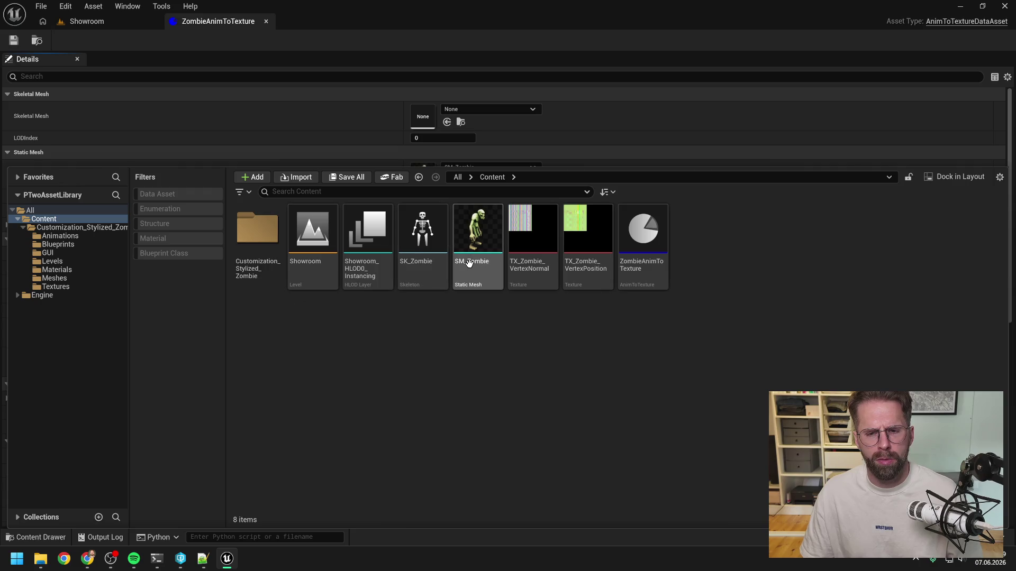
left_click(464, 111)
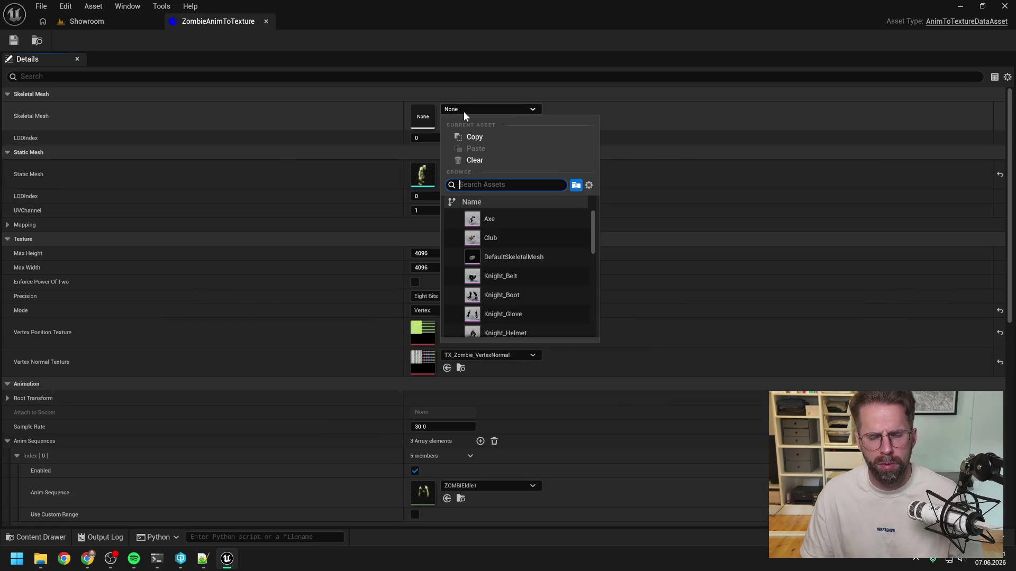
type("zombie")
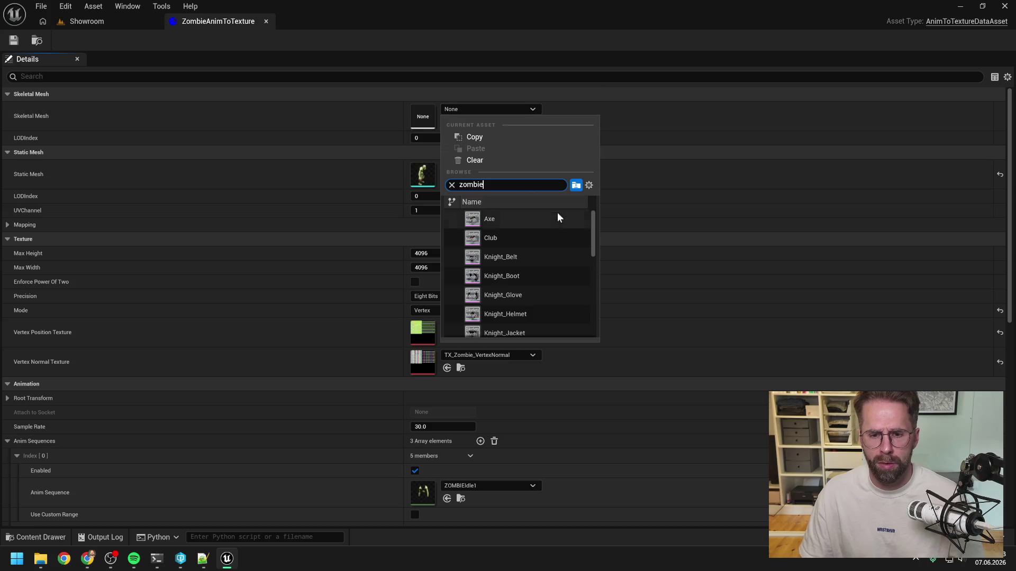
scroll(544, 239, "down", 5)
scroll(544, 243, "down", 2)
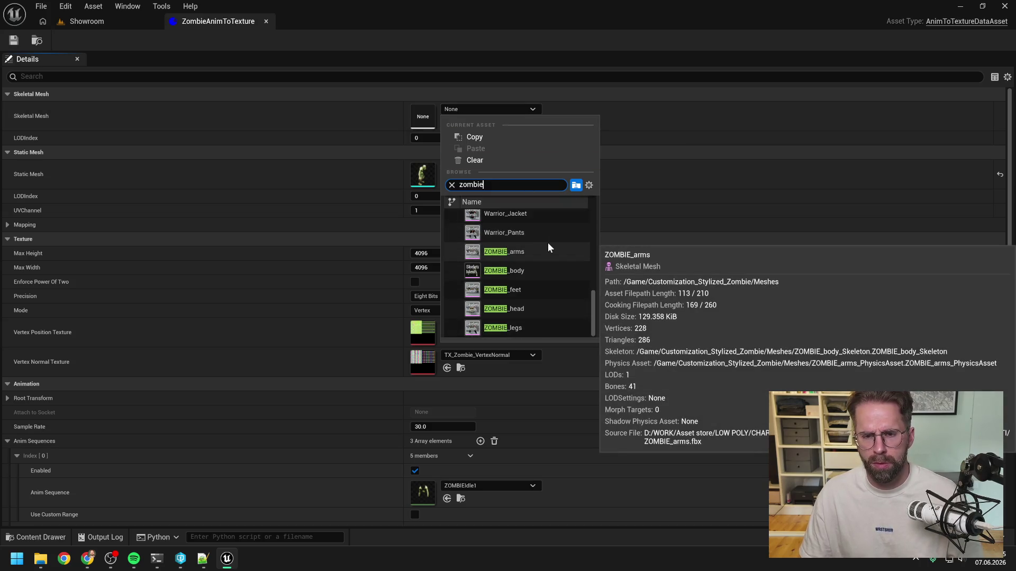
scroll(548, 243, "up", 8)
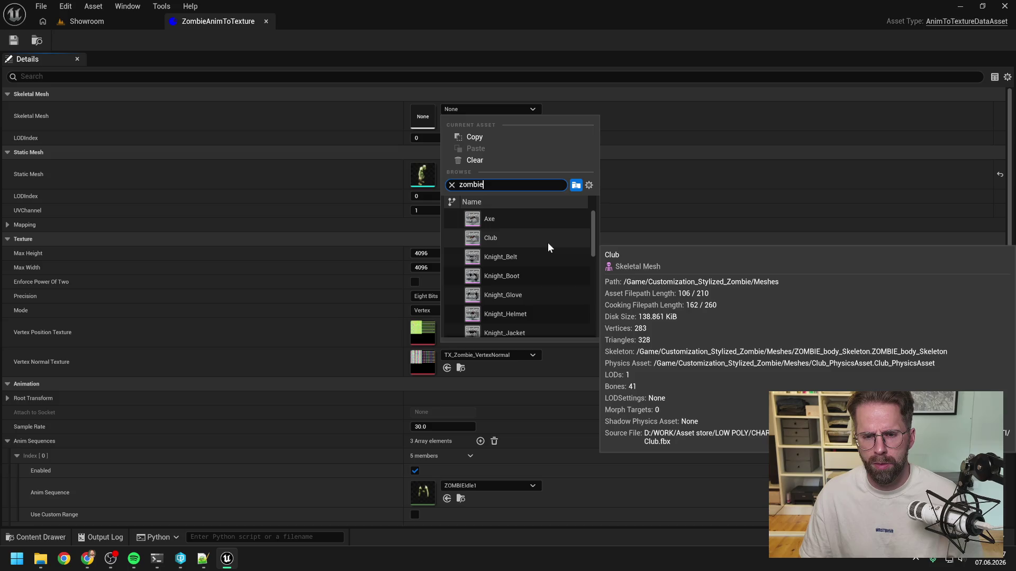
left_click(379, 42)
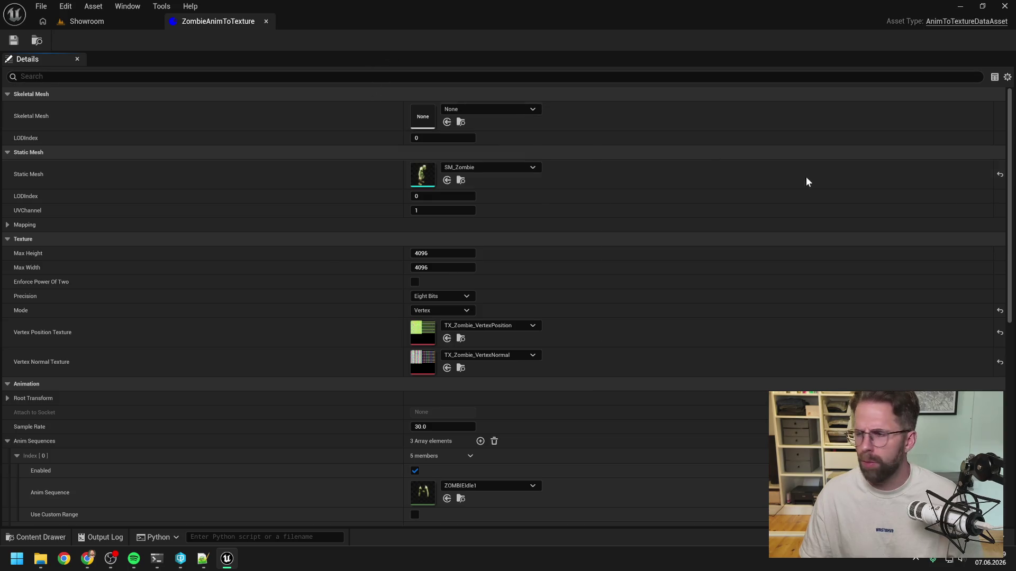
- Bring the Resume coding session terminal to the front
key("alt+Tab")
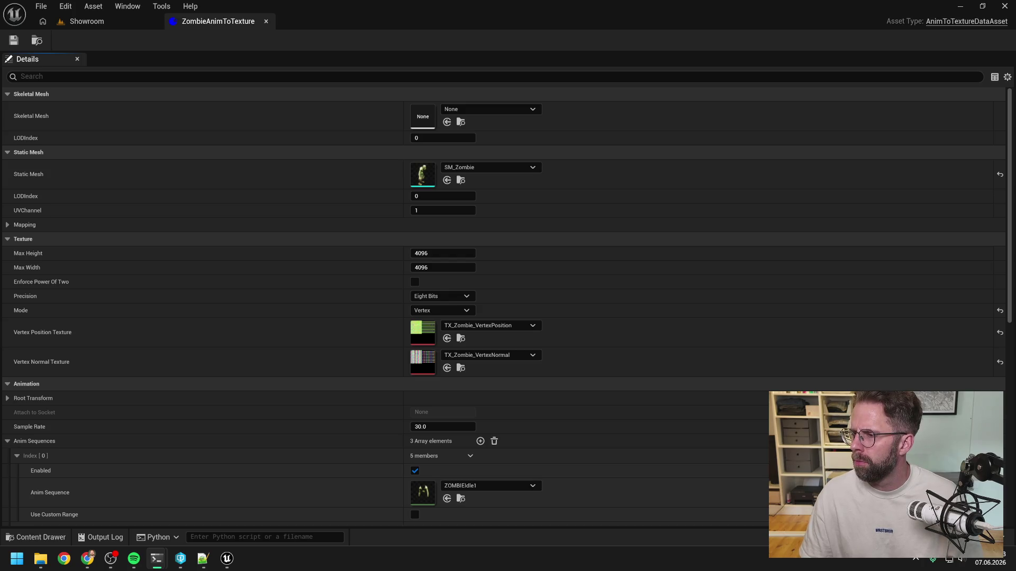
mouse_move(157, 559)
left_click(96, 511)
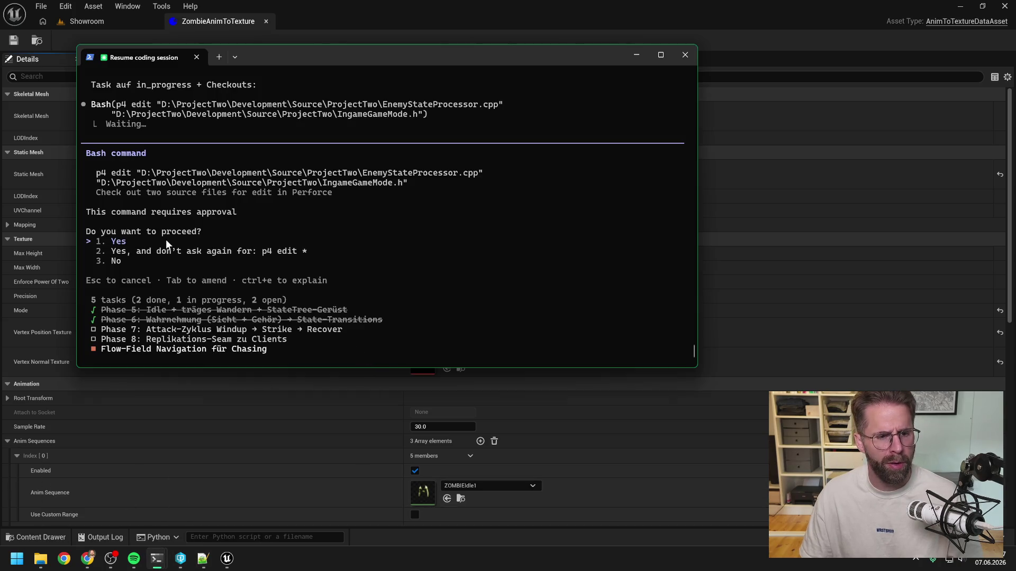
- Approve the p4 checkout of EnemyStateProcessor.cpp and IngameGameMode.h, then reposition the zombie-merge terminal
key("Return")
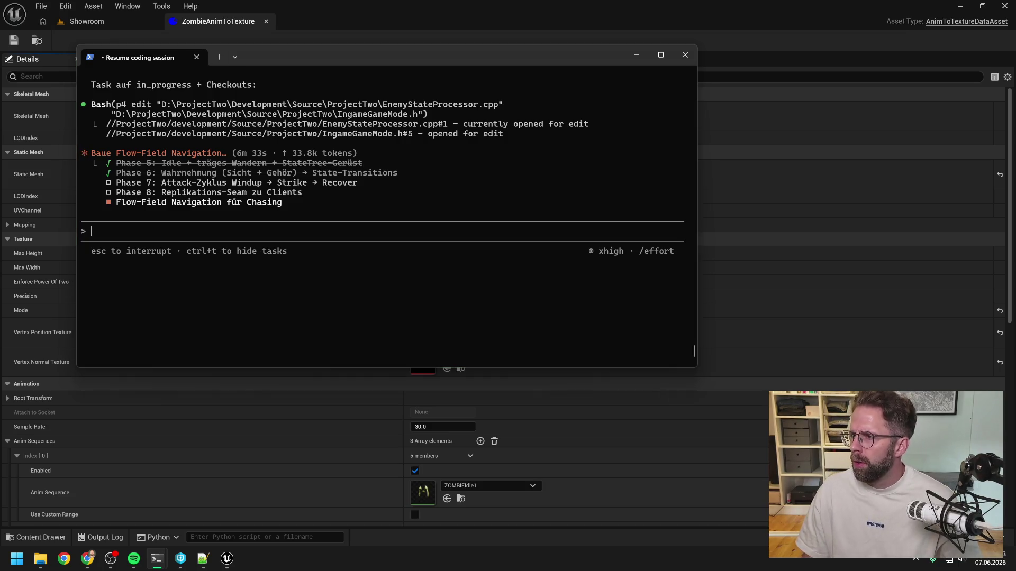
key("alt+Tab")
mouse_move(464, 197)
left_mouse_down()
mouse_move(485, 175)
mouse_move(453, 152)
left_mouse_up()
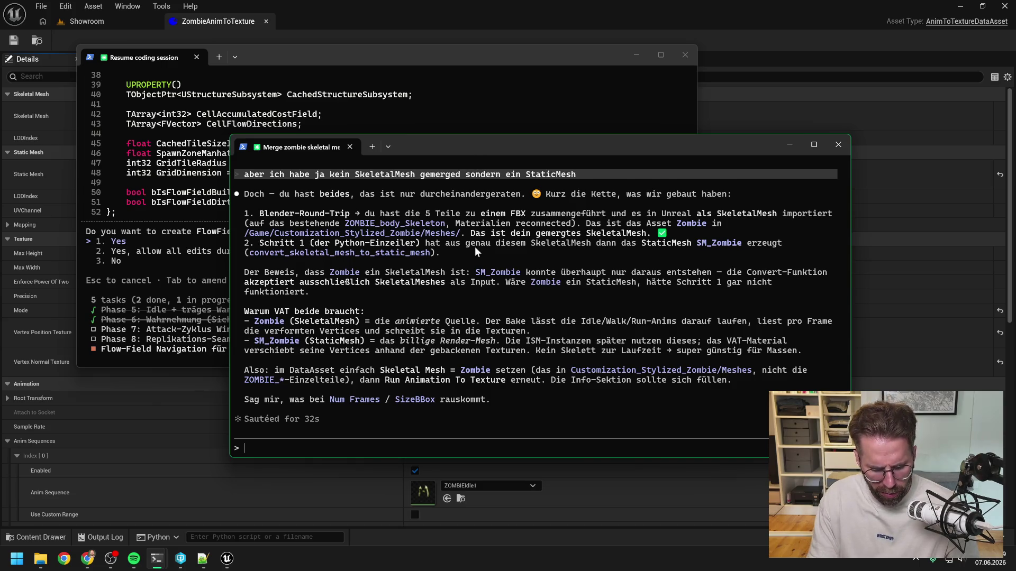
- Compact the zombie-merge conversation with /compact
type("/compact")
key("Return")
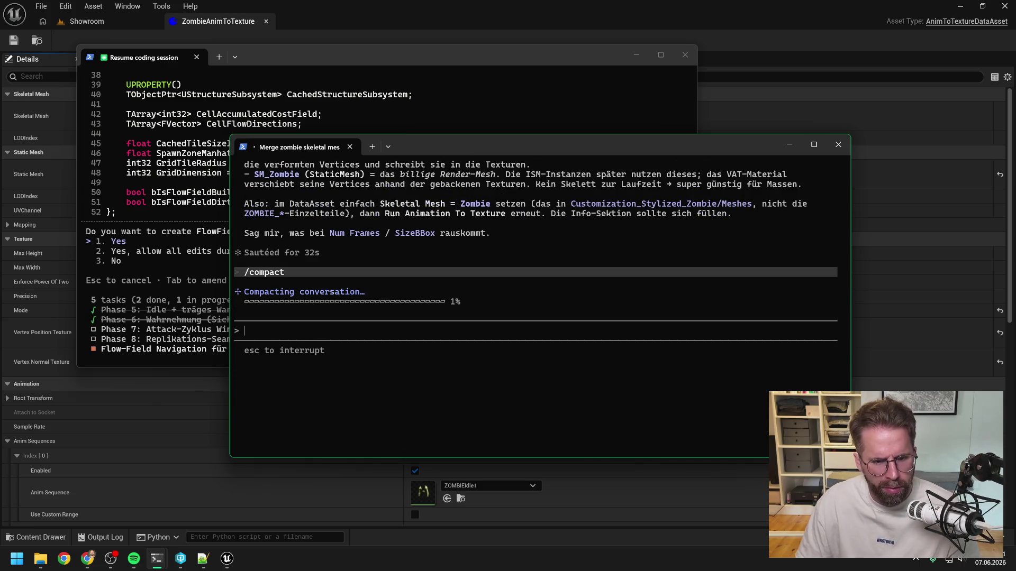
left_click(507, 60)
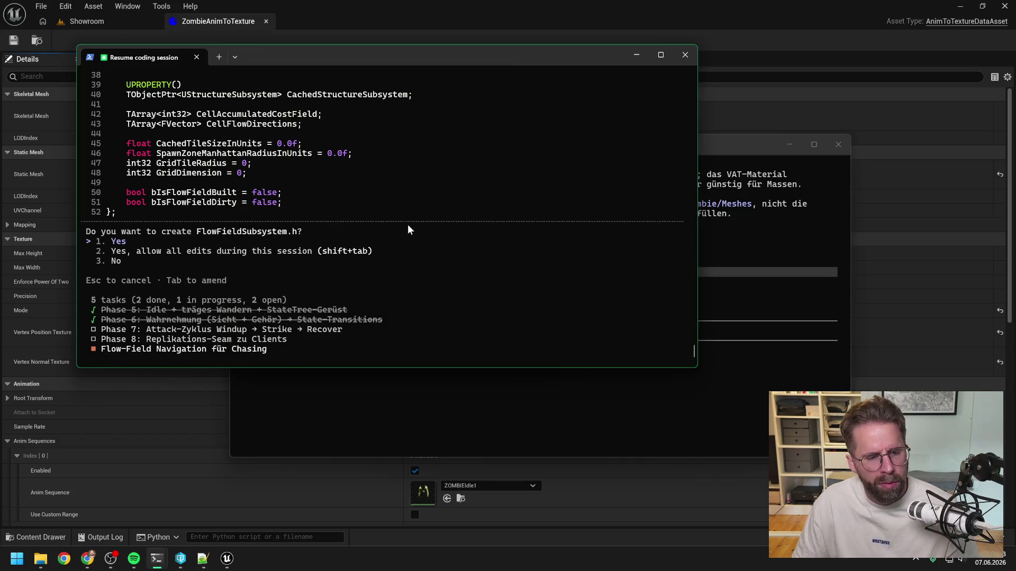
- Review the 52-line FlowFieldSubsystem.h preview and approve creating it
scroll(370, 243, "up", 6)
scroll(324, 265, "up", 8)
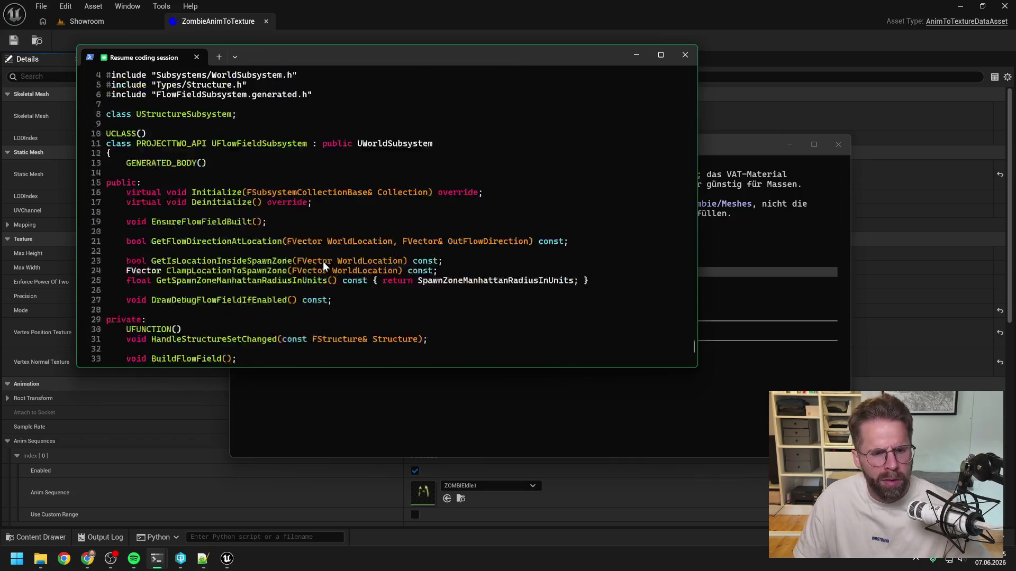
scroll(323, 266, "up", 3)
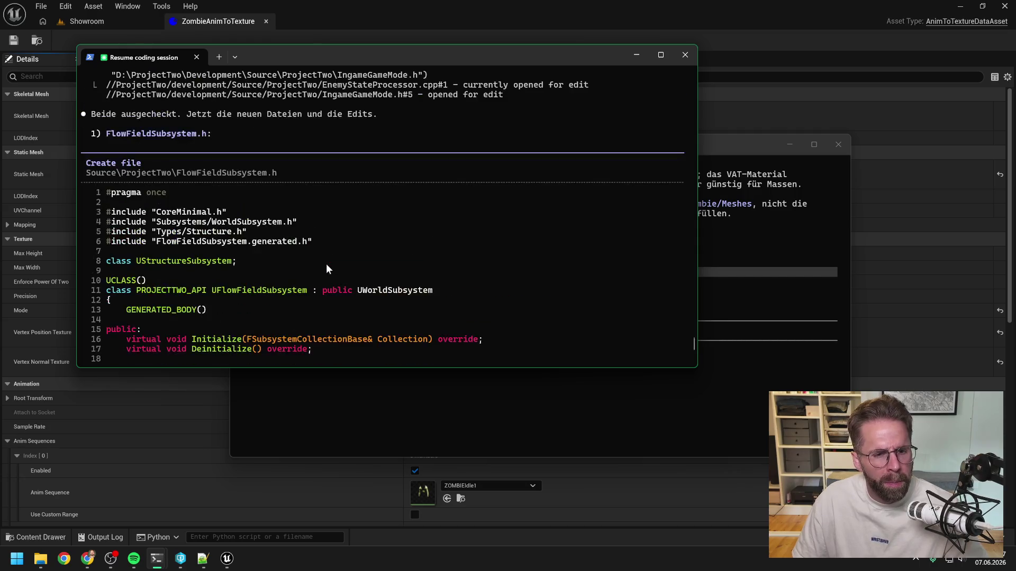
scroll(324, 269, "down", 1)
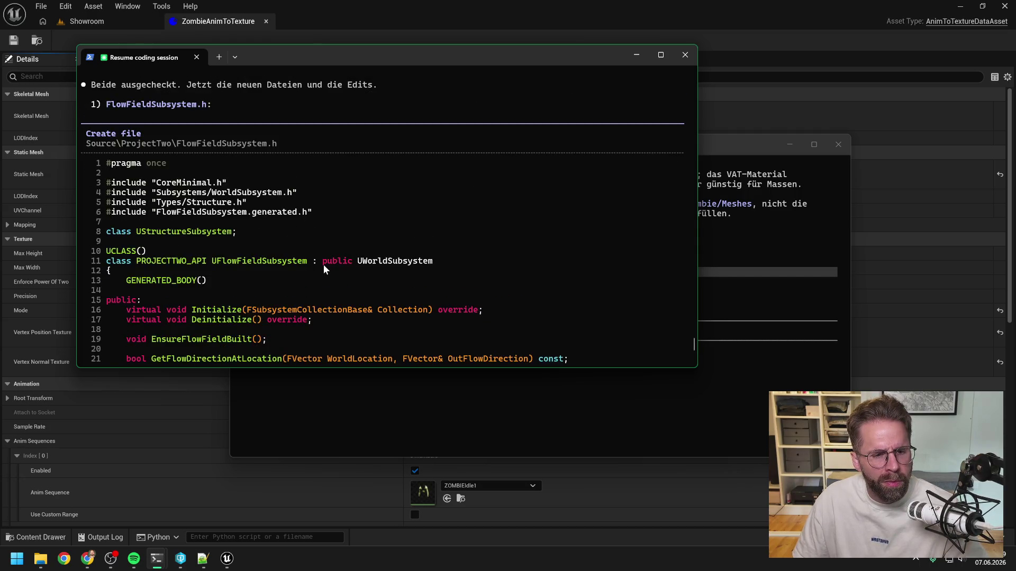
scroll(325, 269, "down", 2)
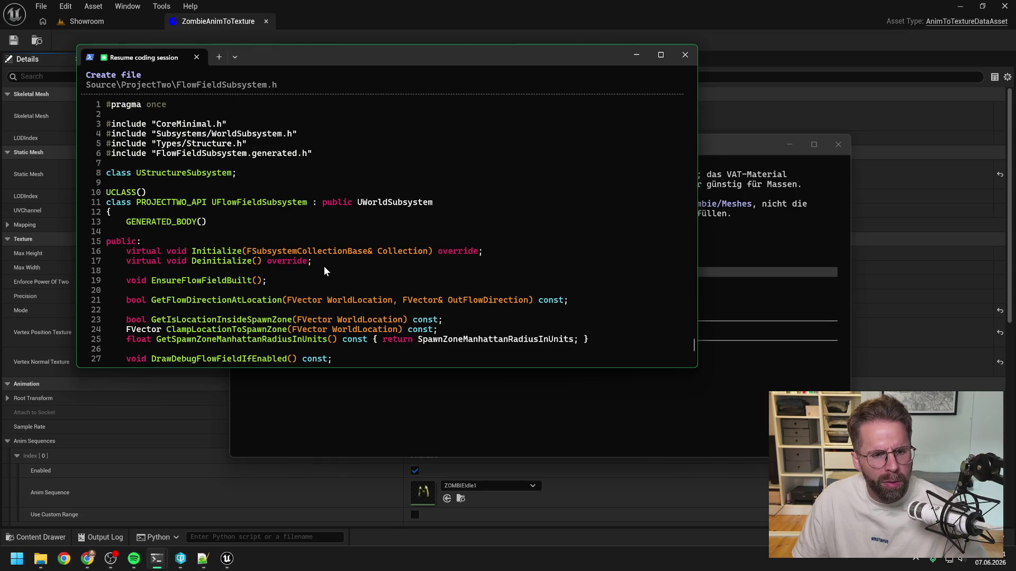
scroll(325, 270, "down", 13)
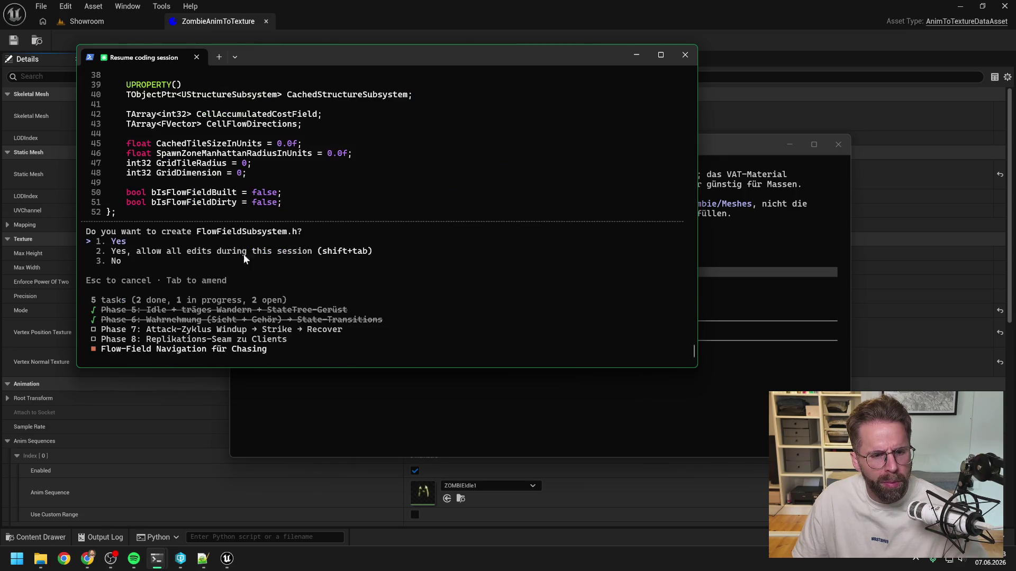
scroll(354, 283, "up", 4)
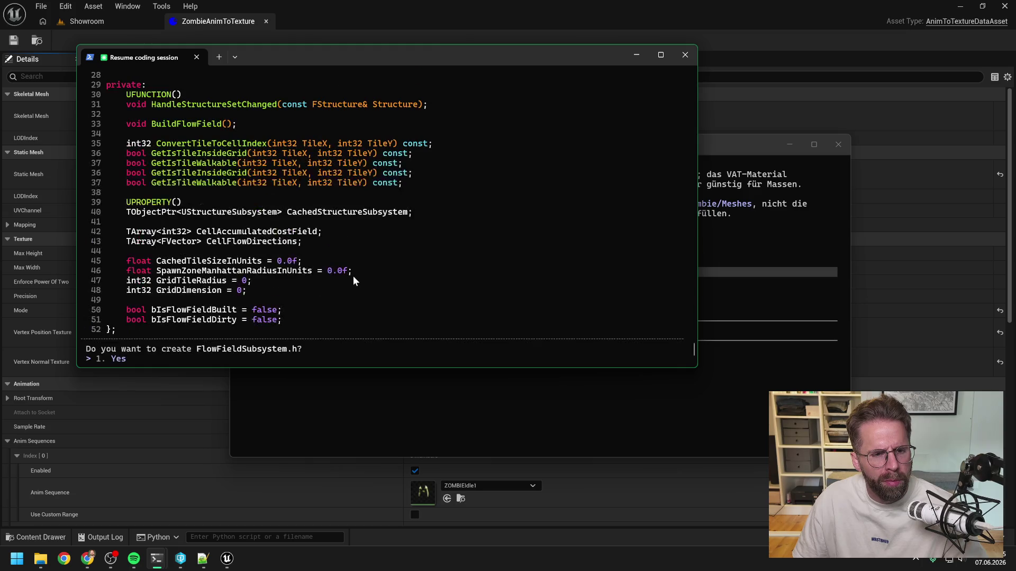
scroll(354, 281, "up", 4)
scroll(356, 283, "up", 3)
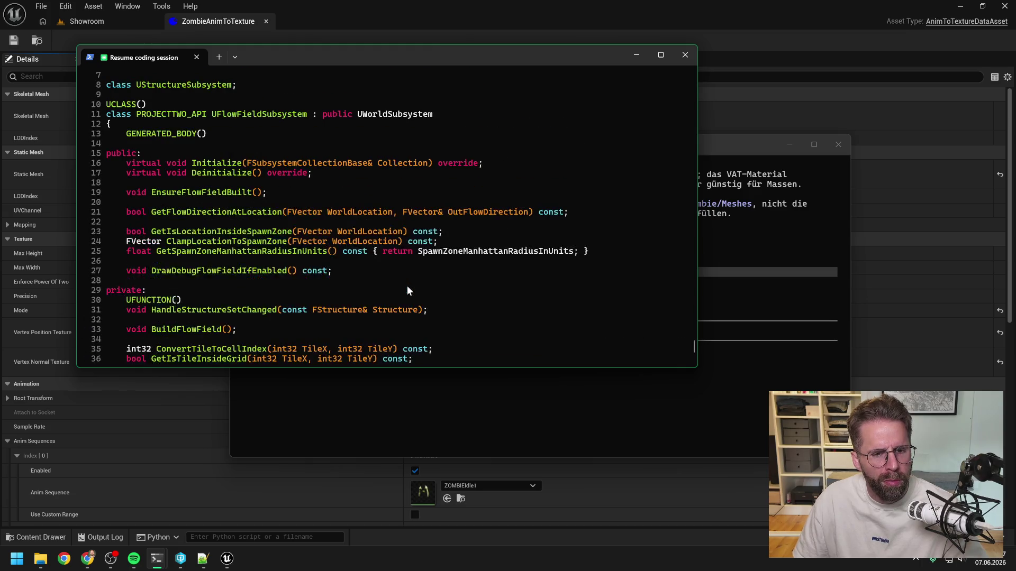
scroll(407, 290, "up", 3)
scroll(407, 291, "down", 14)
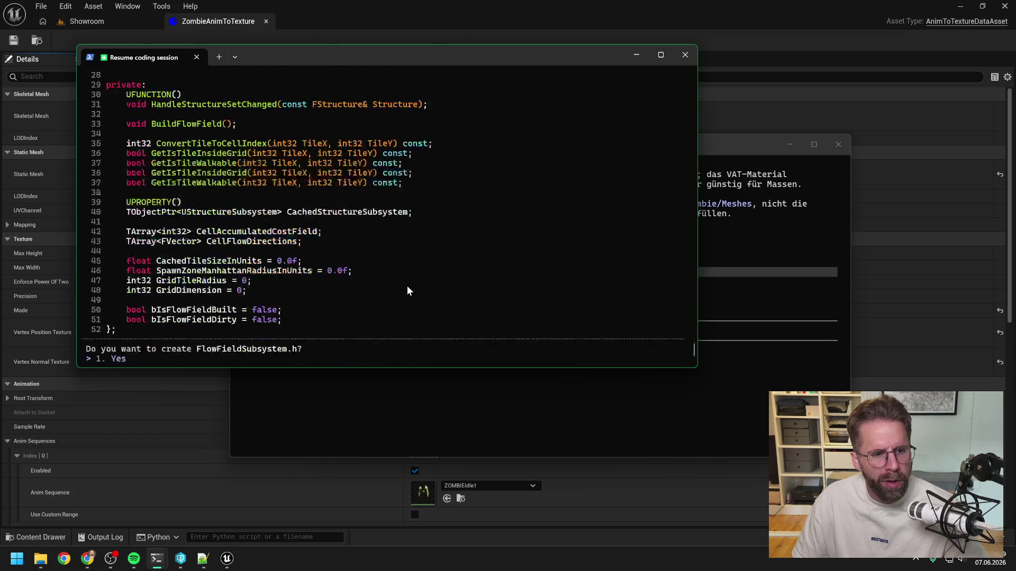
key("Return")
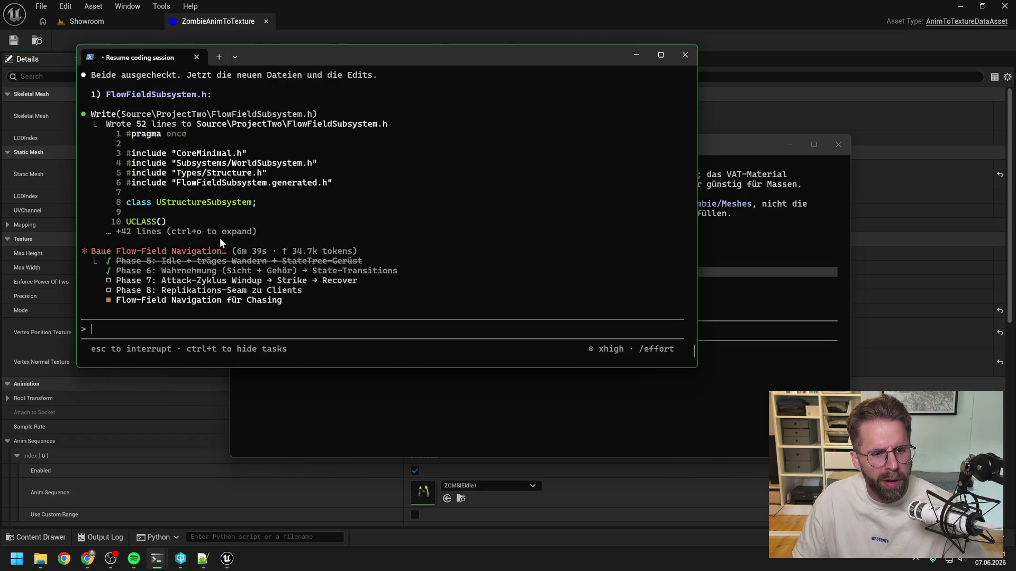
scroll(389, 255, "up", 3)
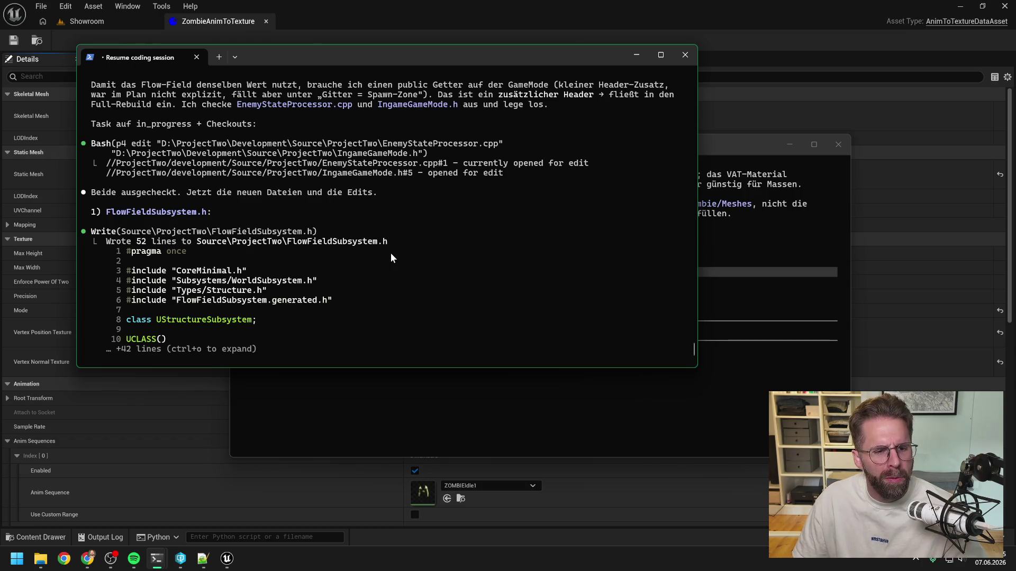
scroll(400, 262, "up", 3)
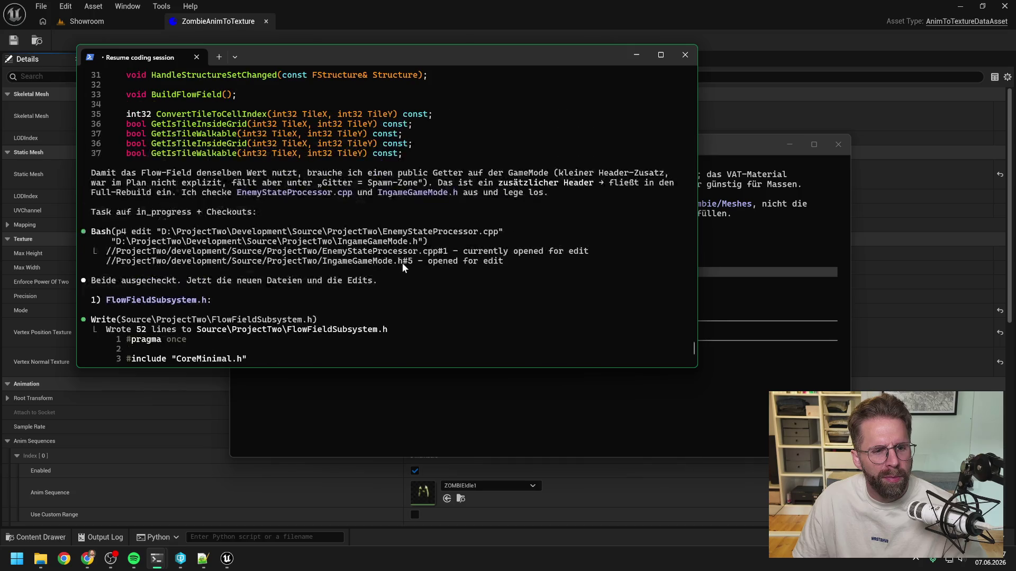
scroll(452, 279, "down", 7)
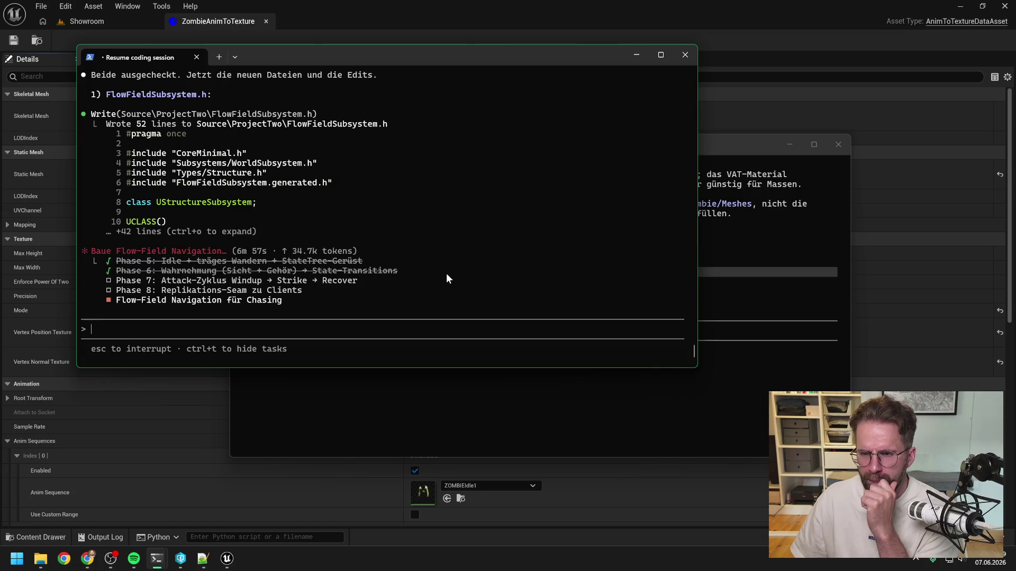
- Check the zombie-merge compaction progress, then return to the coding session's FlowFieldSubsystem.cpp prompt
left_click(746, 152)
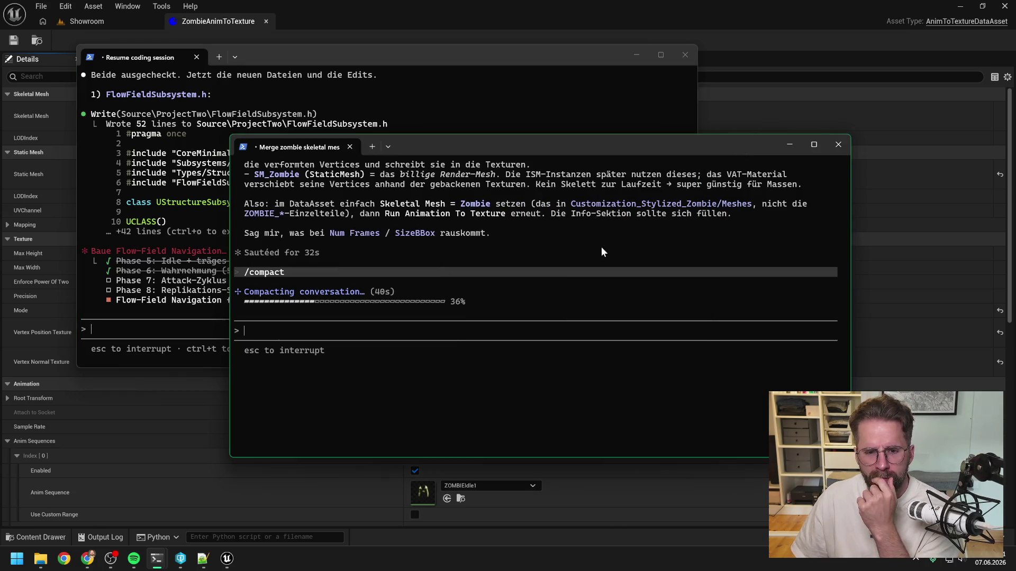
left_click(411, 59)
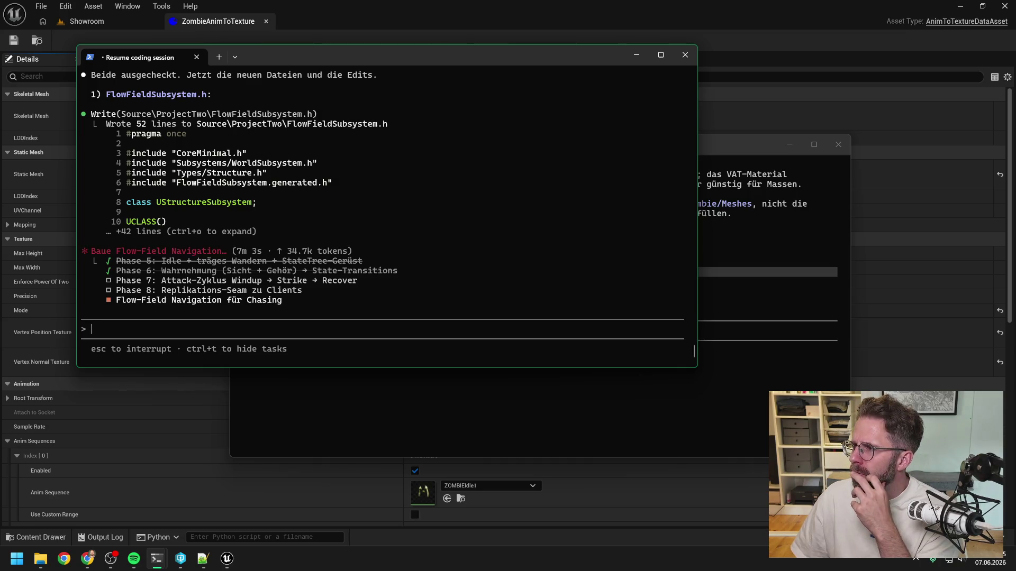
key("alt+Tab")
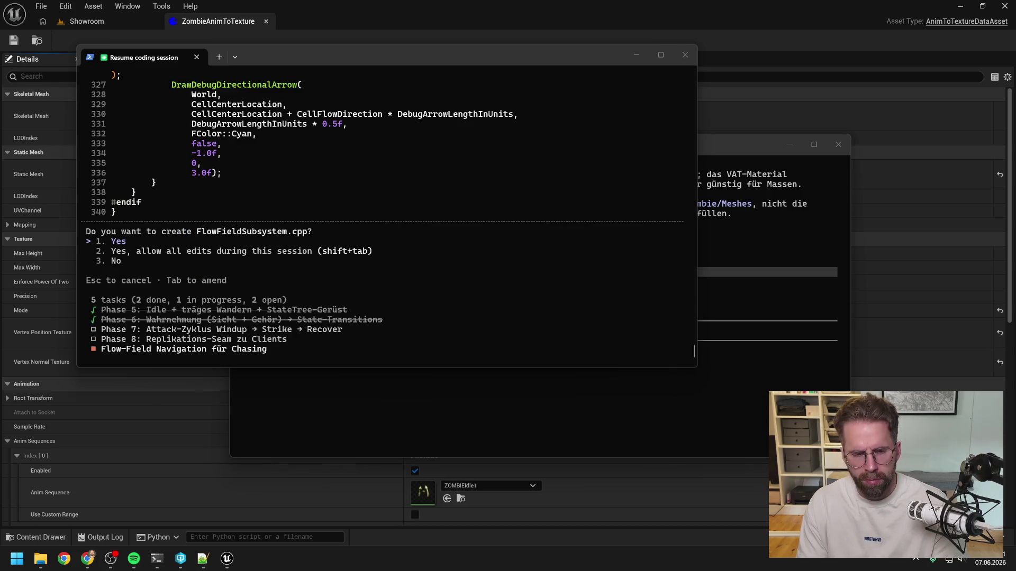
- Review the 340-line FlowFieldSubsystem.cpp draft and approve creating it
scroll(400, 245, "up", 10)
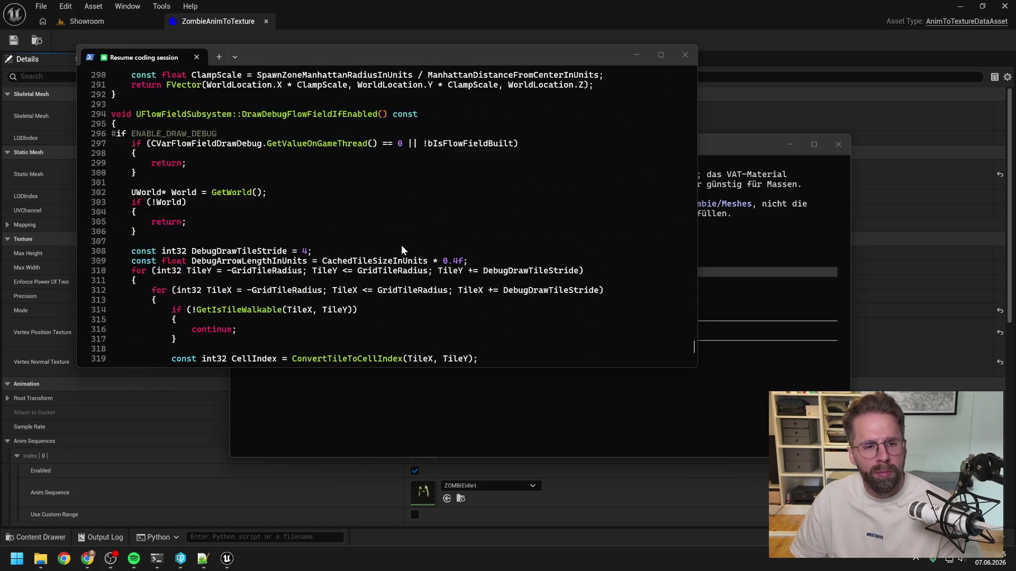
scroll(402, 248, "up", 10)
scroll(417, 261, "up", 7)
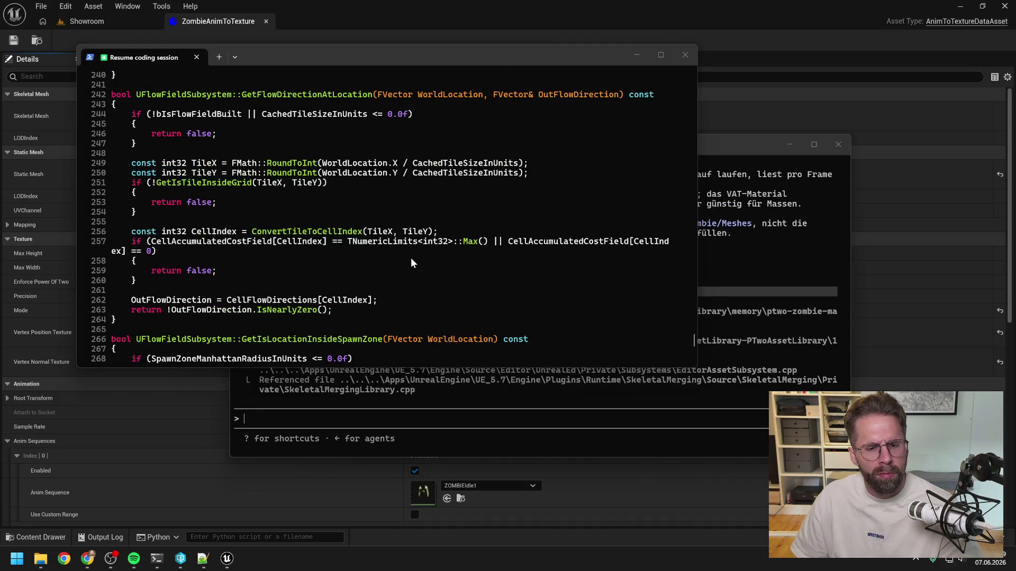
scroll(413, 263, "up", 14)
scroll(412, 263, "up", 18)
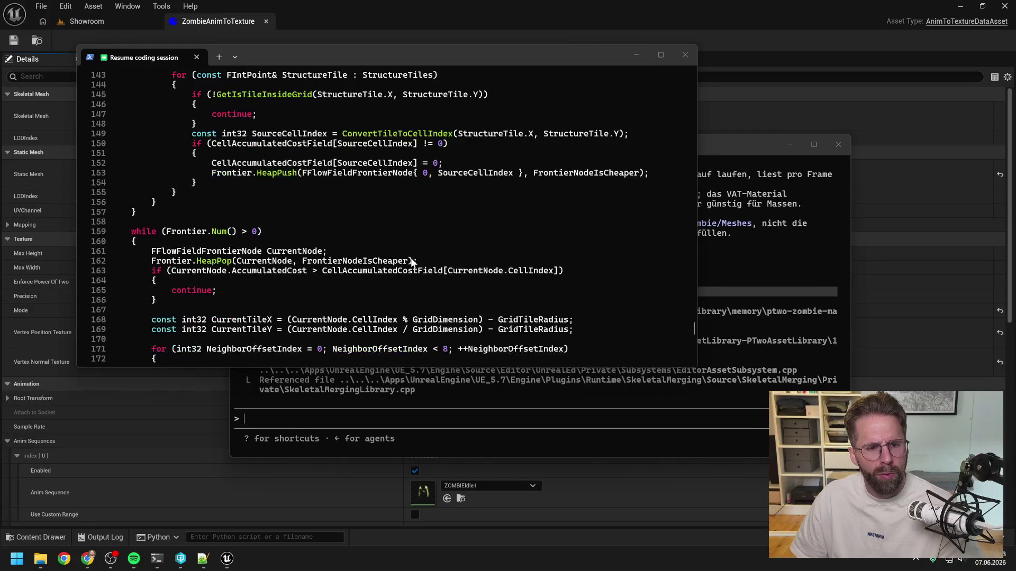
scroll(412, 262, "up", 20)
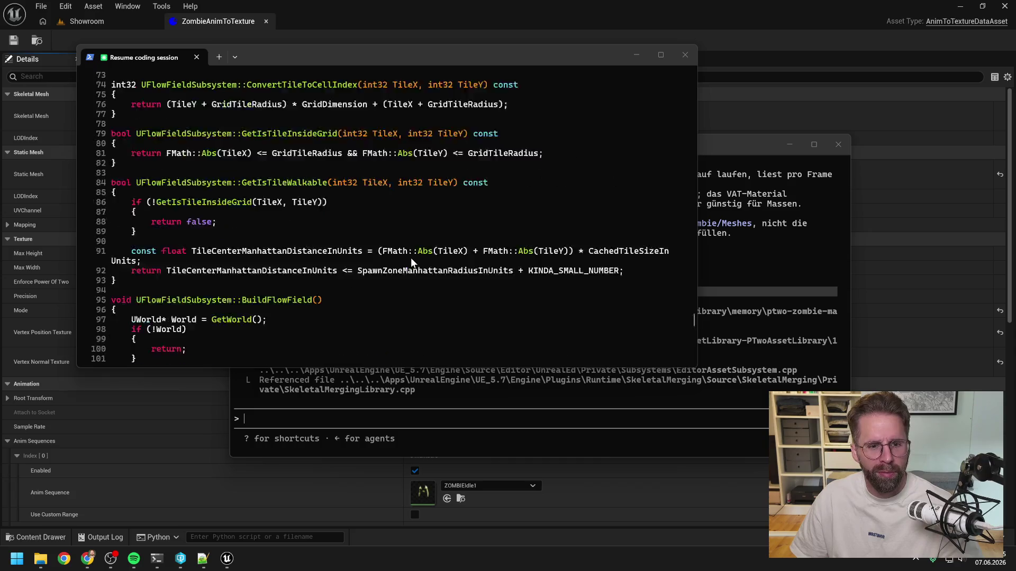
scroll(412, 263, "up", 16)
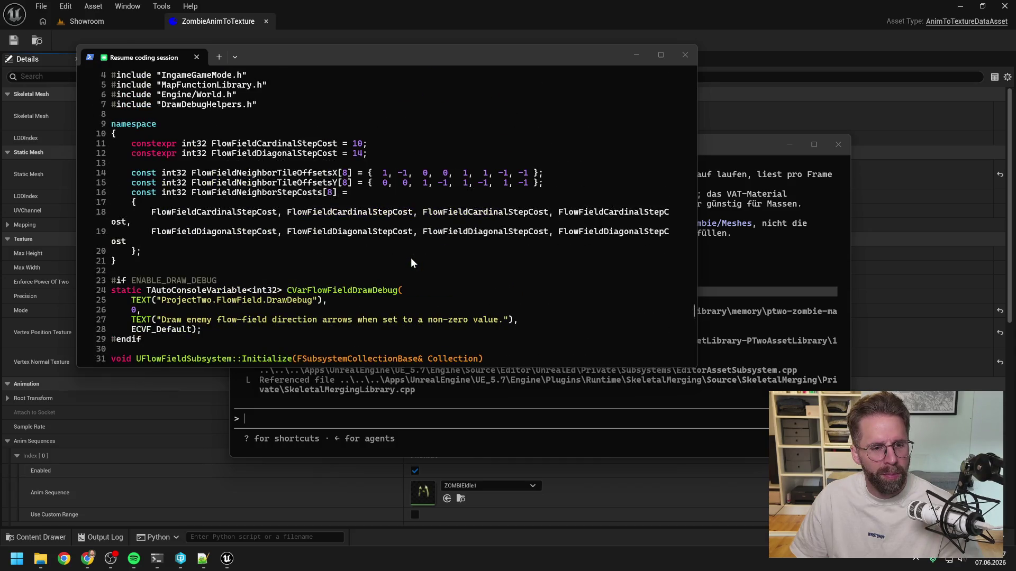
scroll(411, 263, "up", 20)
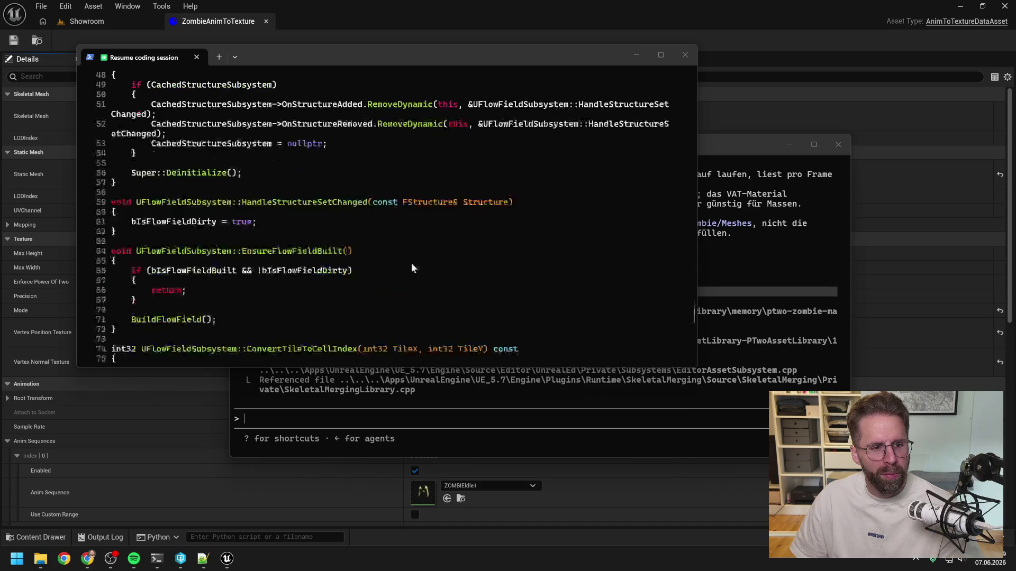
scroll(416, 259, "down", 20)
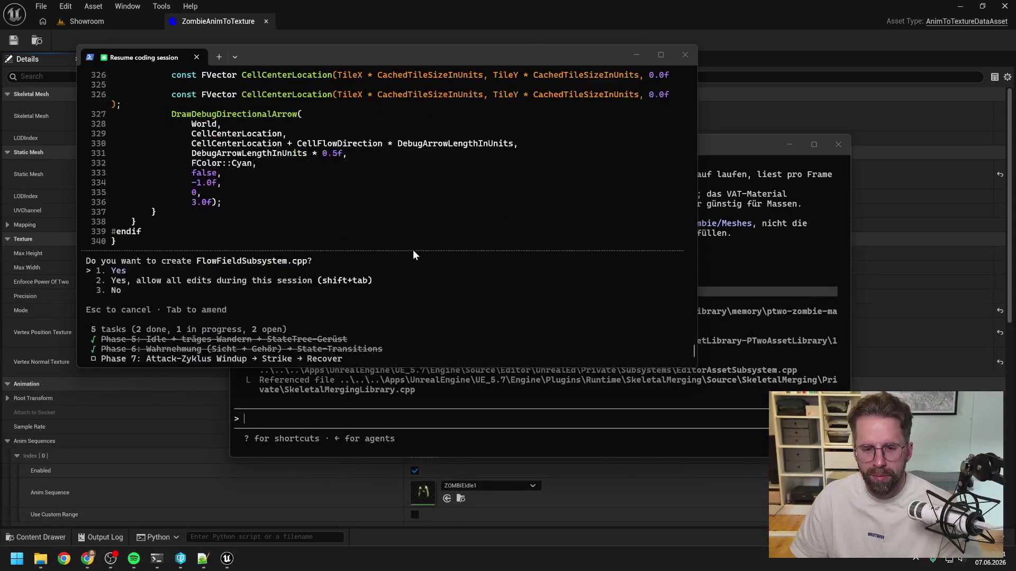
key("Return")
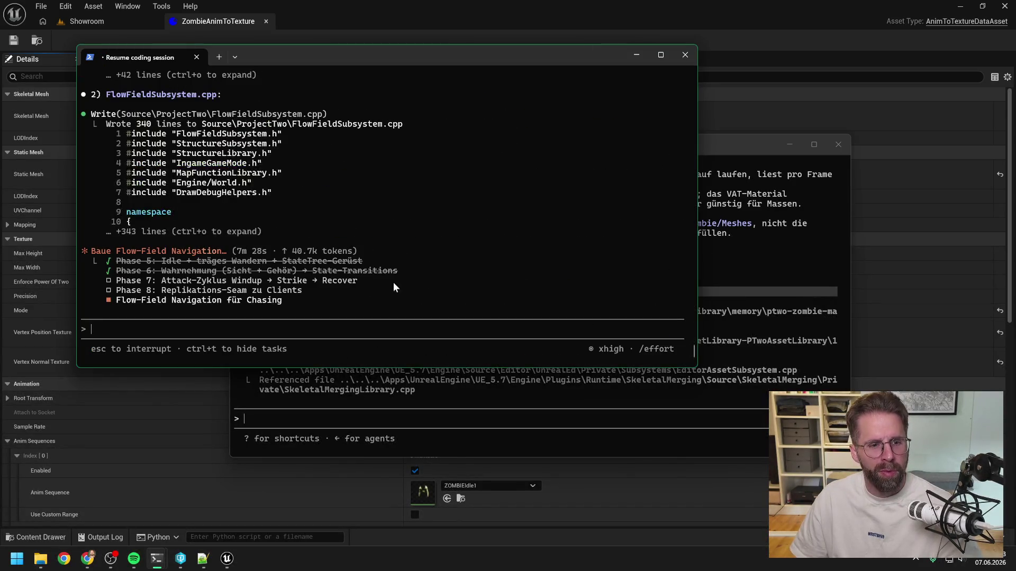
- Accept the IngameGameMode.h edit adding the spawn-area extension getter
left_click(797, 183)
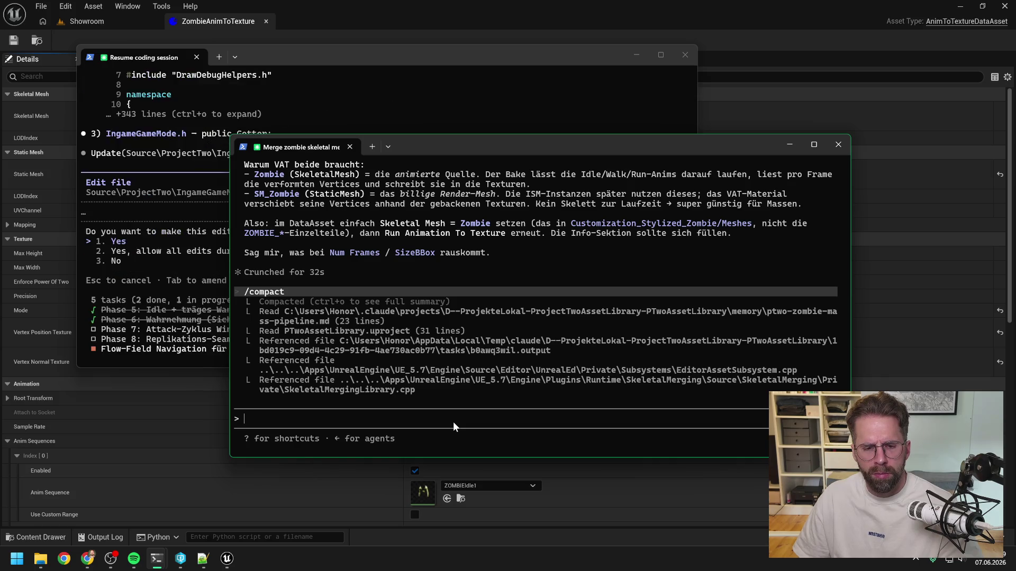
left_click(141, 240)
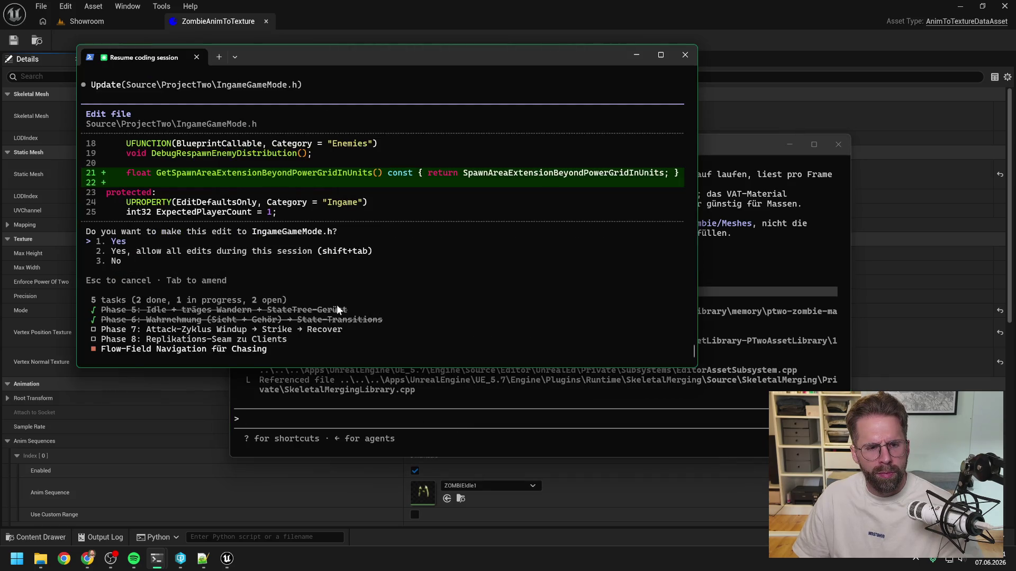
key("Return")
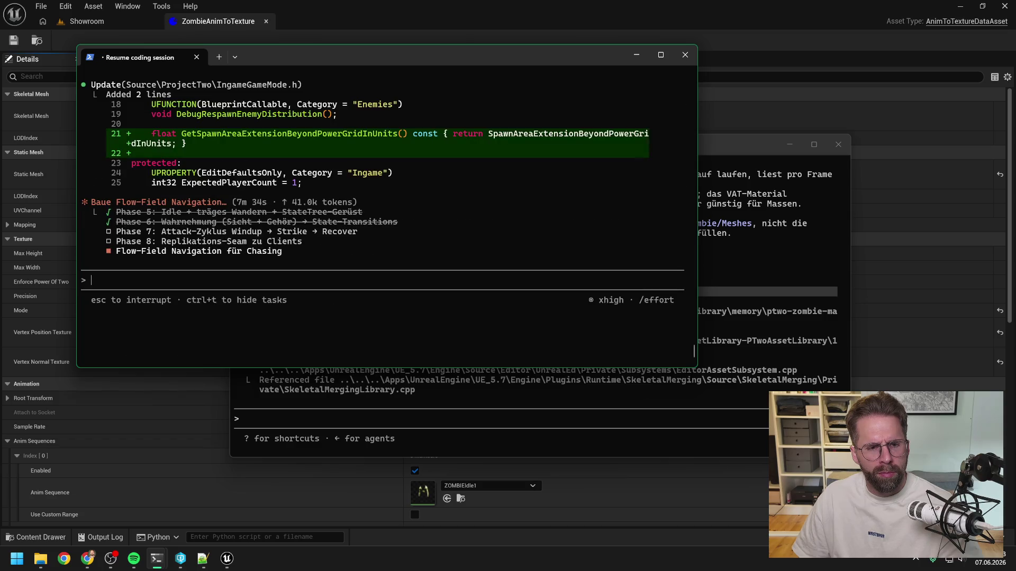
- Minimize both Claude Code terminal windows and return to the Showroom editor
left_click(723, 153)
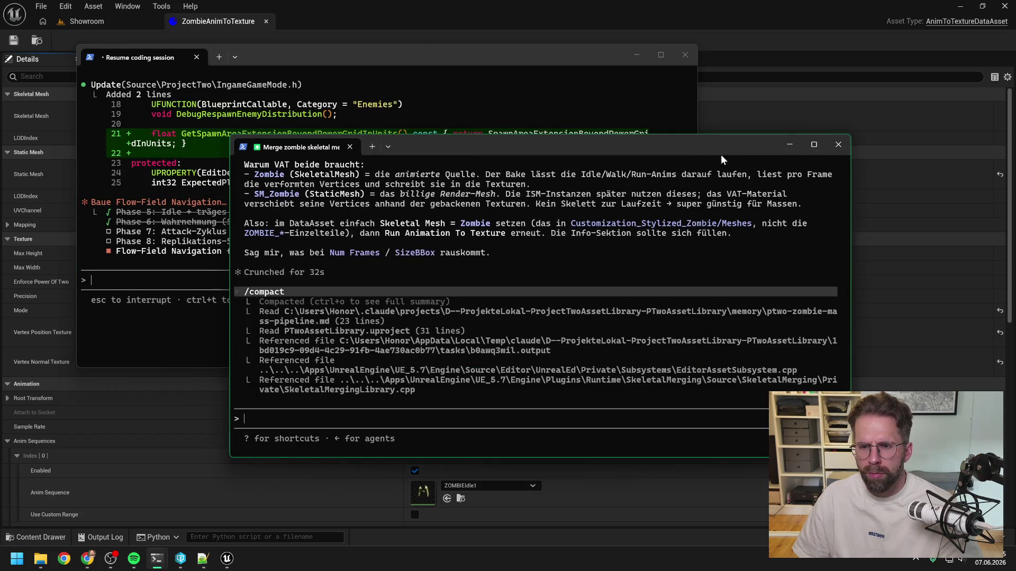
key("super+Down")
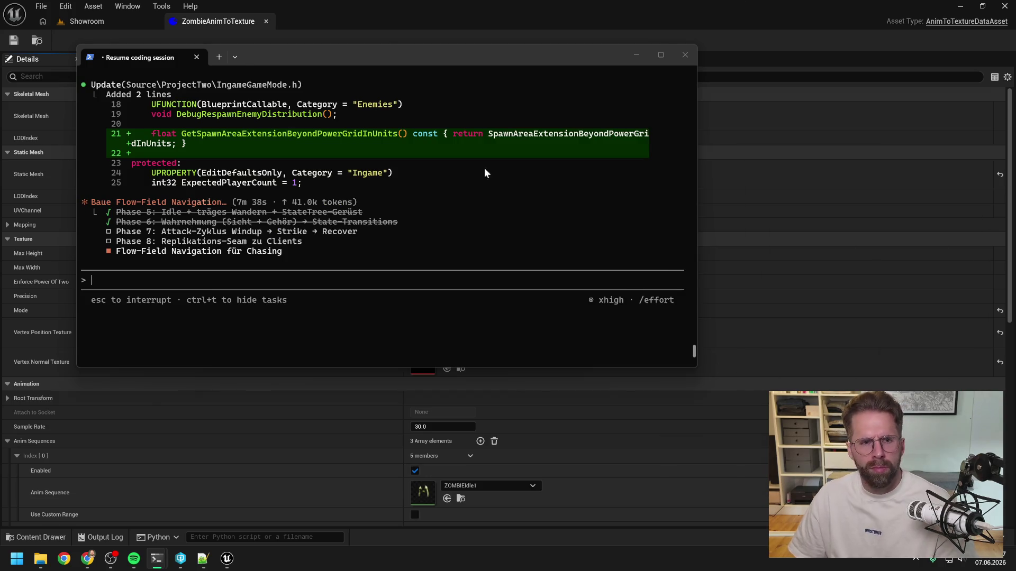
key("super+Down")
left_click(109, 26)
- Show the 58 assets of Customization_Stylized_Zombie > Meshes in the Content Drawer
key("ctrl+space")
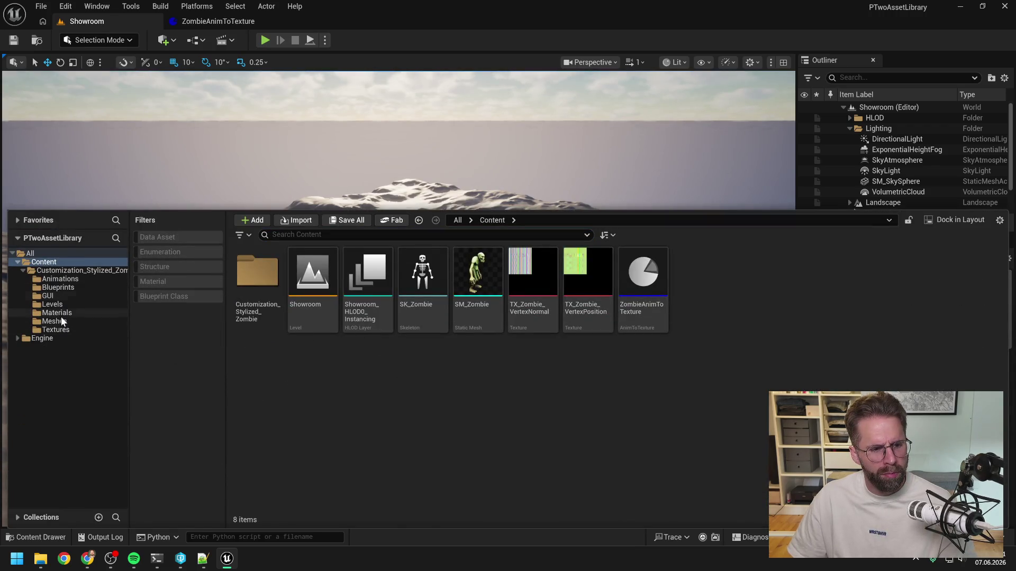
left_click(57, 321)
scroll(432, 293, "down", 4)
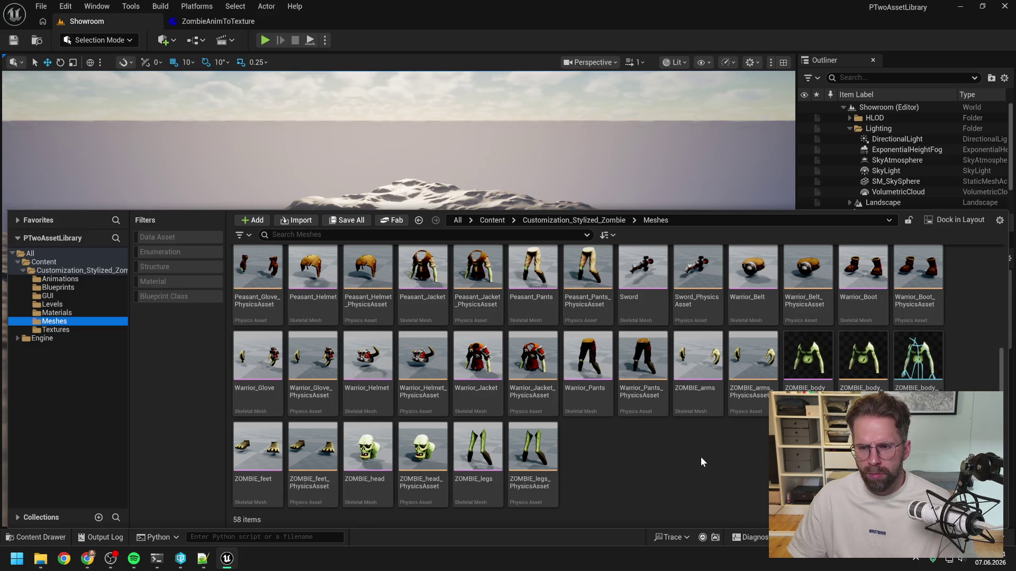
scroll(700, 456, "up", 4)
scroll(706, 411, "up", 2)
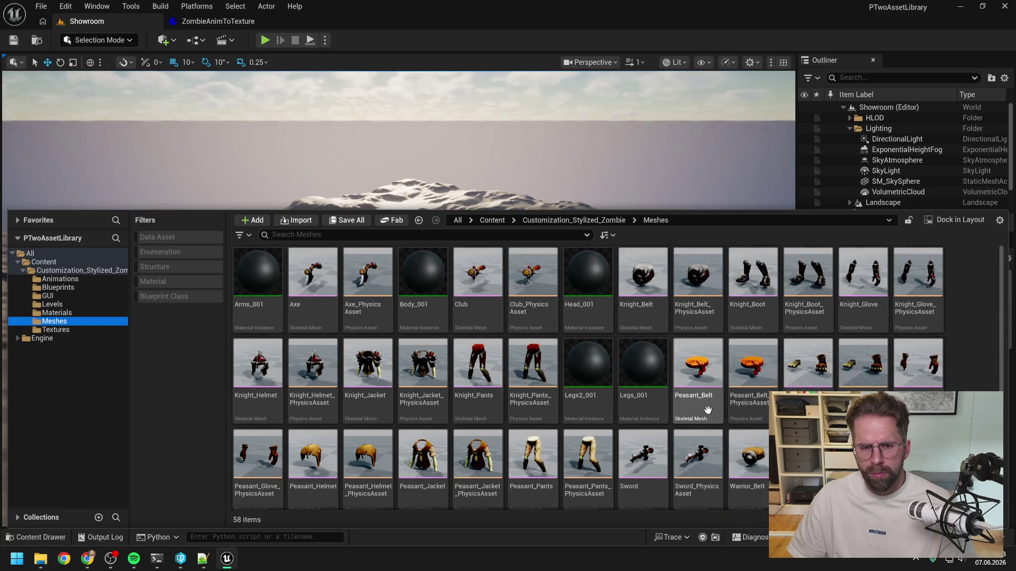
left_click(977, 322)
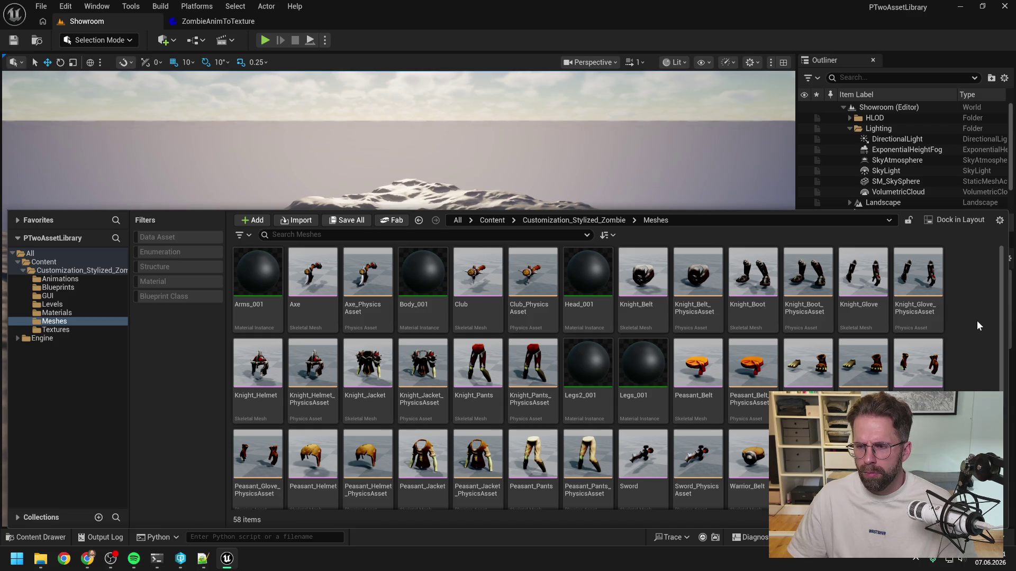
left_click(156, 558)
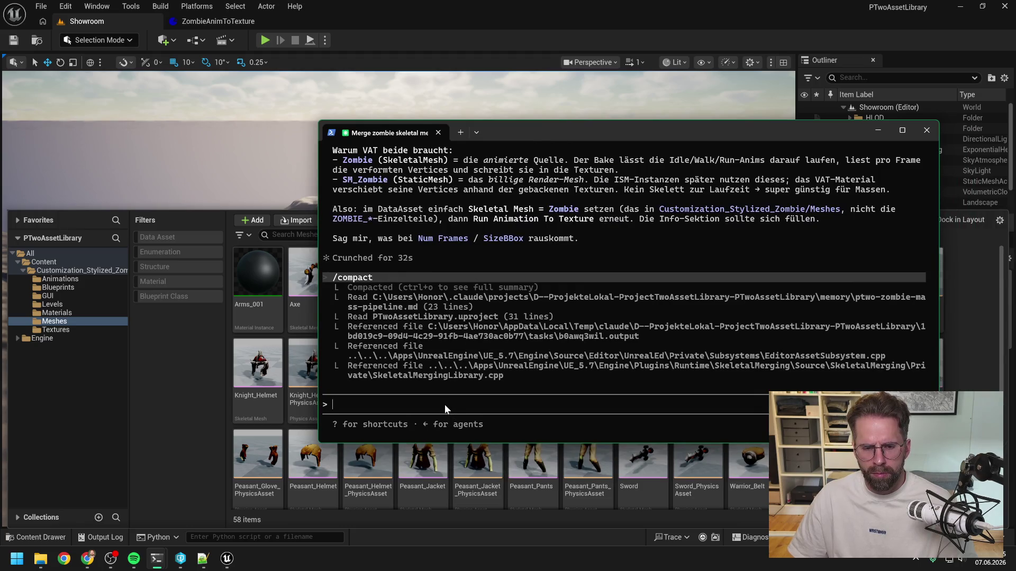
- Tell Claude the Blender FBX was imported as a static mesh, with no merged Skeletal Mesh
type("ich hab das ")
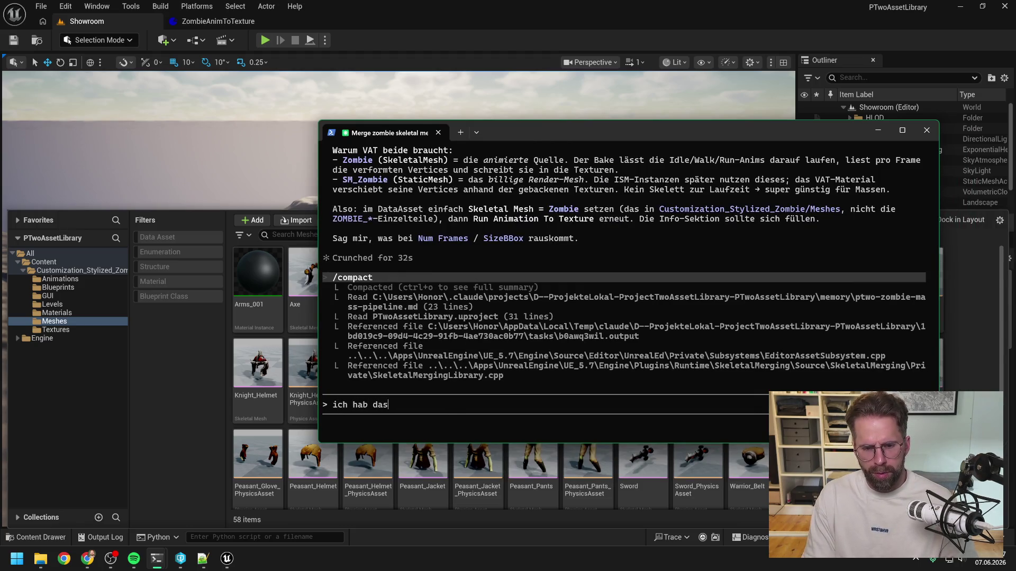
type("fbx aus ble")
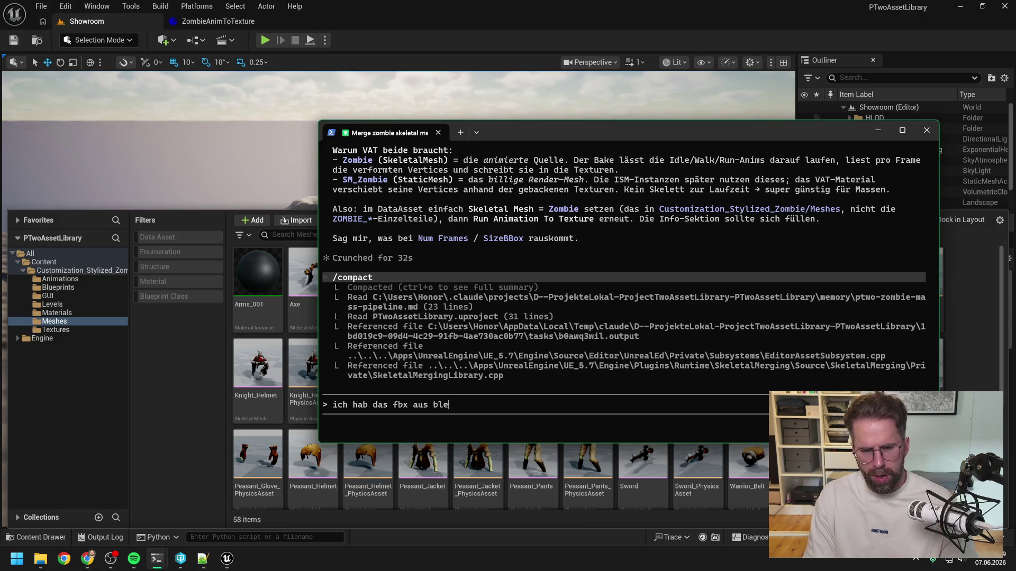
type("nder defin")
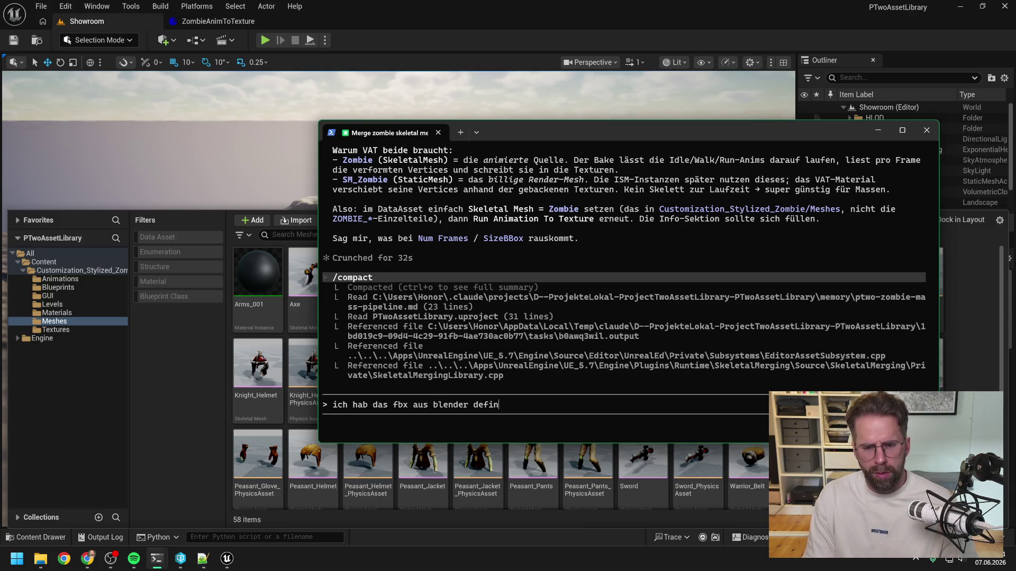
type("itiv als ")
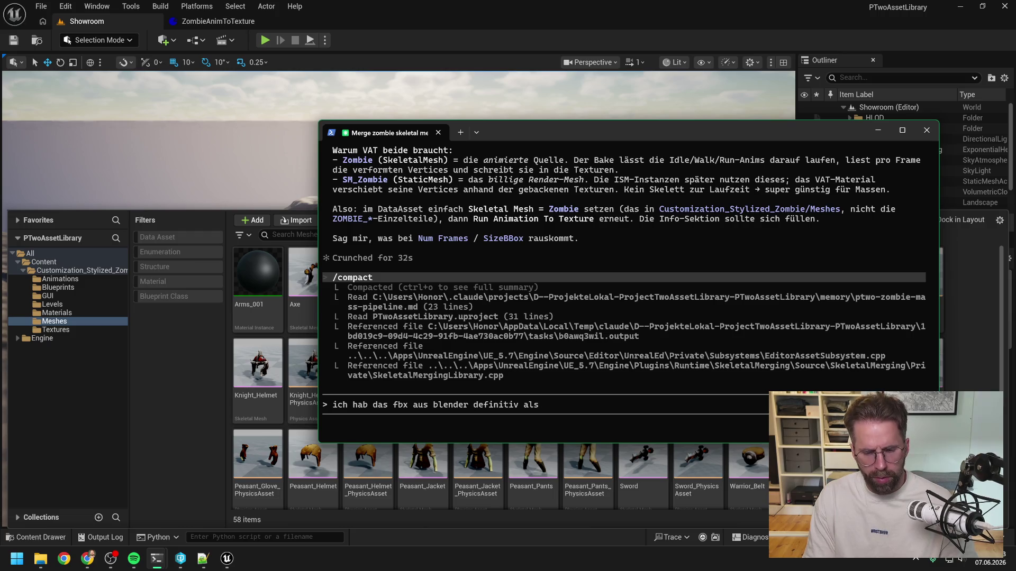
type("static mesh ")
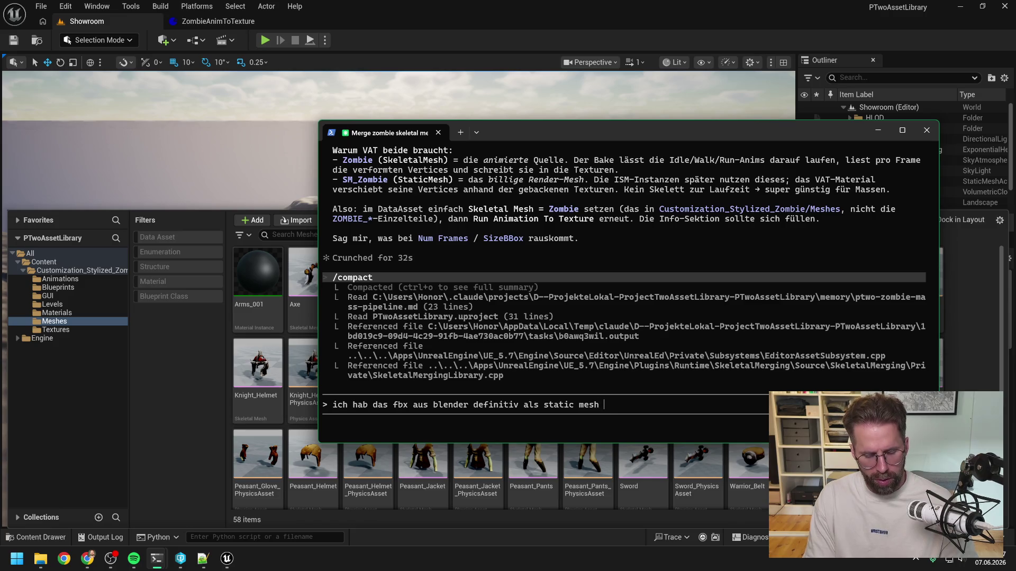
type("nach unreal importiert. E")
type("s heißt")
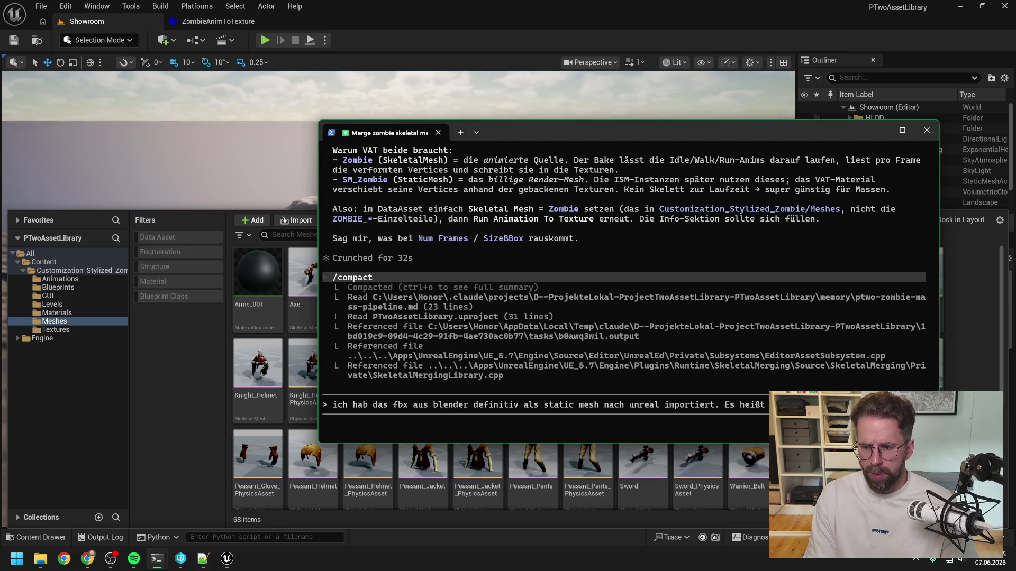
type("kein gemergtes S")
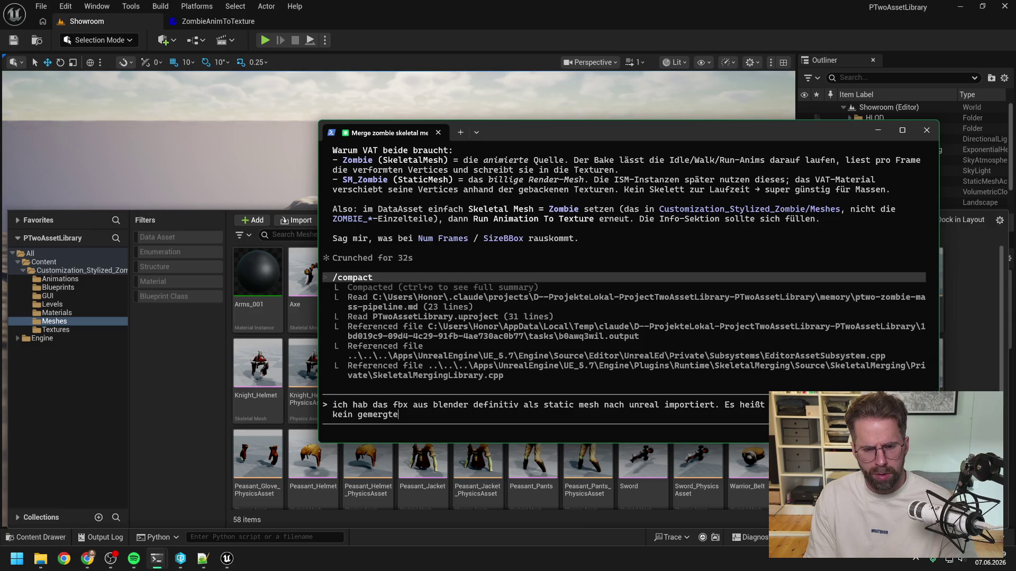
type("ke")
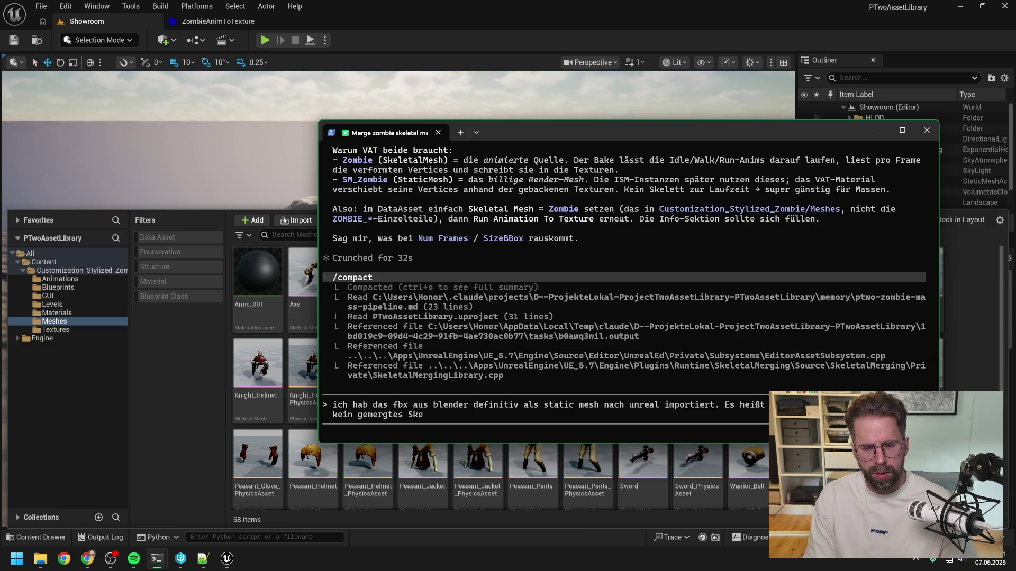
type("letal Mesh in ")
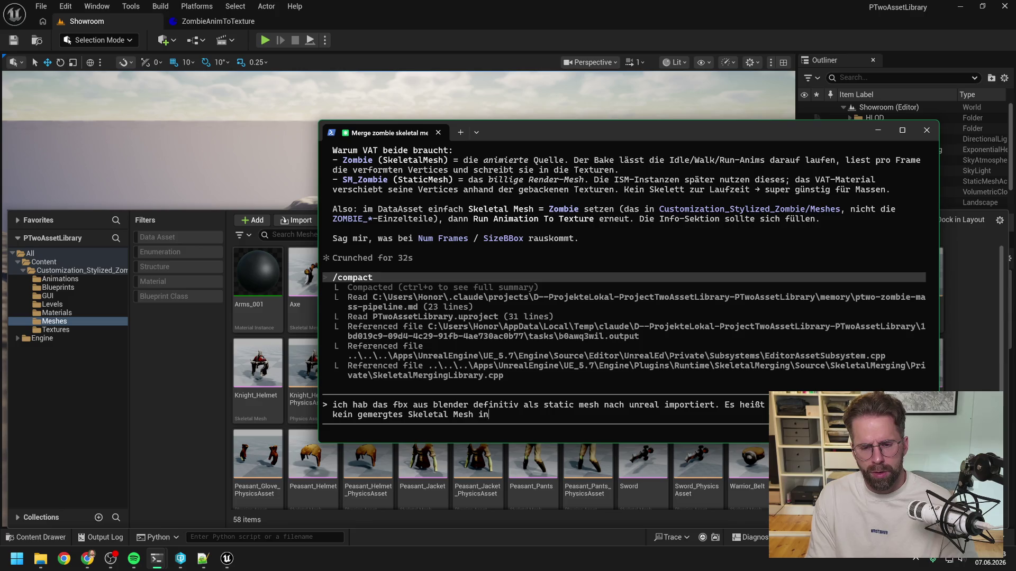
type("Unreal.")
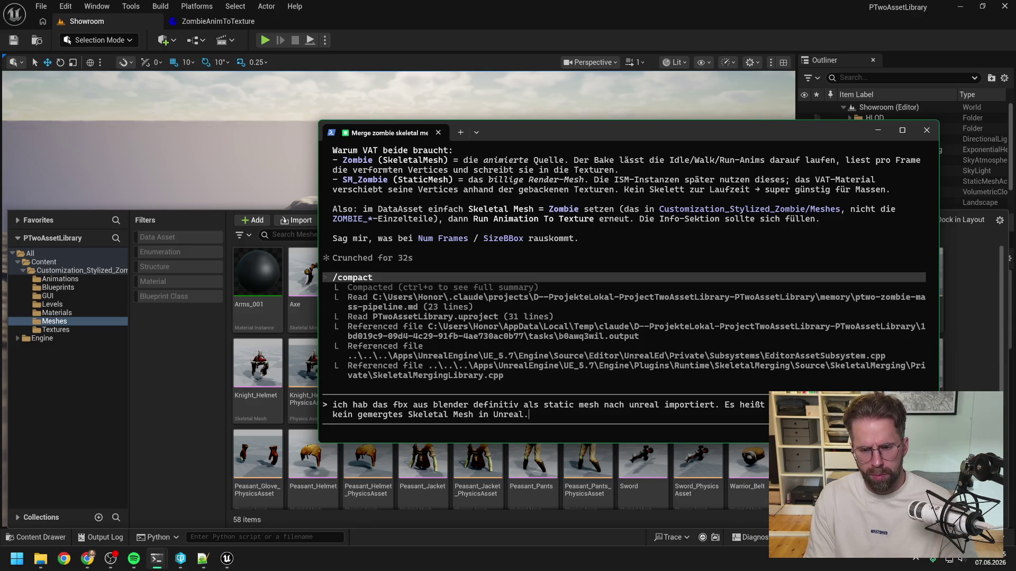
key("Return")
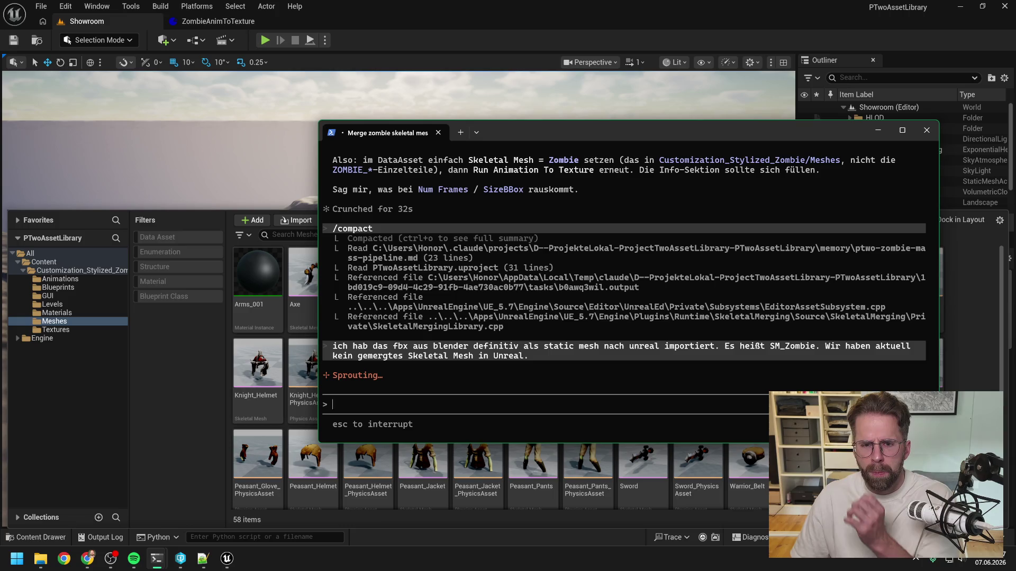
- Cancel the request and resend the static-mesh note to Claude
key("Escape")
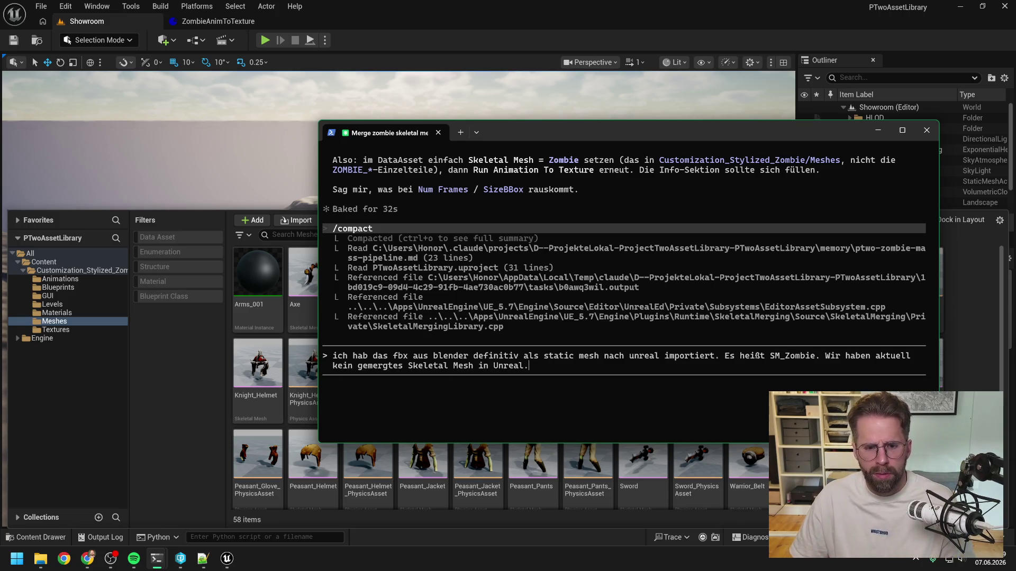
scroll(560, 334, "up", 3)
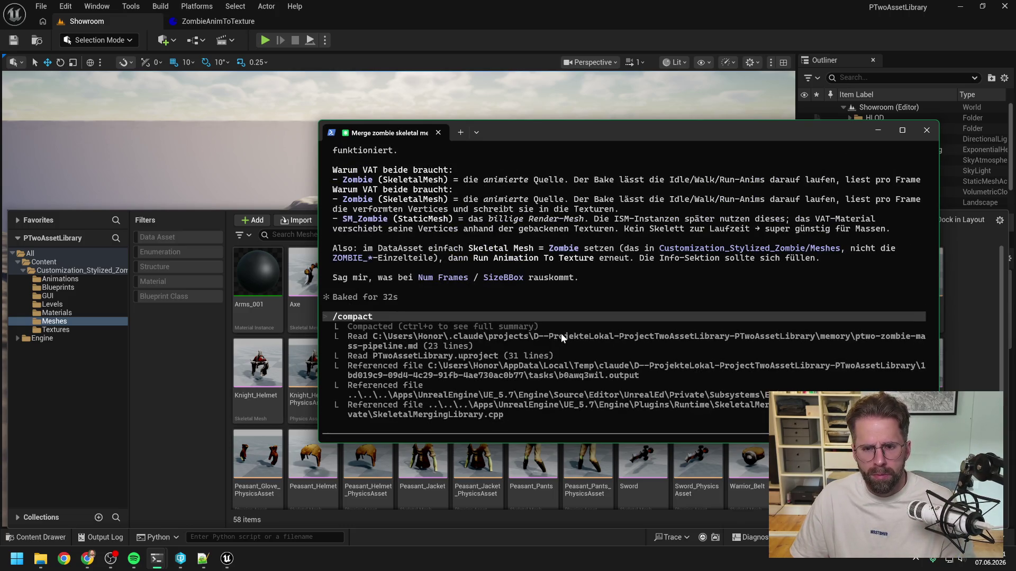
scroll(561, 334, "down", 3)
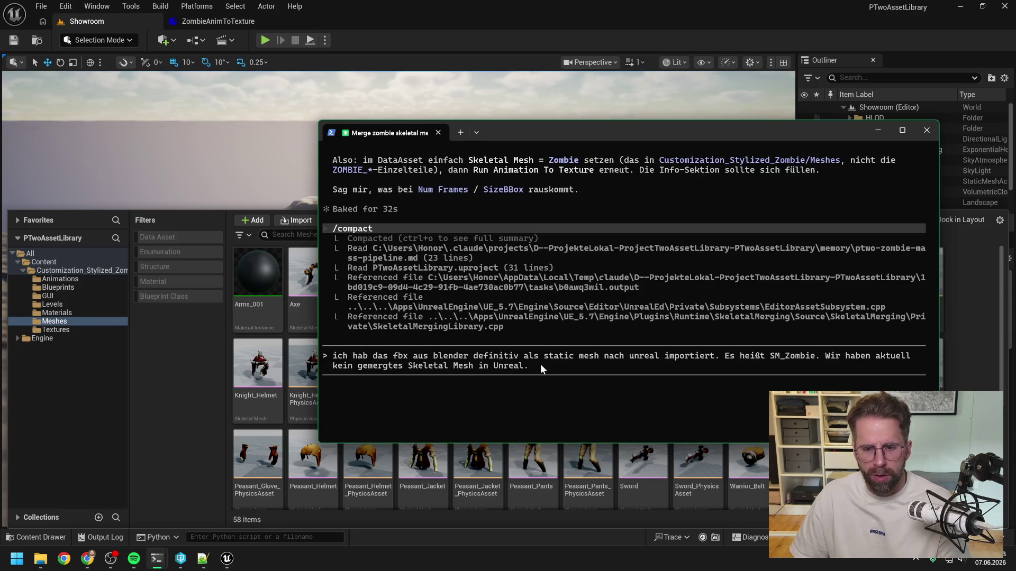
scroll(524, 319, "up", 3)
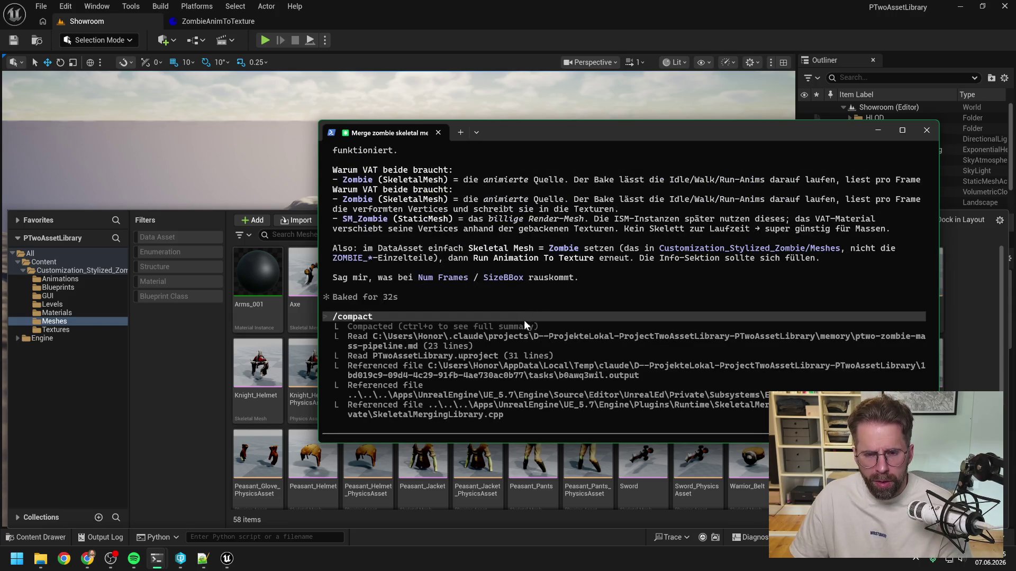
key("Return")
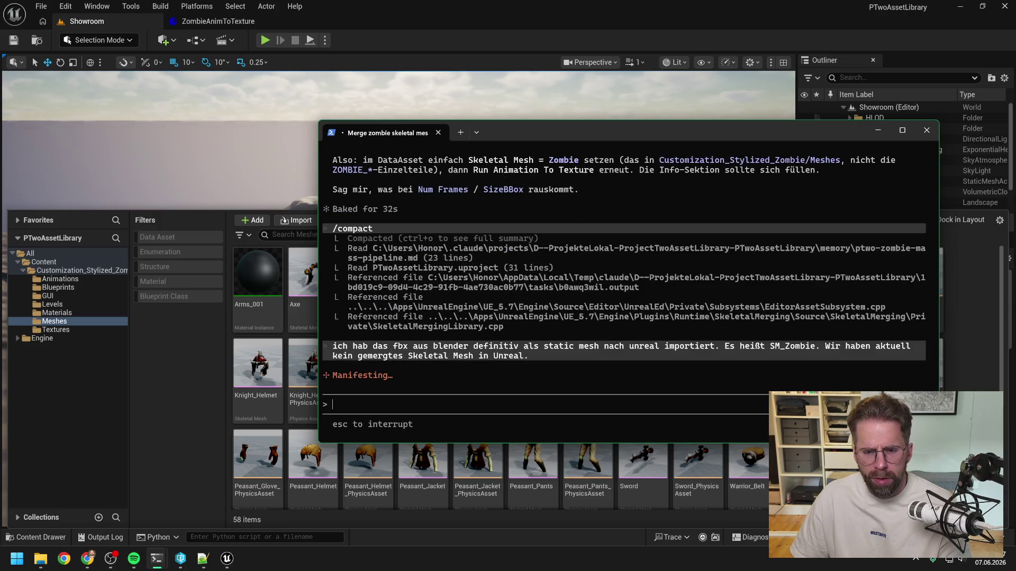
mouse_move(156, 558)
left_click(100, 500)
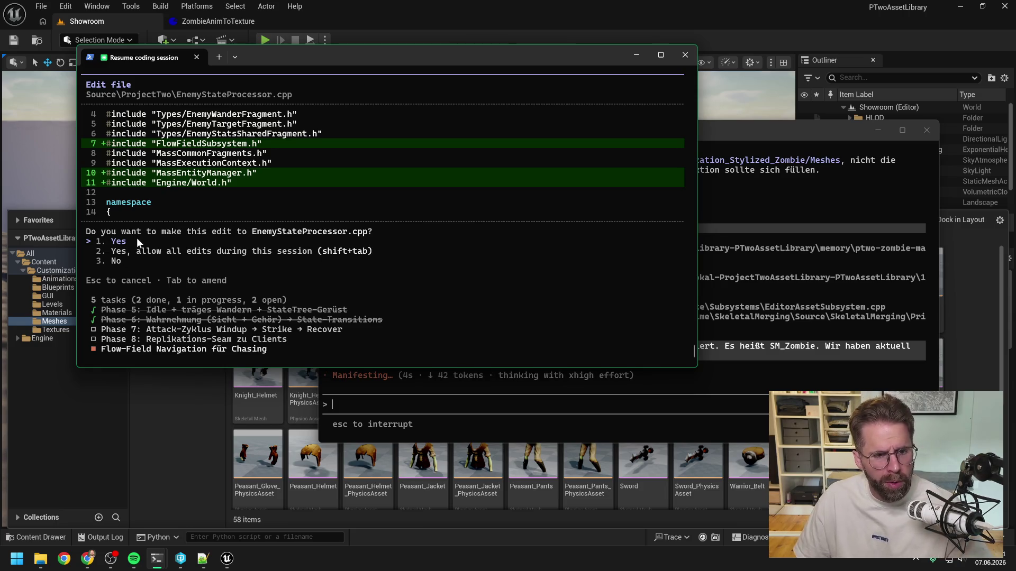
- Approve the EnemyStateProcessor.cpp edits adding FlowFieldSubsystem, MassEntityManager and World includes
key("Return")
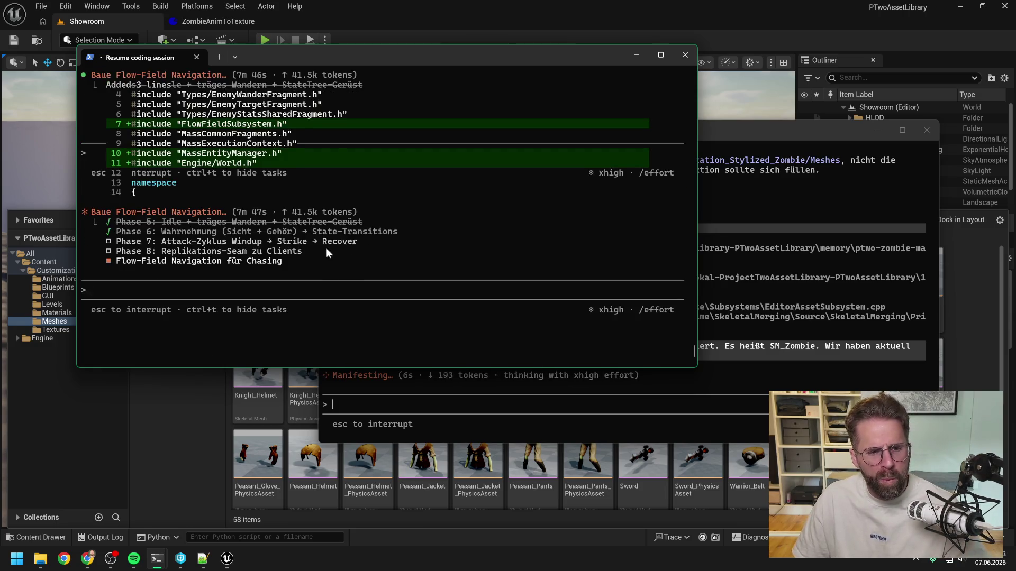
scroll(326, 248, "up", 6)
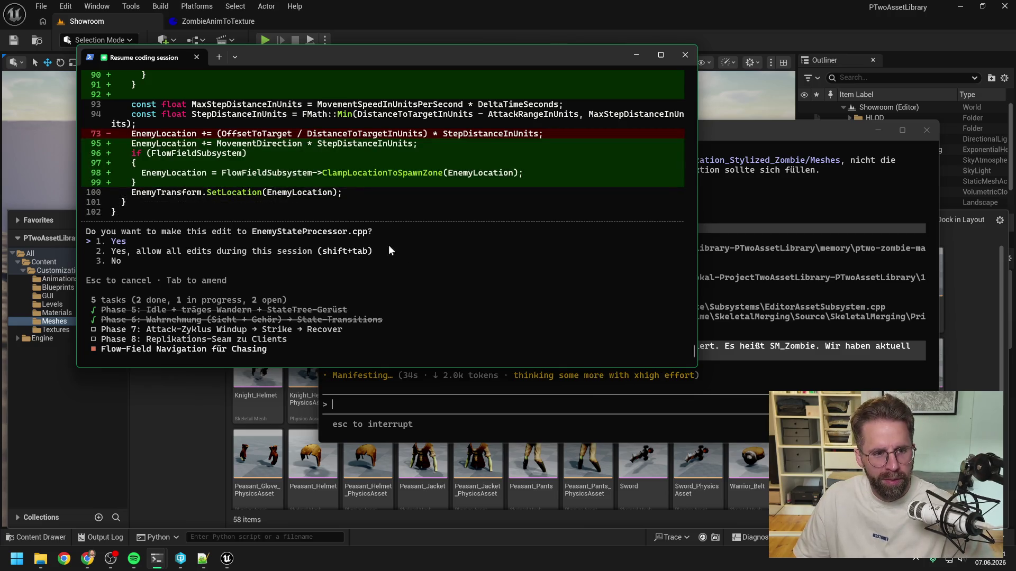
scroll(399, 266, "up", 5)
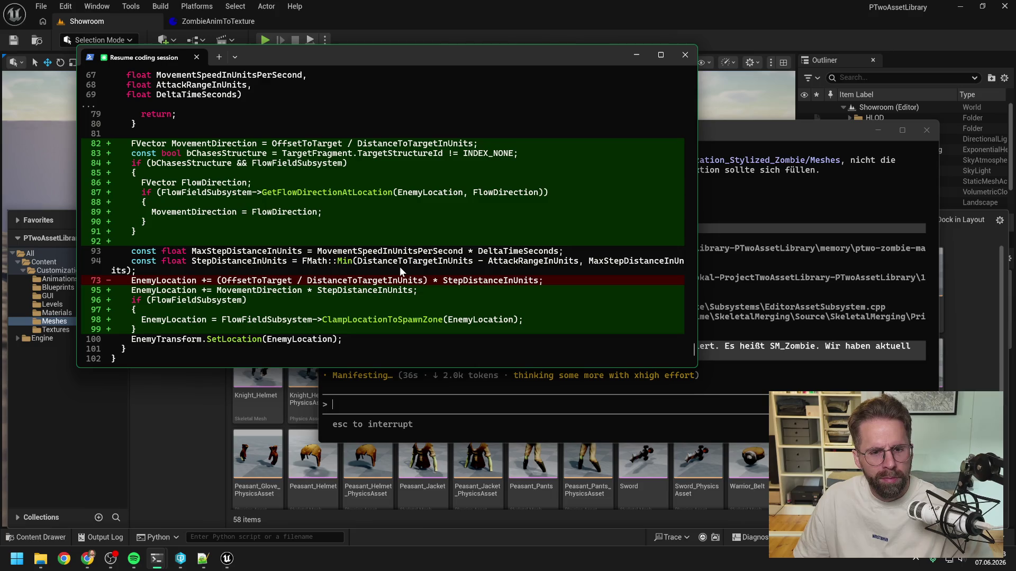
scroll(399, 266, "up", 6)
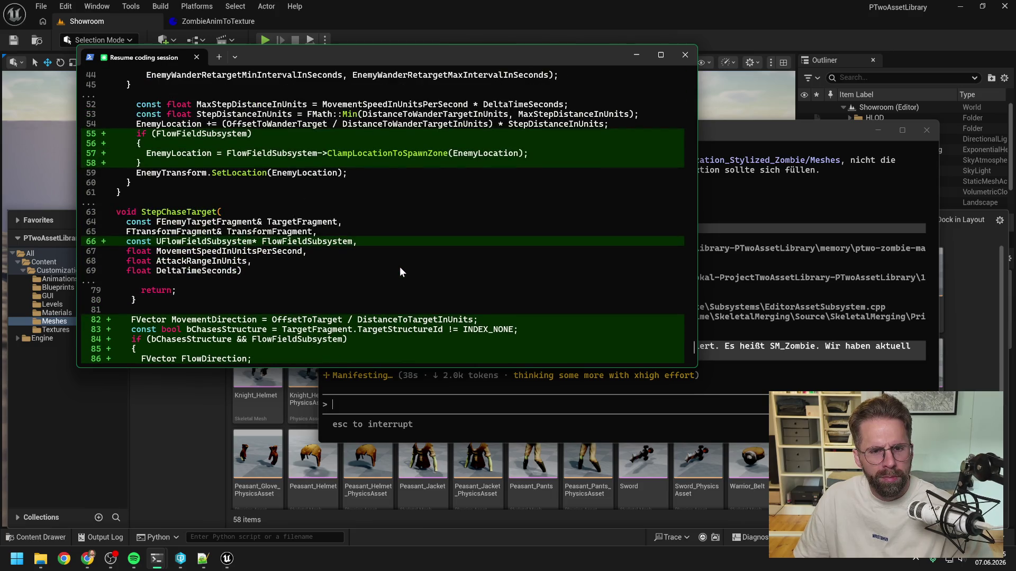
scroll(399, 267, "up", 5)
scroll(399, 267, "down", 15)
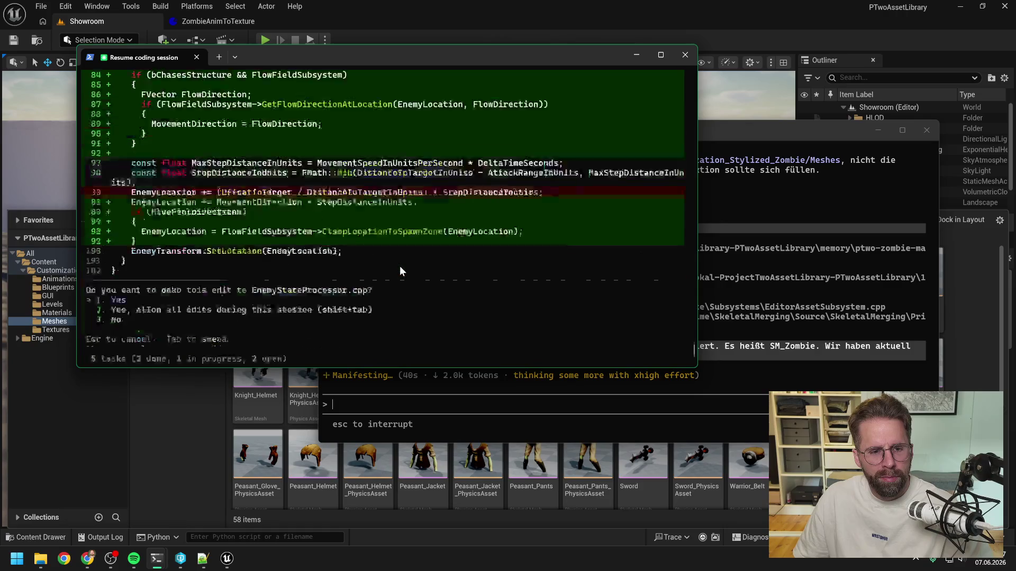
scroll(394, 269, "down", 2)
key("Return")
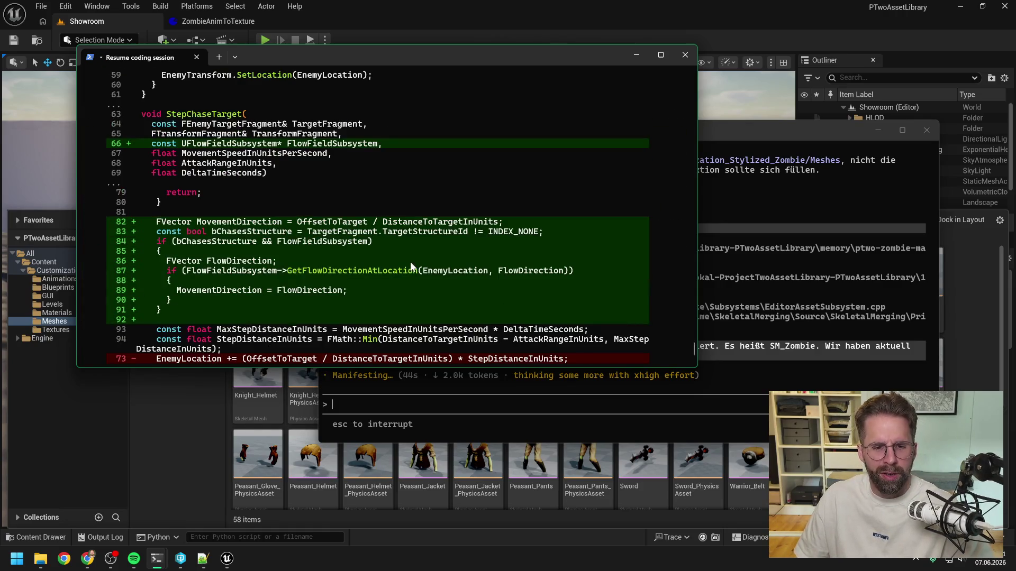
- Review and approve the edit passing FlowFieldSubsystem into StepIdleWander and StepChaseTarget
scroll(455, 245, "up", 6)
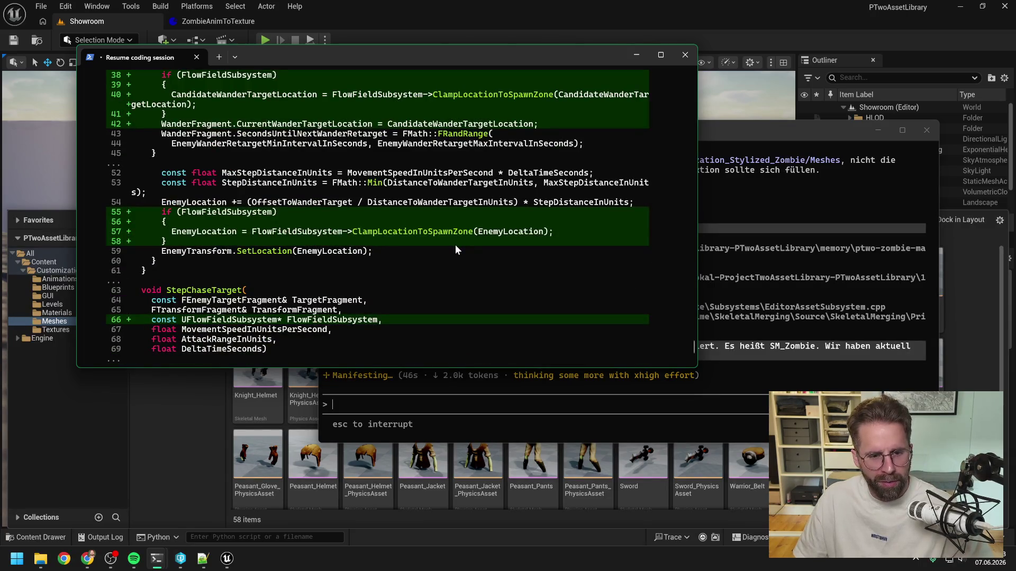
scroll(455, 244, "up", 7)
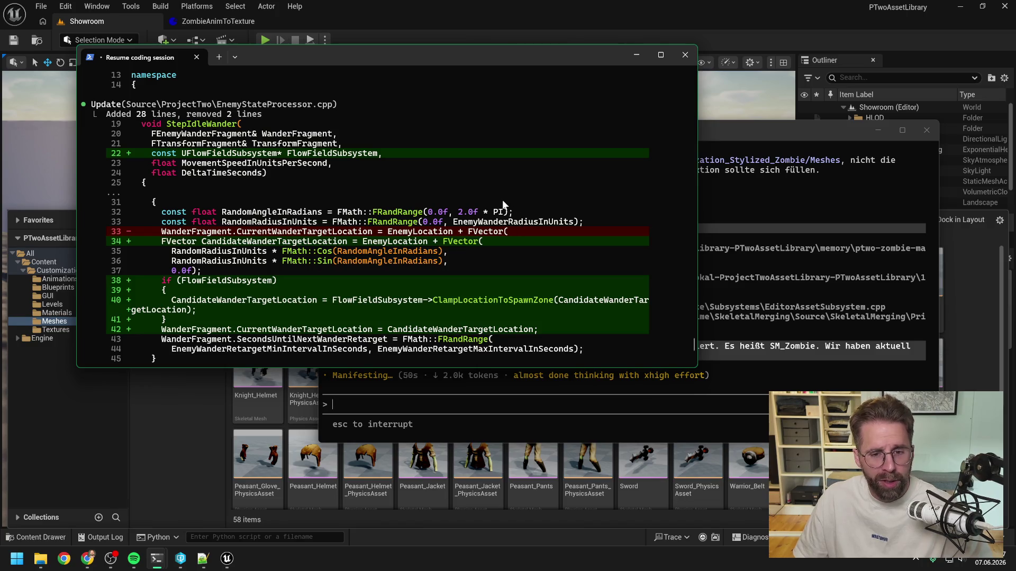
scroll(501, 199, "down", 20)
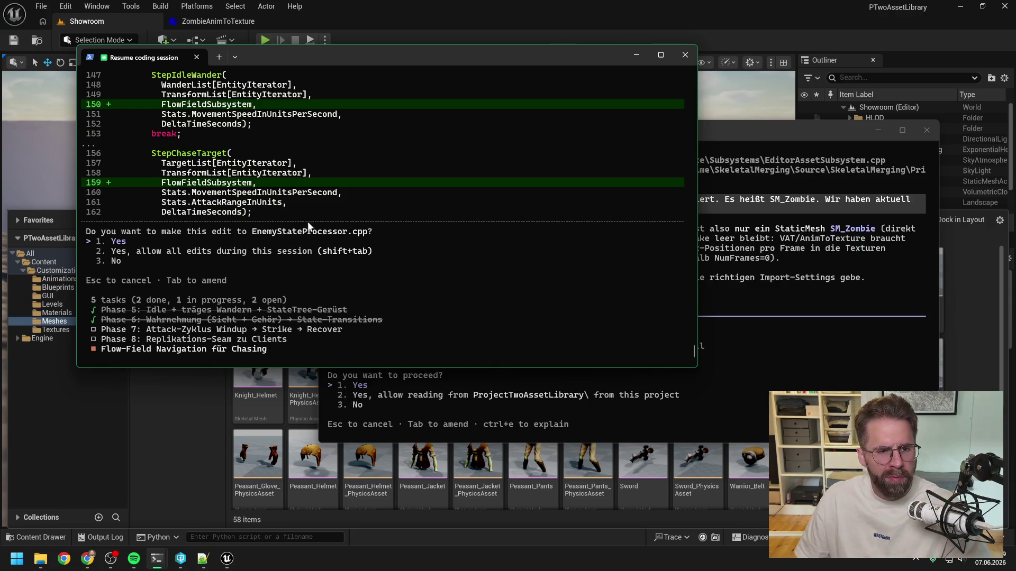
scroll(370, 175, "up", 5)
scroll(349, 219, "up", 5)
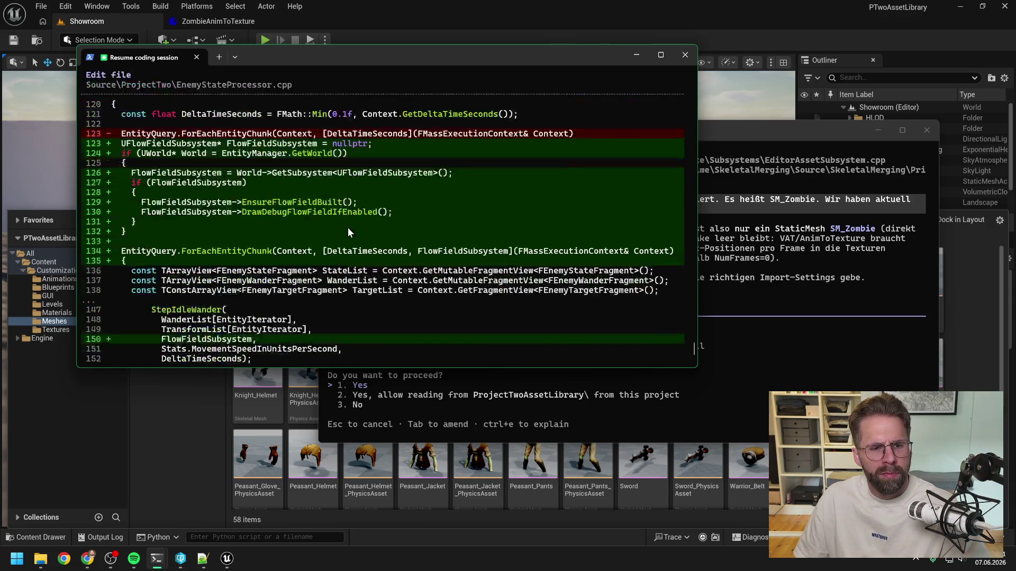
scroll(349, 228, "down", 4)
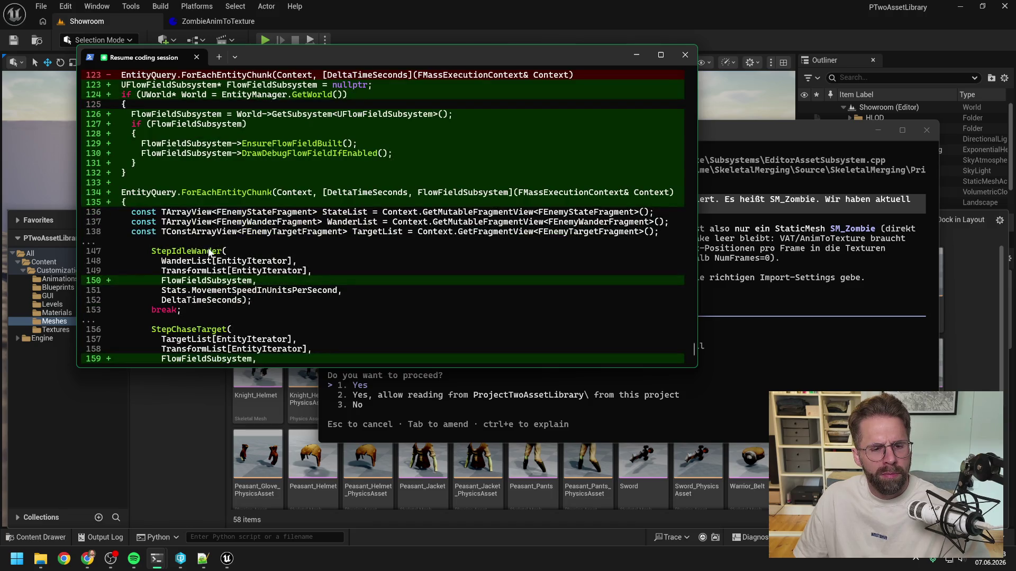
scroll(222, 281, "down", 2)
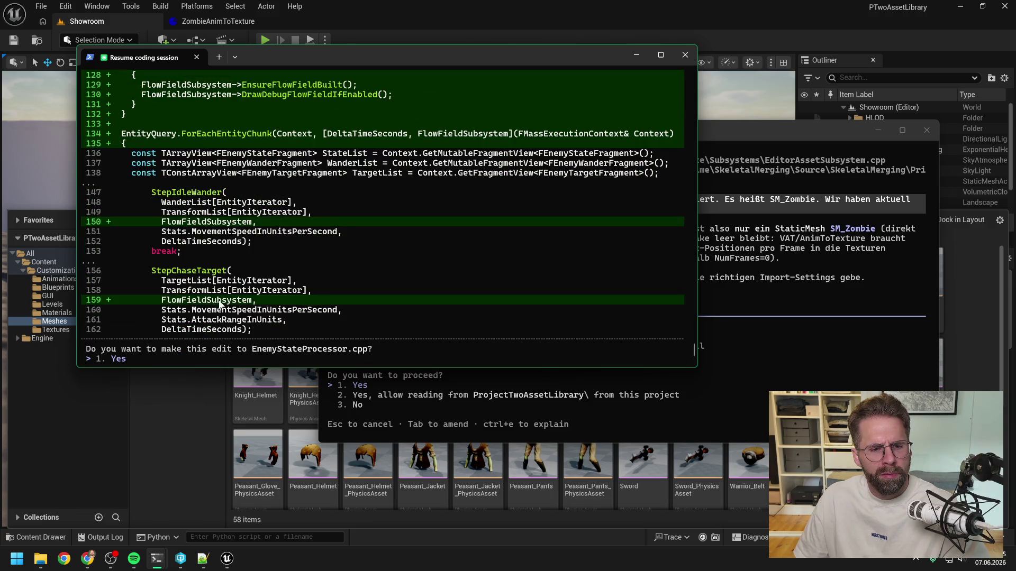
scroll(328, 250, "up", 4)
scroll(328, 248, "up", 1)
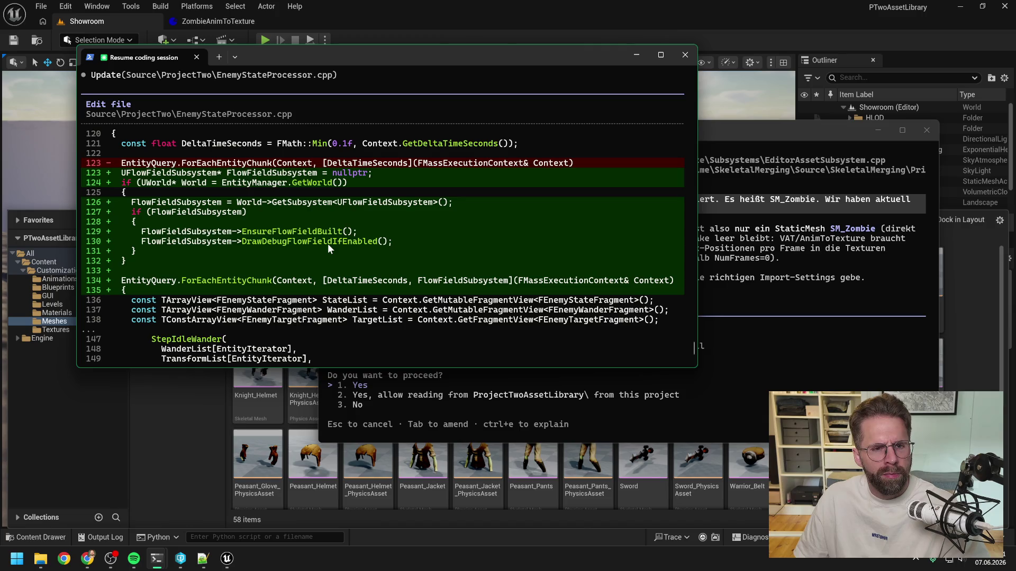
scroll(328, 243, "down", 5)
key("Return")
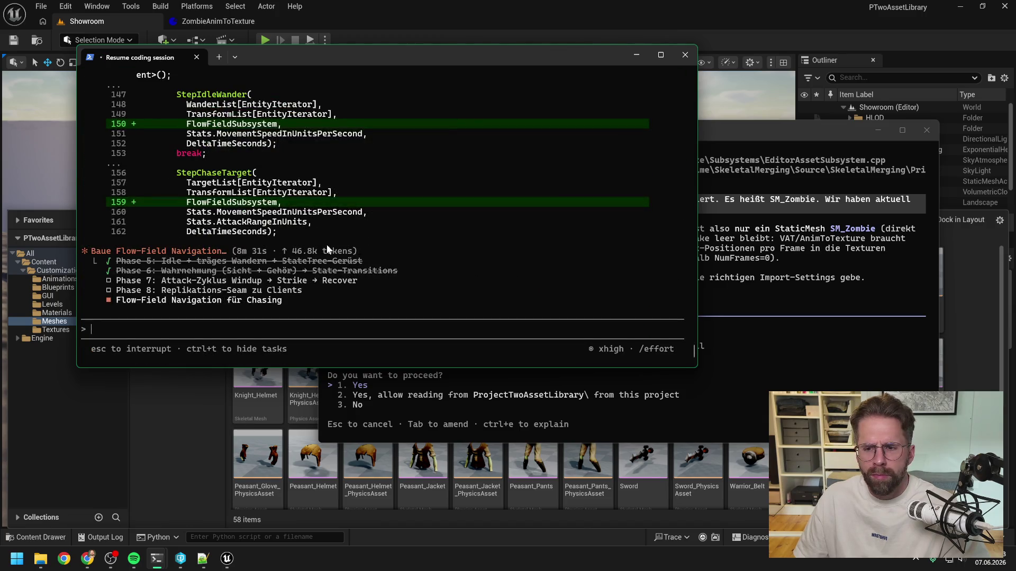
left_click(739, 127)
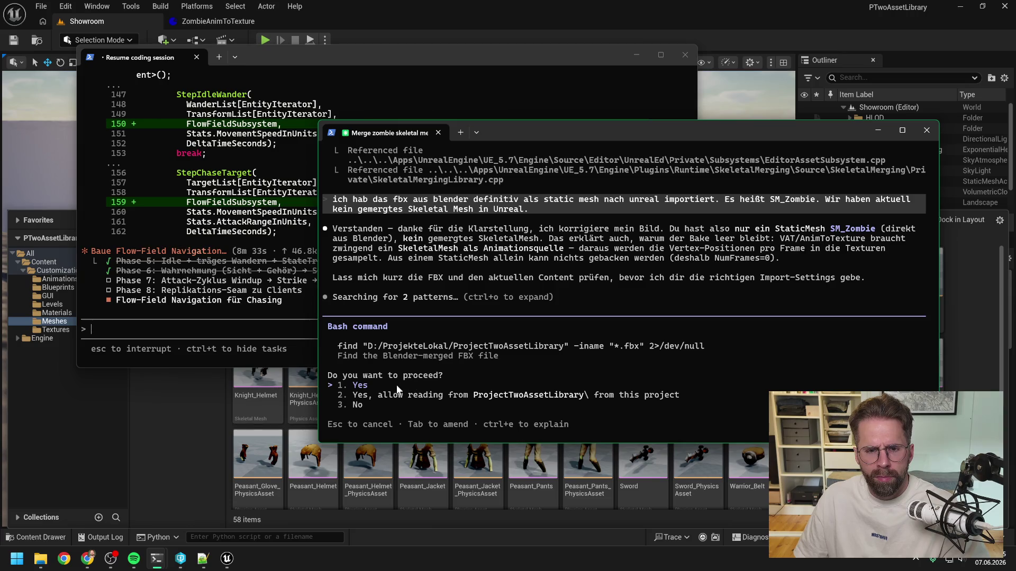
- Allow the merged-FBX search and the SK_Zombie.uasset asset-class check to run
key("Return")
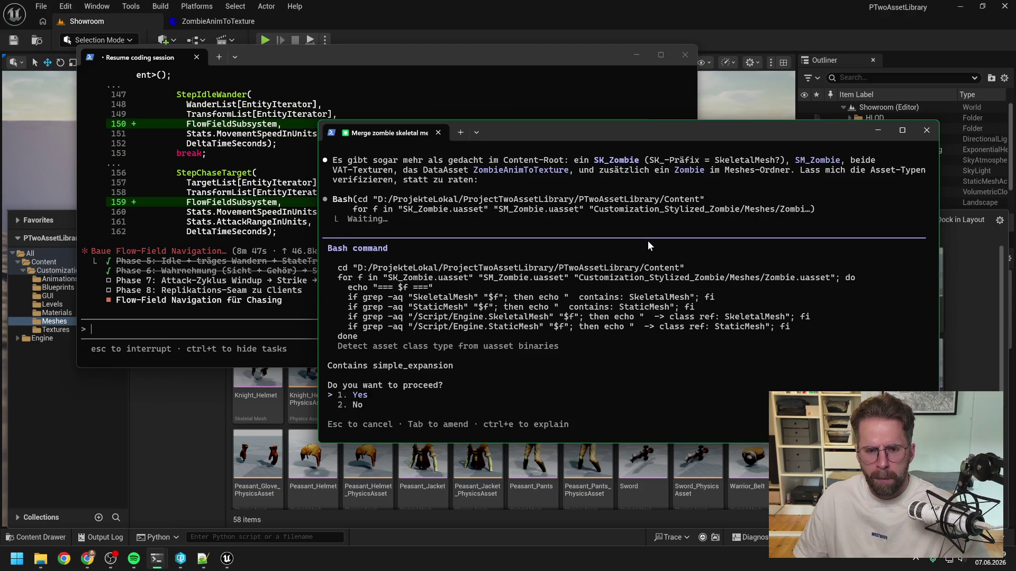
key("Return")
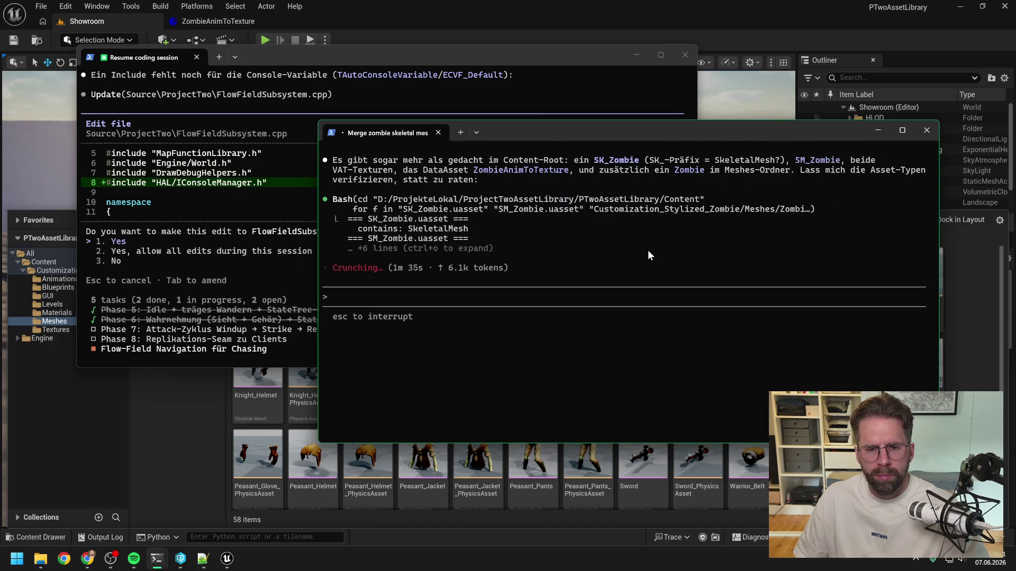
left_click(401, 94)
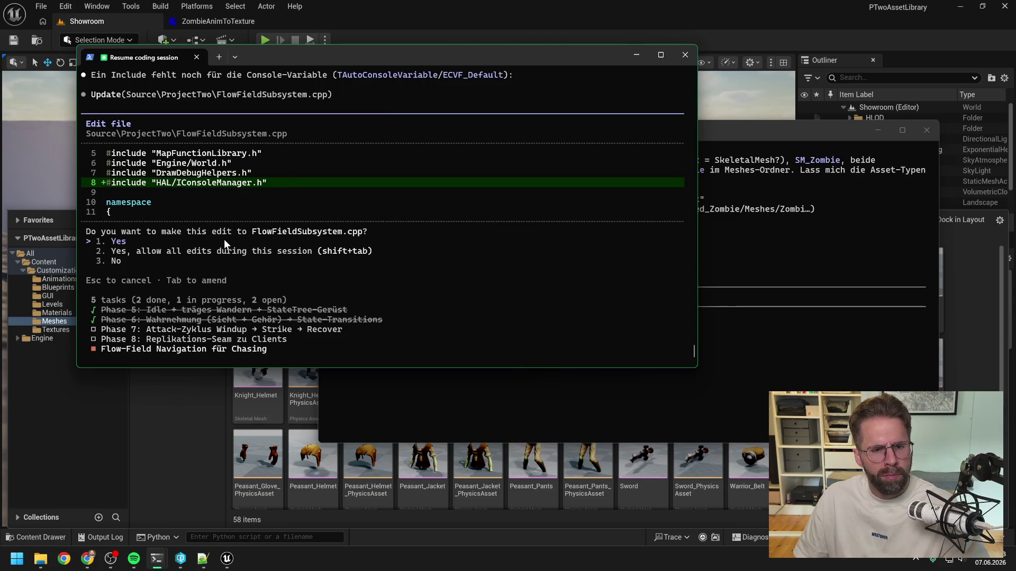
- Accept the HAL/IConsoleManager.h include in FlowFieldSubsystem.cpp, then return to Unreal
key("Return")
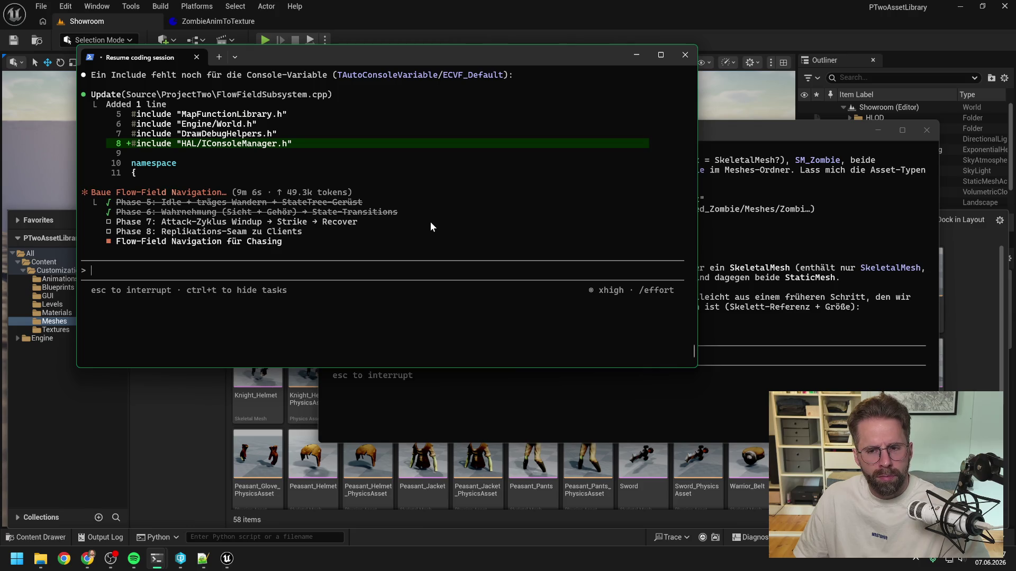
left_click(773, 129)
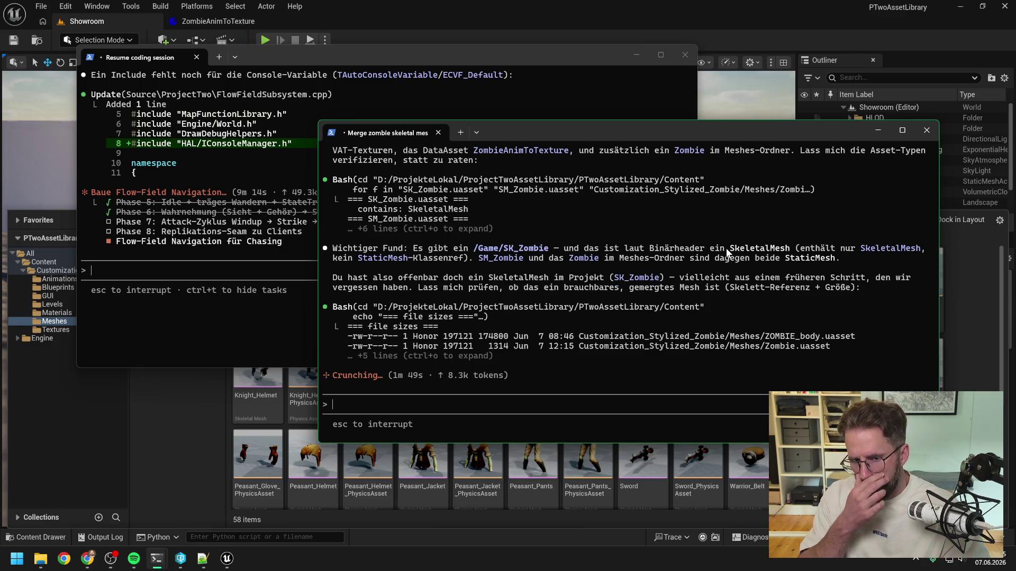
left_click(968, 322)
- Confirm SK_Zombie in Content is a Skeleton and type 'SK_Zombie ist kein SkeletalMesh es ist ein Skeleton' to Claude
left_click(44, 262)
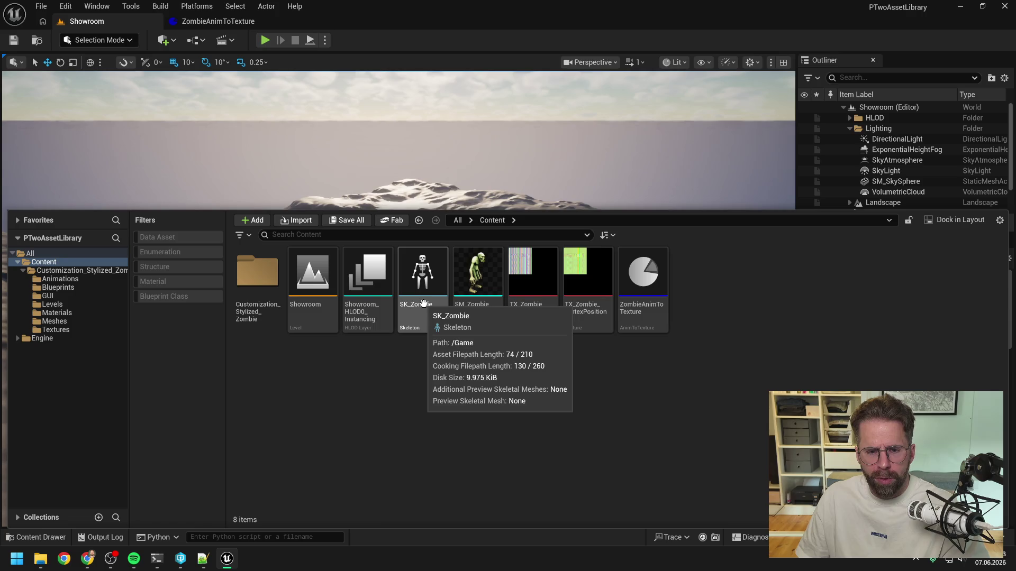
mouse_move(157, 558)
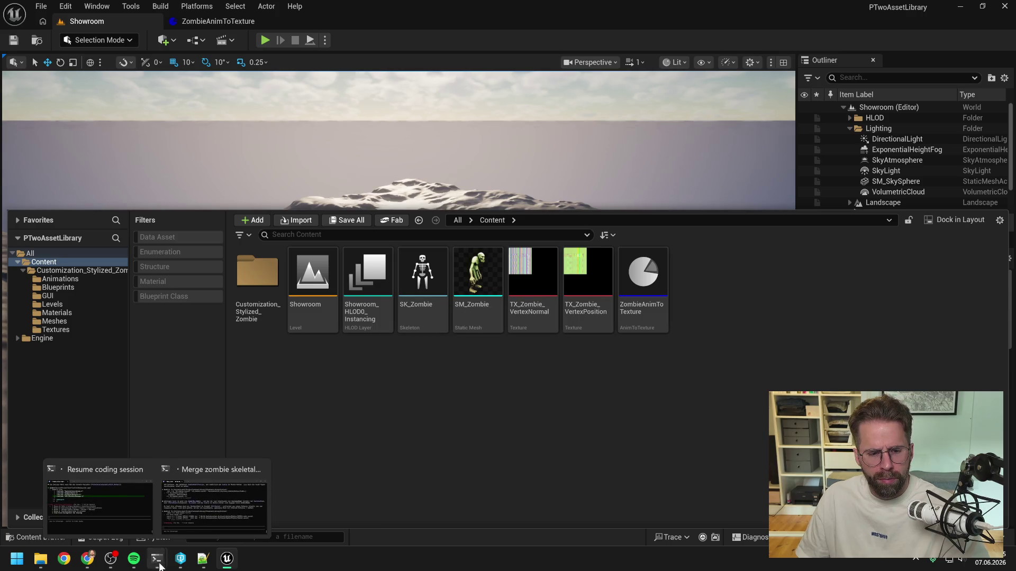
left_click(214, 503)
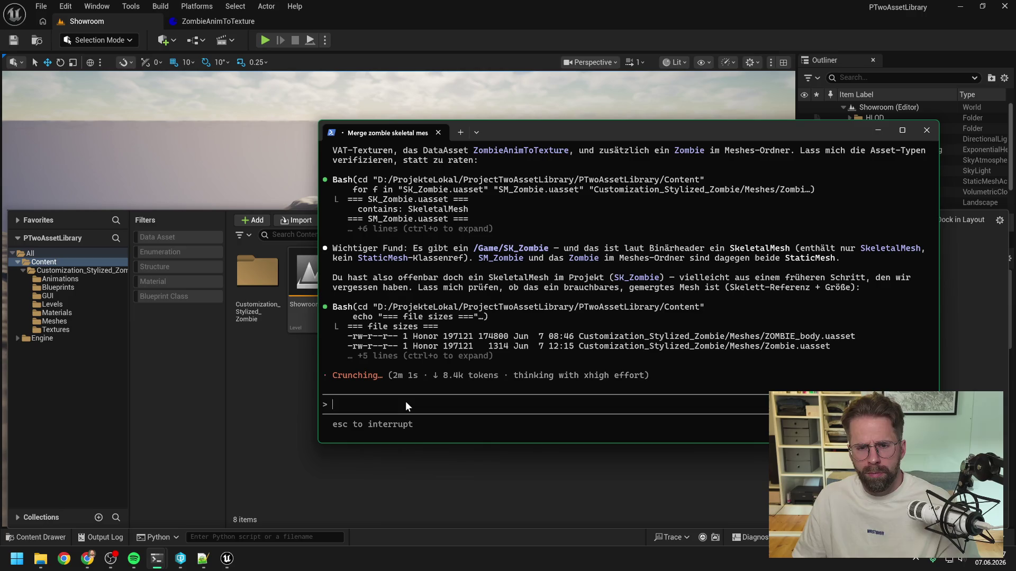
type("SK_Z")
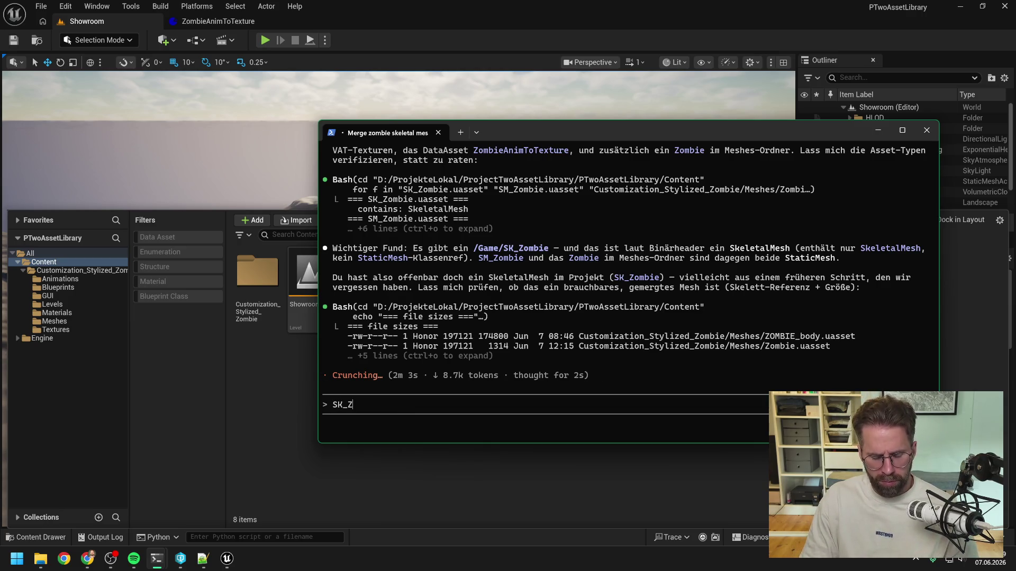
type("ombie ist kein ")
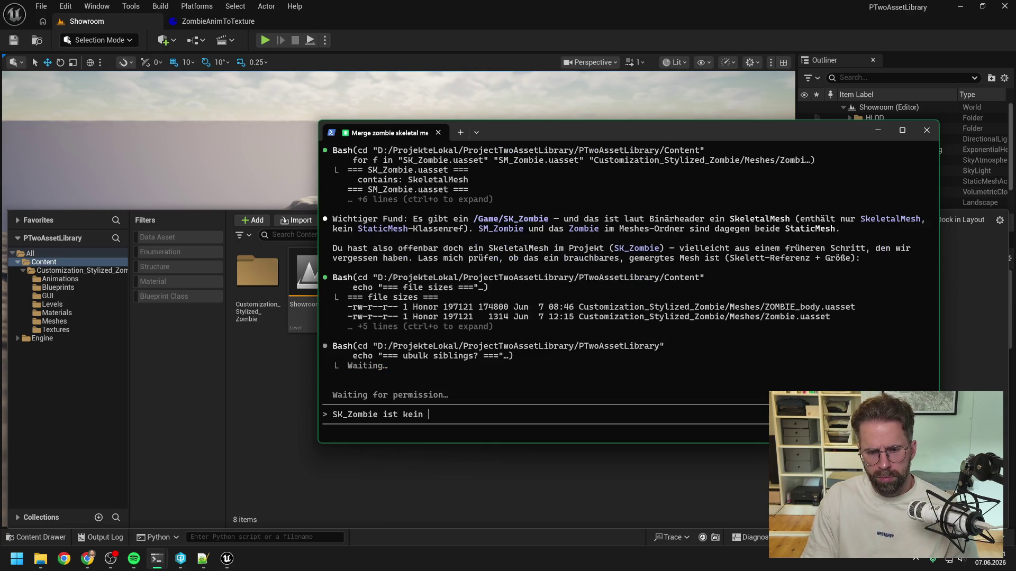
type("Skeletal")
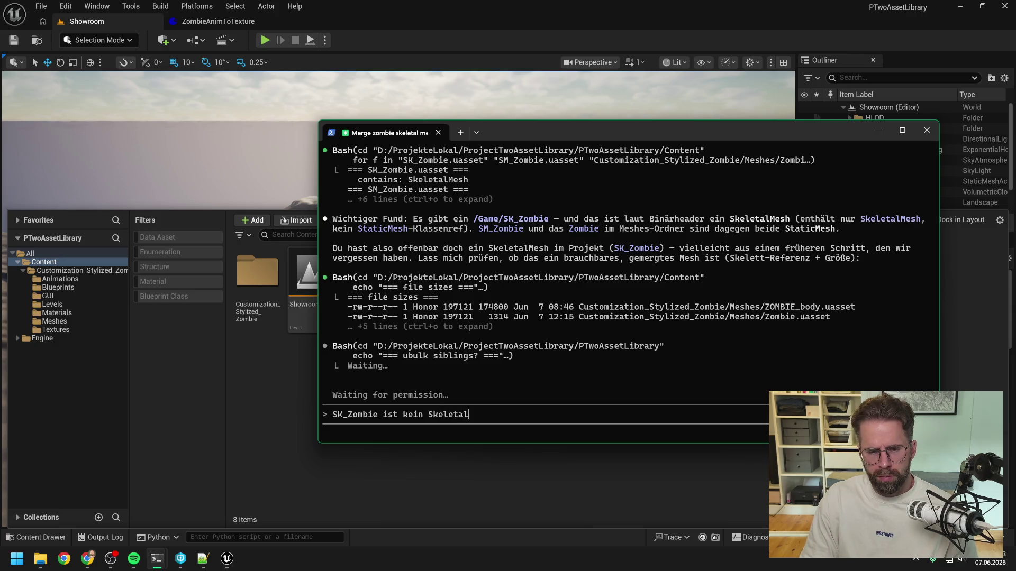
type("Mesh es ist ein")
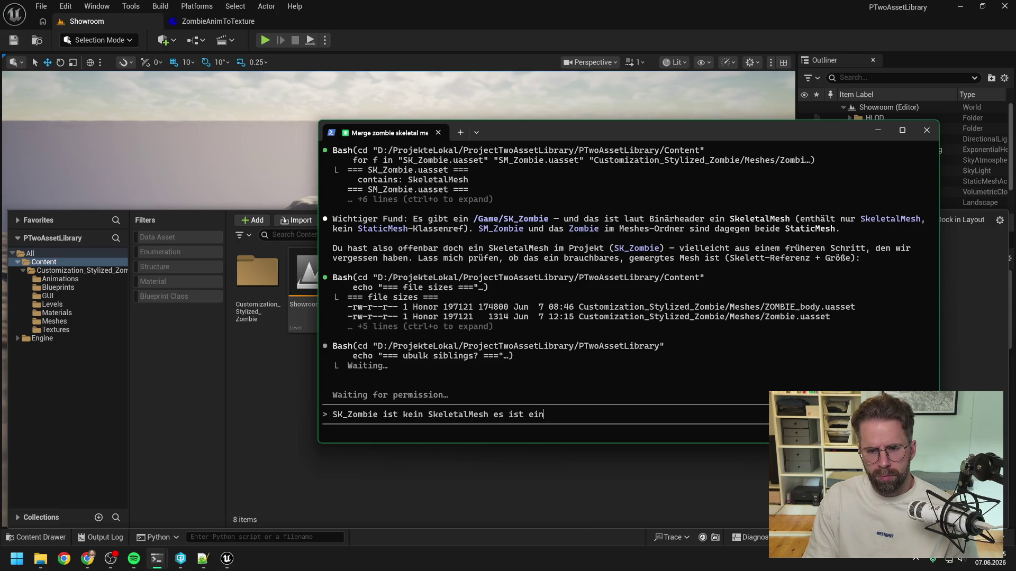
type(" Skeleton")
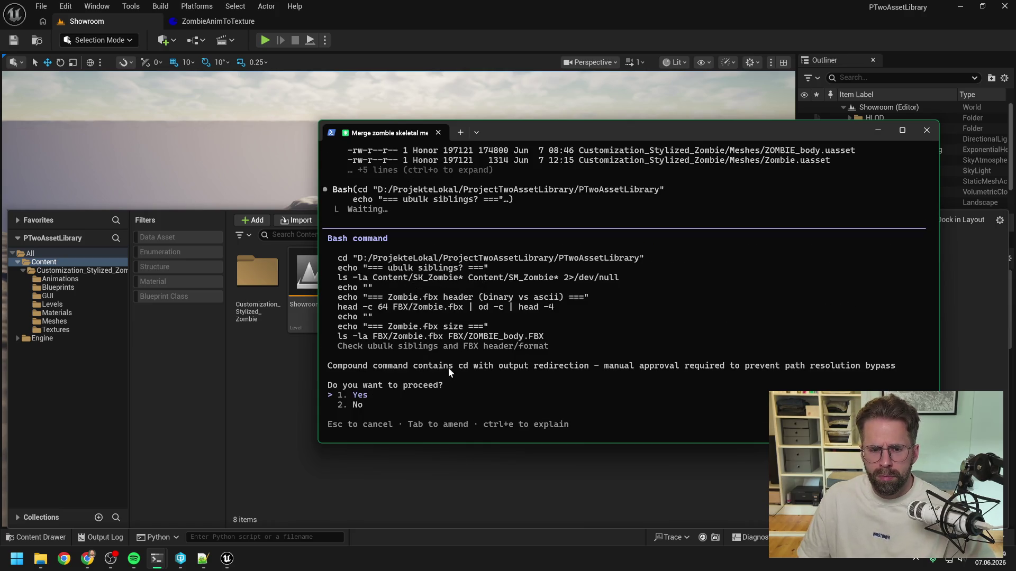
- Approve the FBX header and file check, send the SK_Zombie Skeleton correction, and switch to the flow-field session
key("Return")
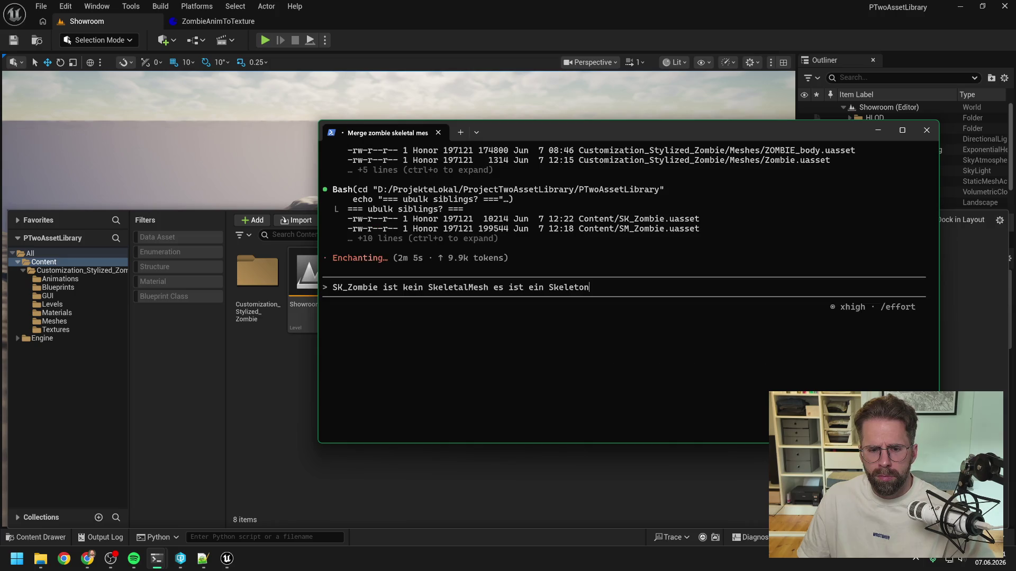
key("Return")
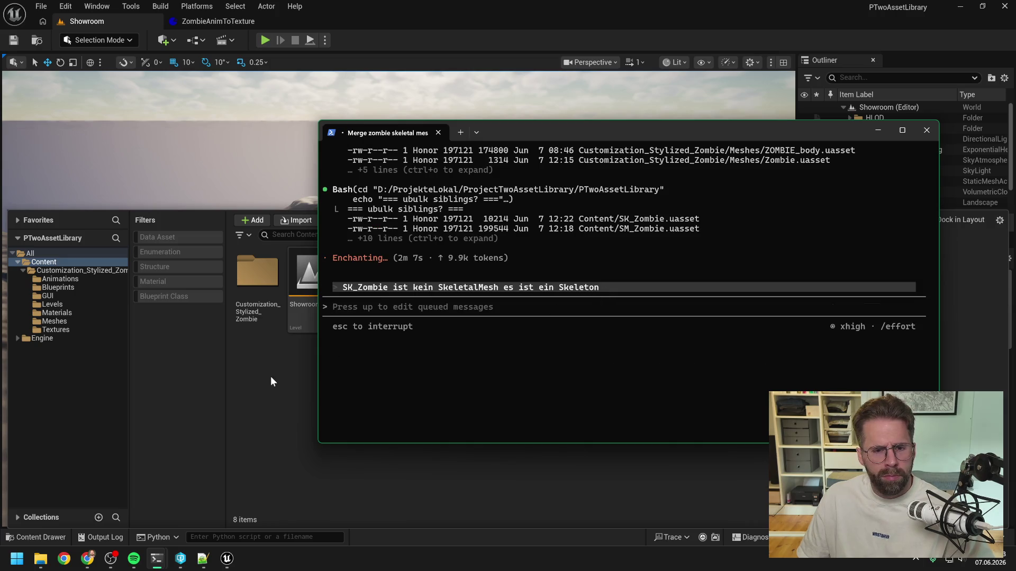
left_click(268, 376)
left_click(131, 488)
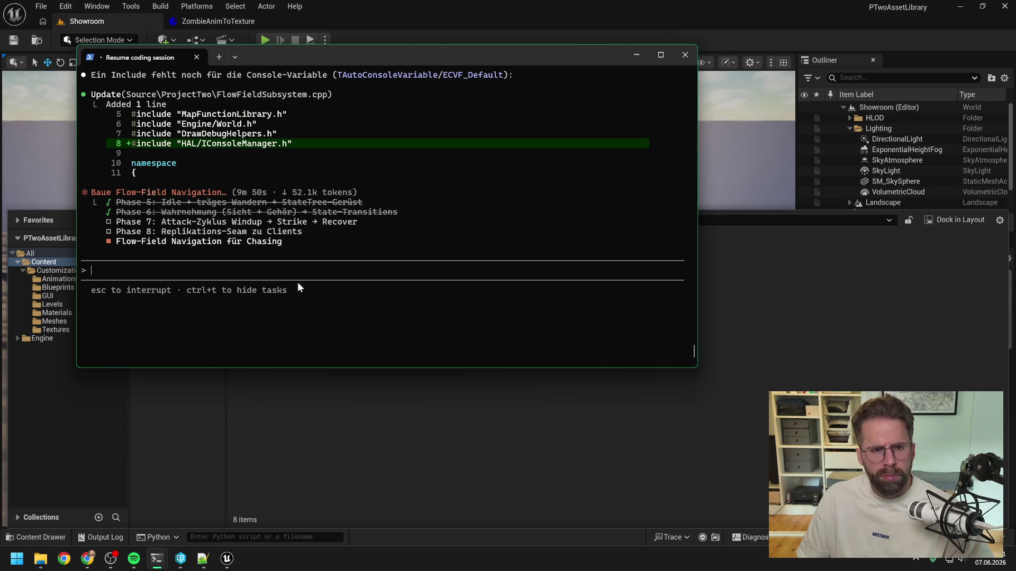
- Read through the flow-field implementation summary in the coding session
scroll(344, 207, "up", 4)
scroll(338, 213, "up", 4)
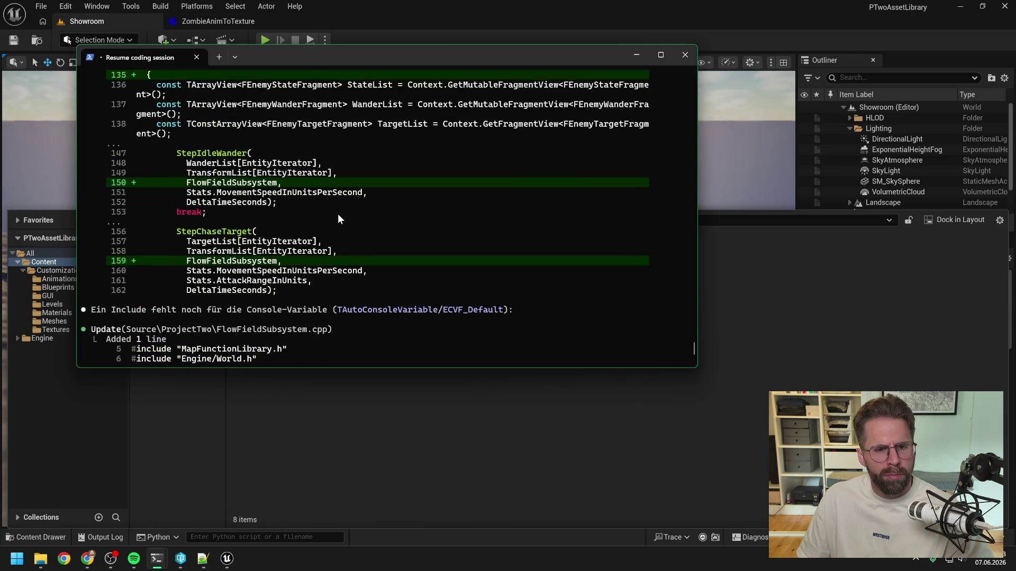
scroll(337, 214, "up", 4)
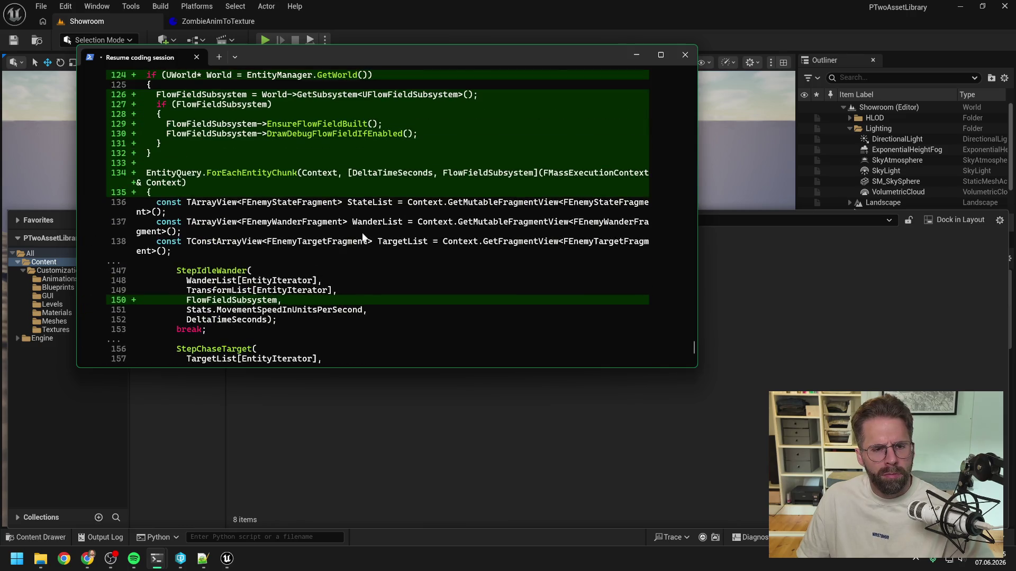
scroll(358, 238, "up", 2)
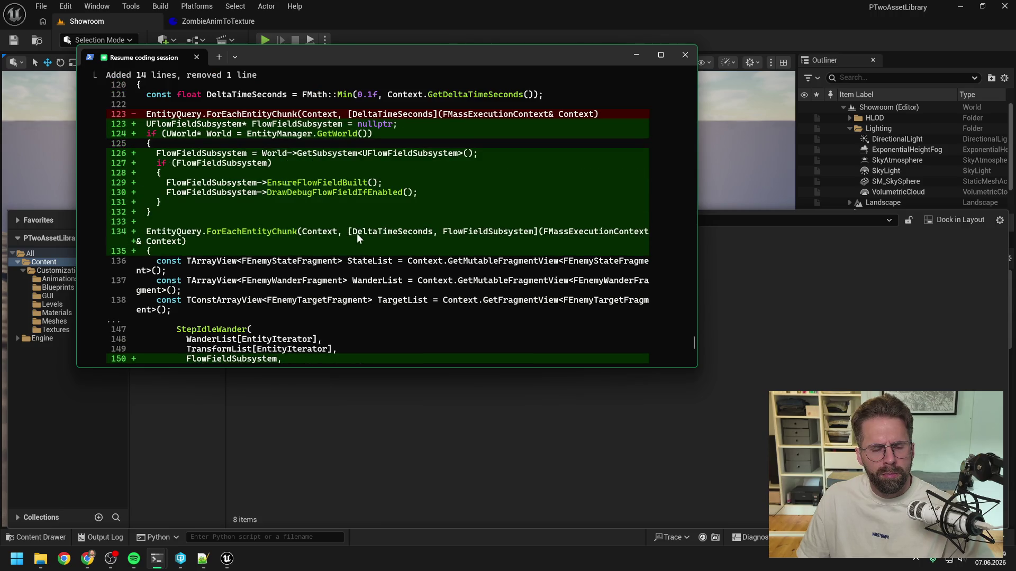
scroll(358, 232, "down", 15)
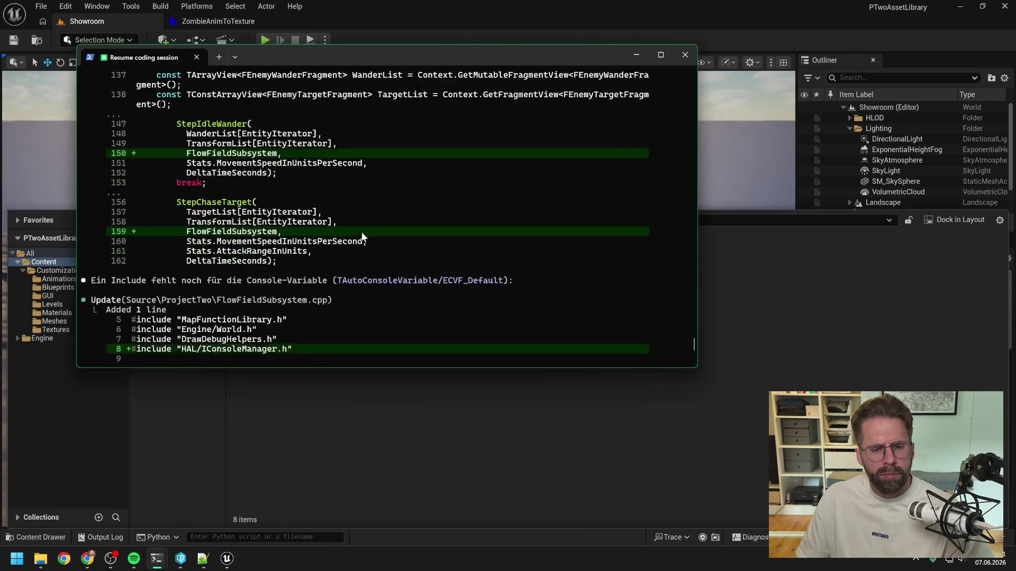
scroll(362, 230, "up", 6)
scroll(363, 234, "down", 2)
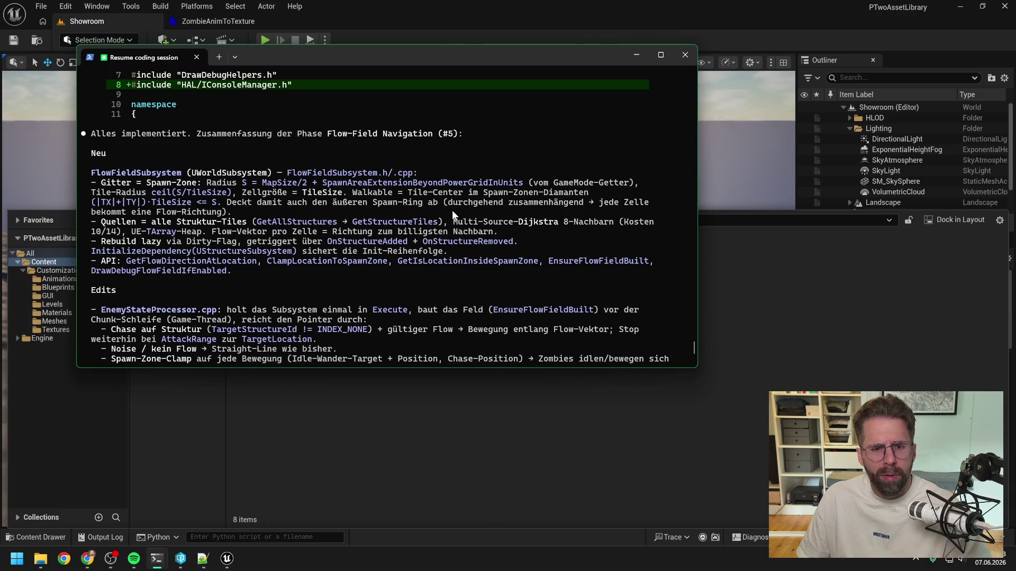
scroll(452, 211, "down", 2)
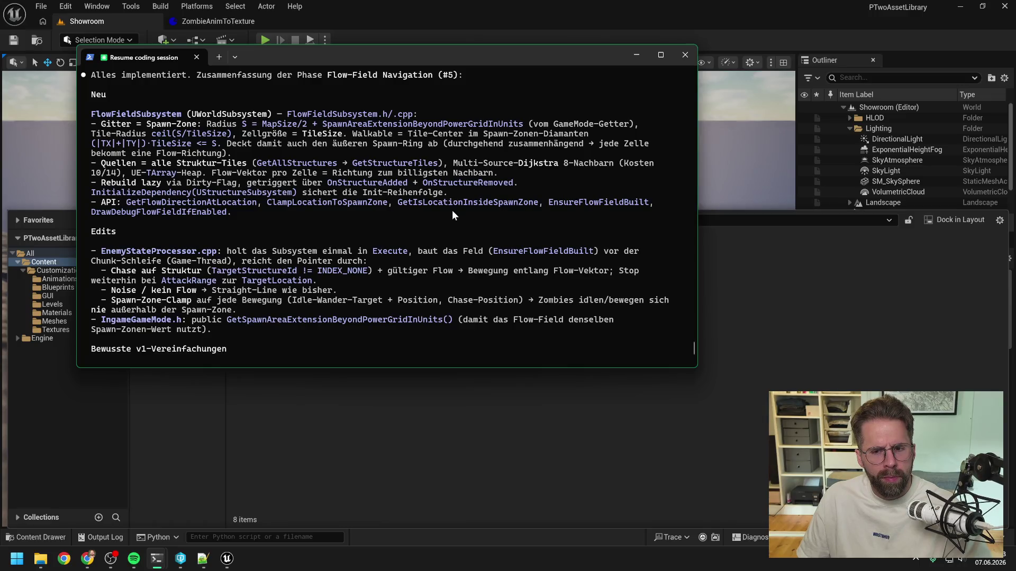
scroll(417, 218, "down", 2)
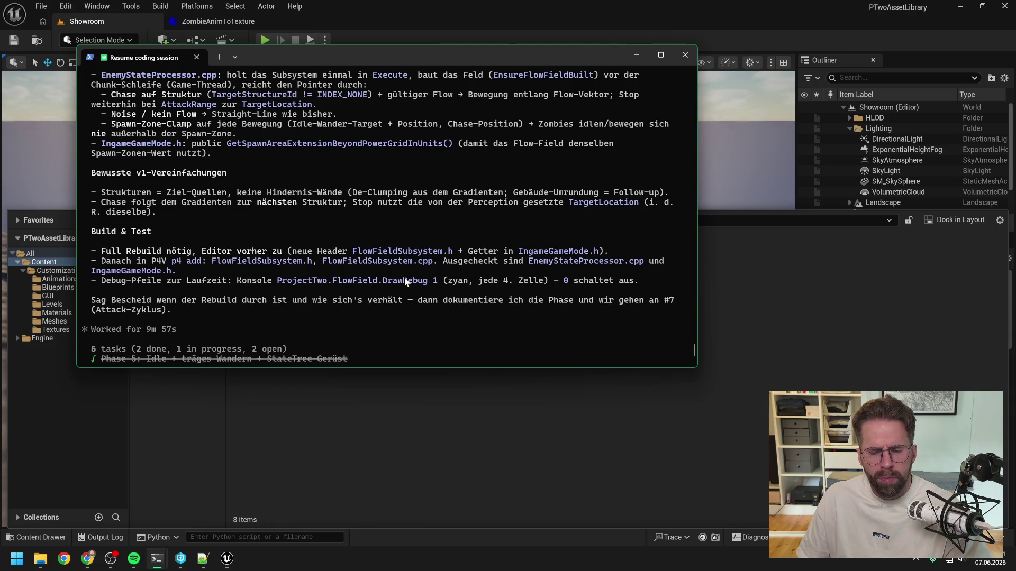
- Copy the console command 'ProjectTwo.FlowField.DrawDebug 1' from the summary
mouse_move(438, 280)
left_mouse_down()
mouse_move(292, 282)
mouse_move(362, 283)
mouse_move(357, 290)
mouse_move(436, 281)
left_mouse_up()
right_click(292, 282)
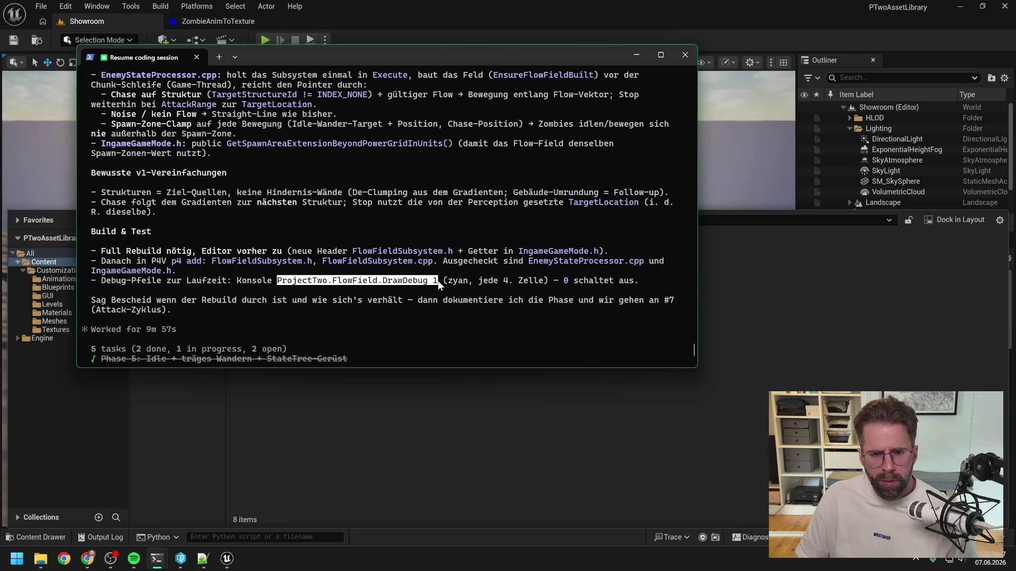
right_click(437, 280)
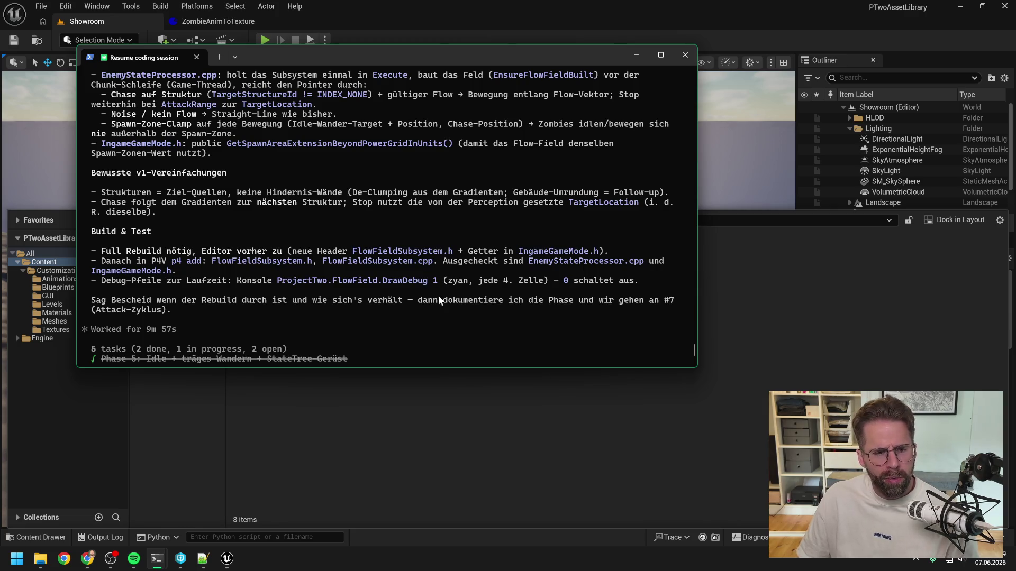
left_click(735, 337)
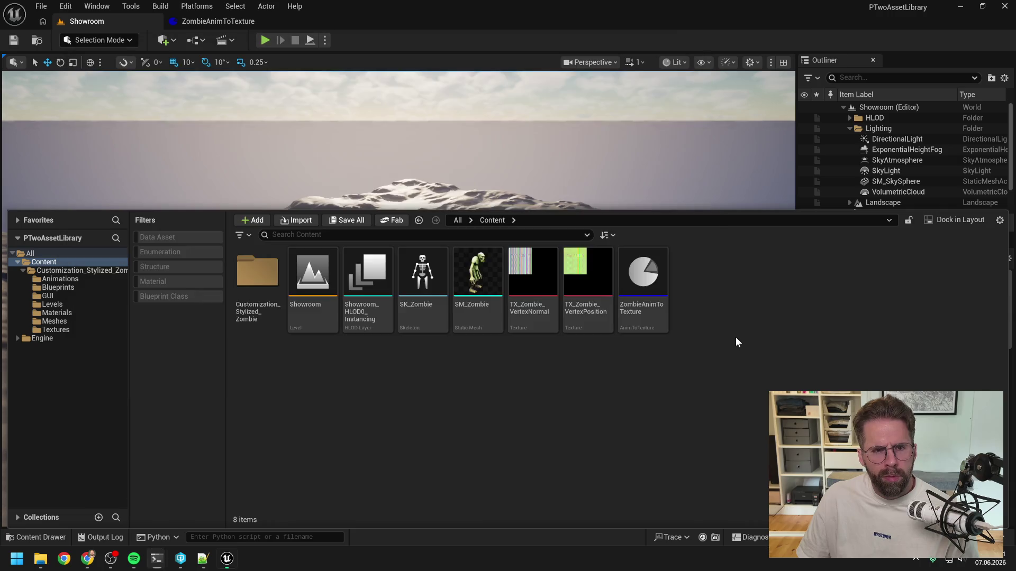
- Close the Unreal Editor before rebuilding and return to the coding session terminal
left_click(1003, 7)
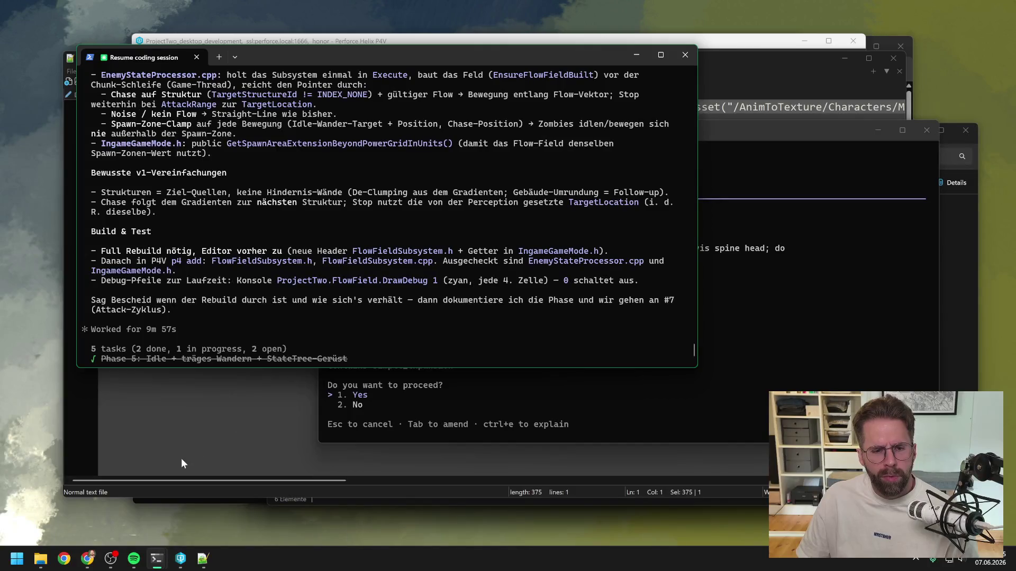
mouse_move(39, 560)
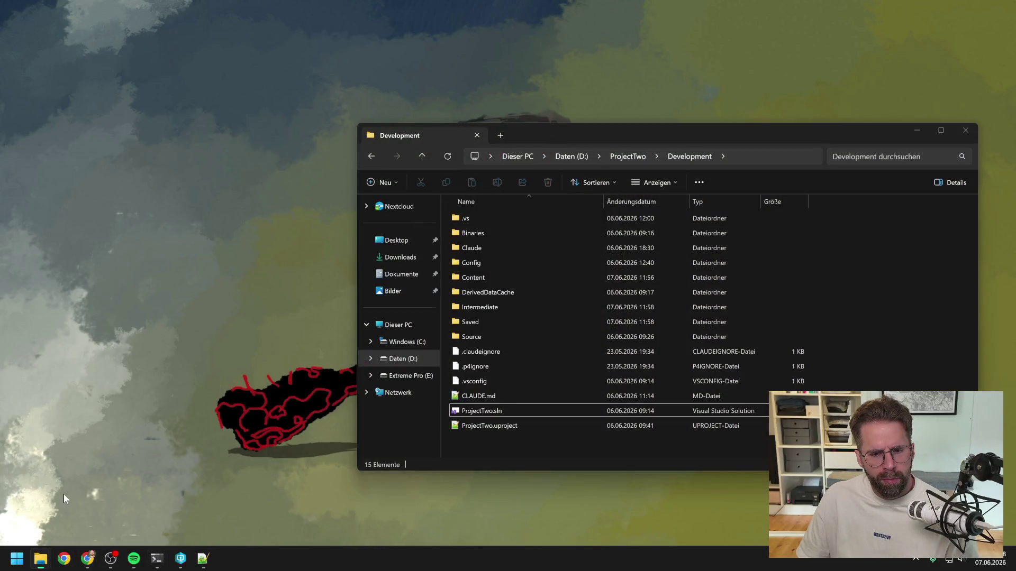
left_click(63, 494)
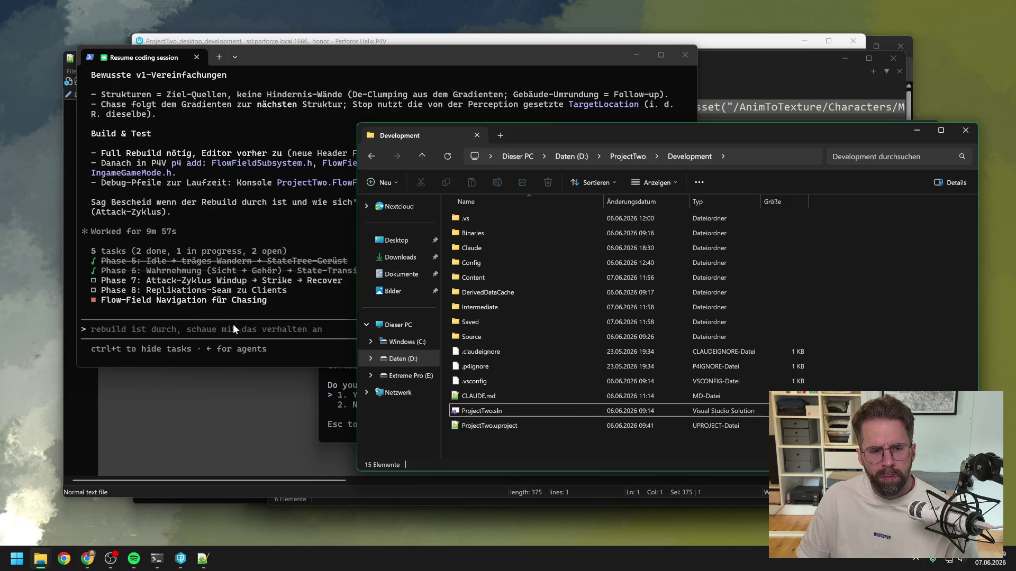
left_click(224, 332)
- Run /context and /compact on the conversation, then open ProjectTwo.sln in Visual Studio
type("/context")
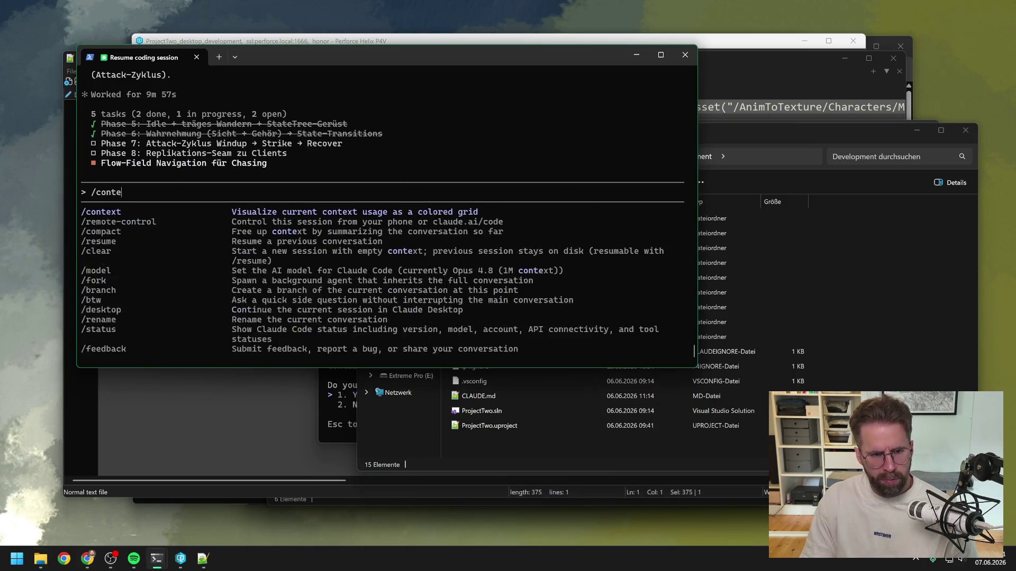
key("Return")
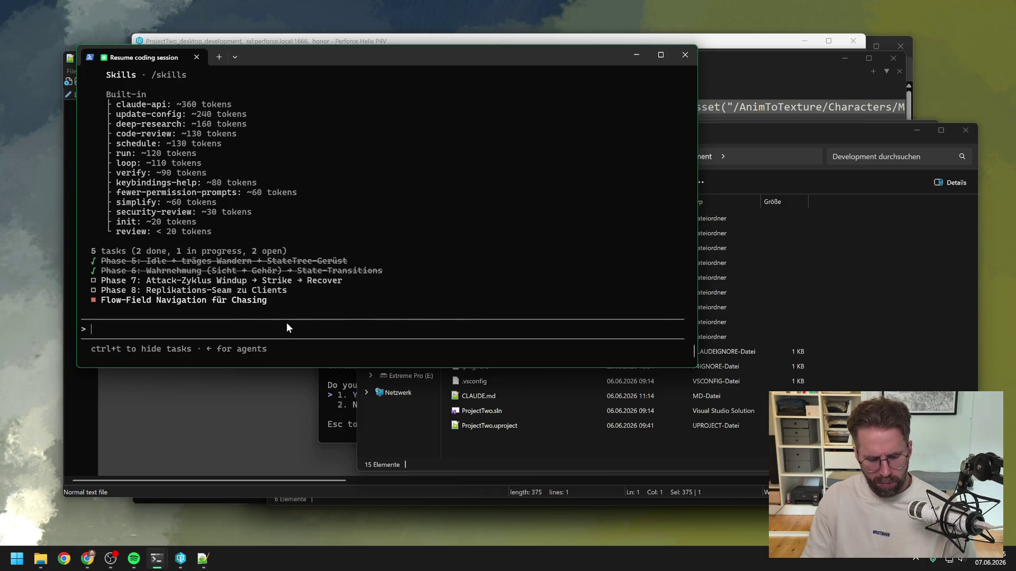
type("/compact")
key("Return")
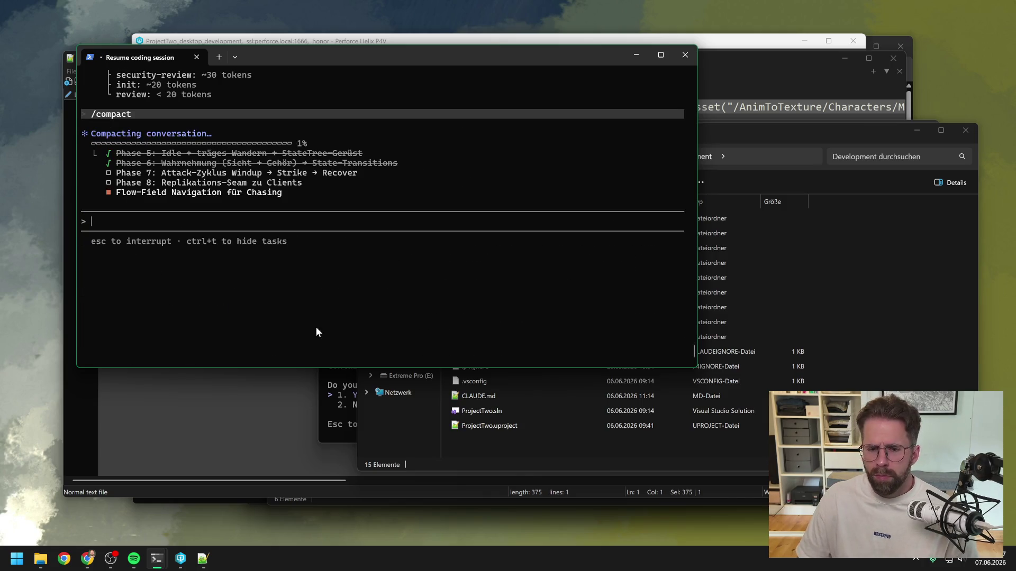
double_click(522, 411)
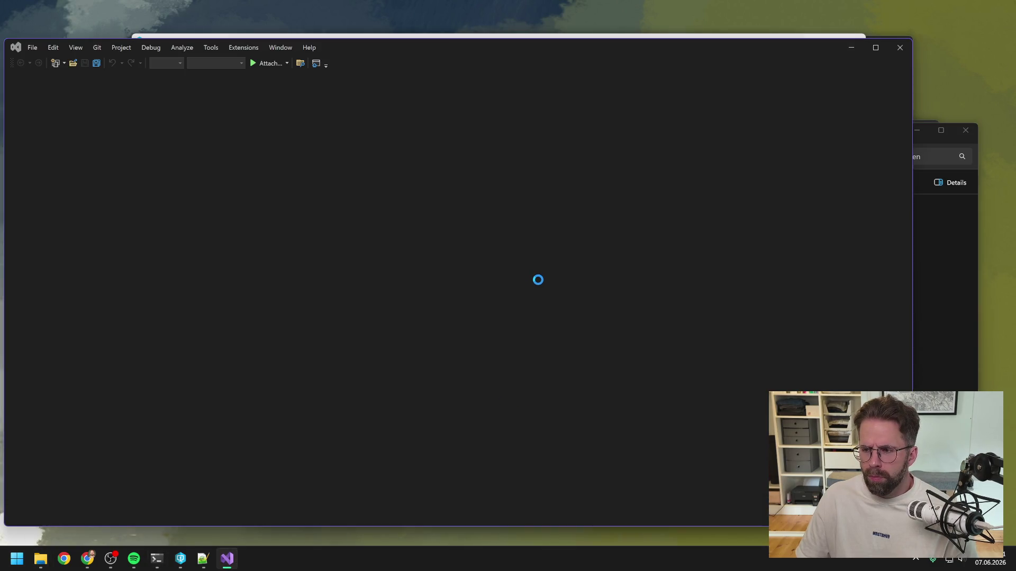
- Rebuild ProjectTwo, approve the pending zombie-merge Bash command, and close Visual Studio after success
right_click(779, 162)
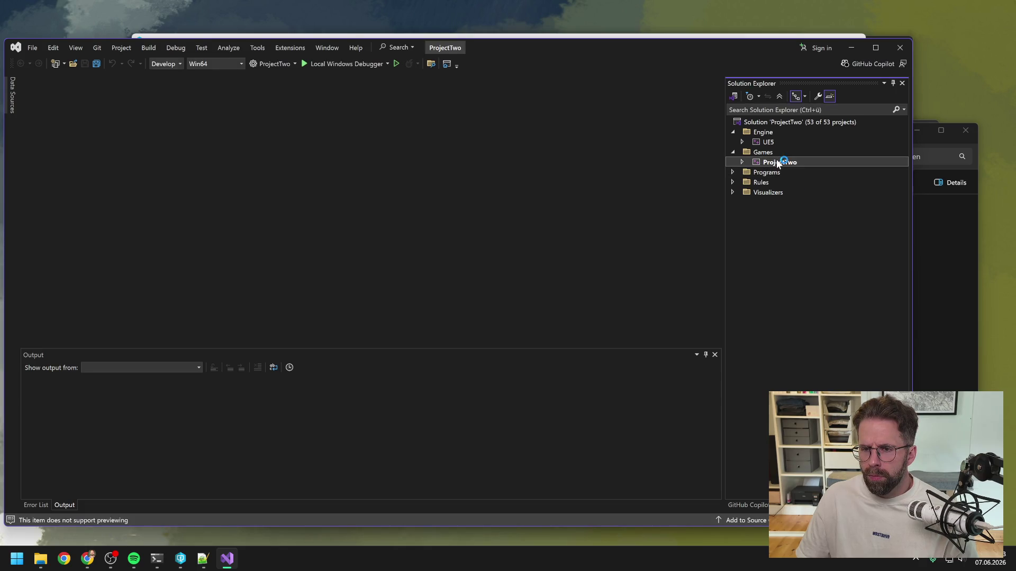
left_click(802, 135)
mouse_move(156, 559)
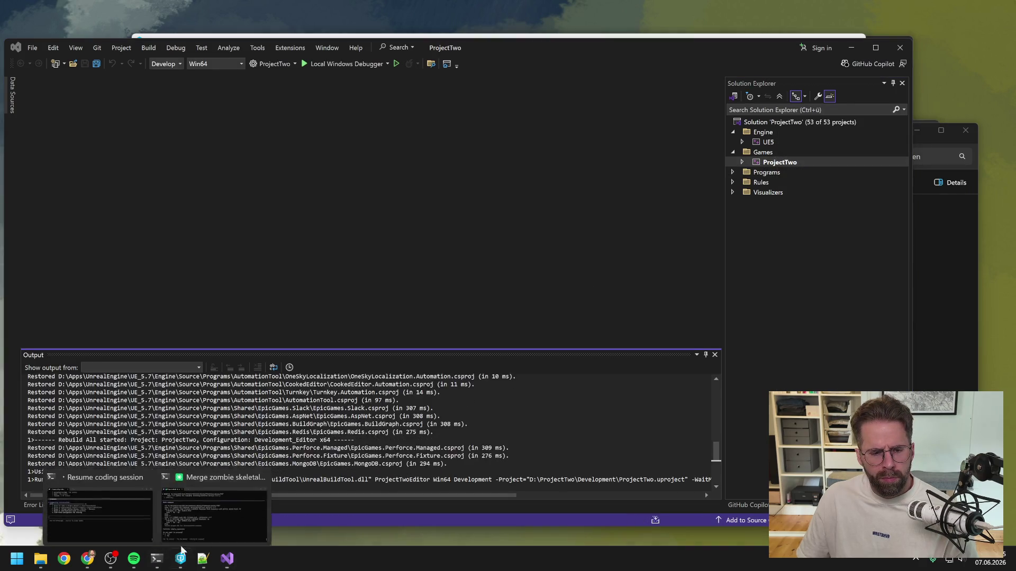
left_click(223, 508)
key("Return")
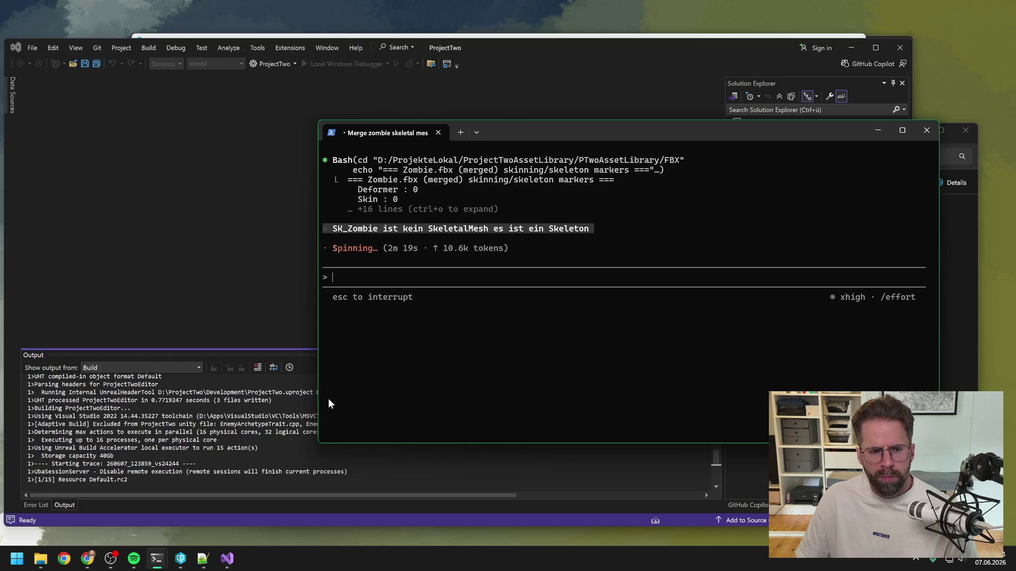
left_click(199, 424)
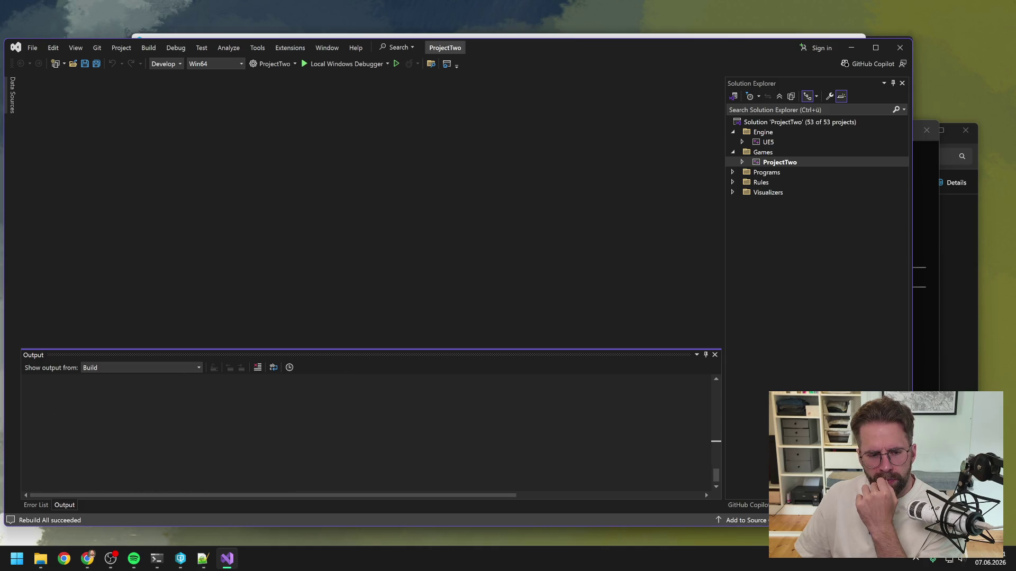
left_click(900, 47)
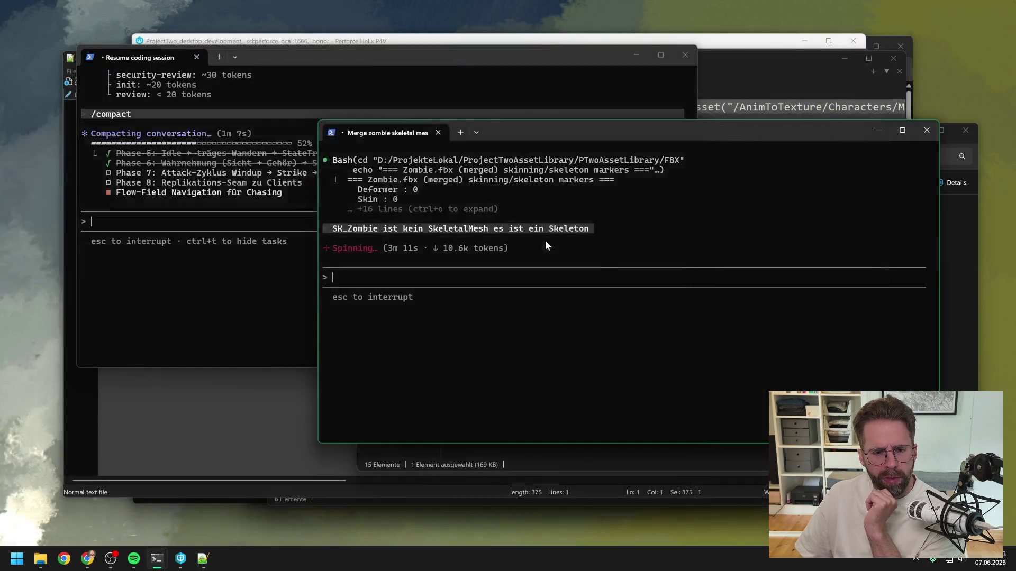
- Launch ProjectTwo.uproject from P4V so Unreal Editor reopens on L_Map1
left_click(180, 558)
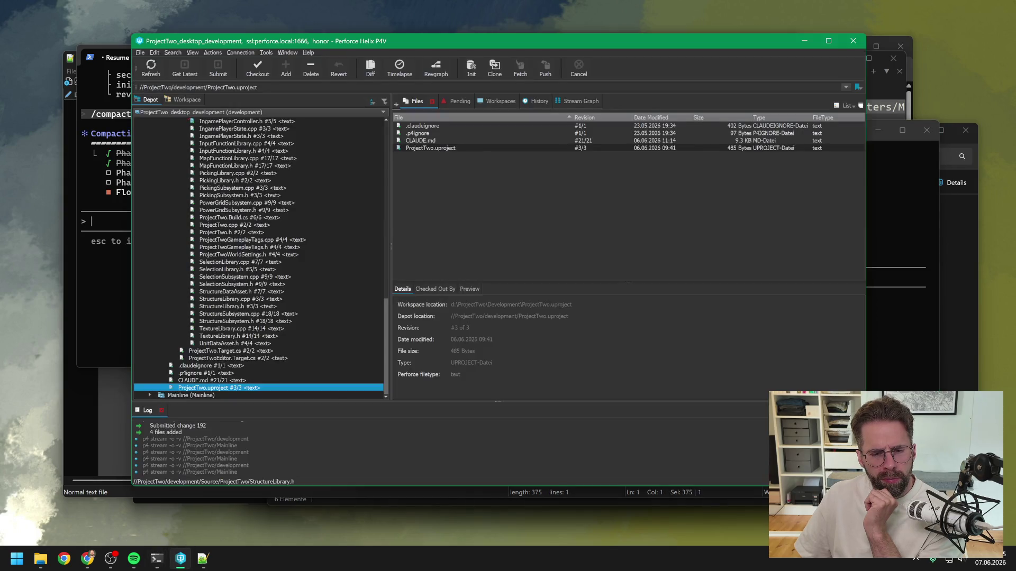
double_click(277, 388)
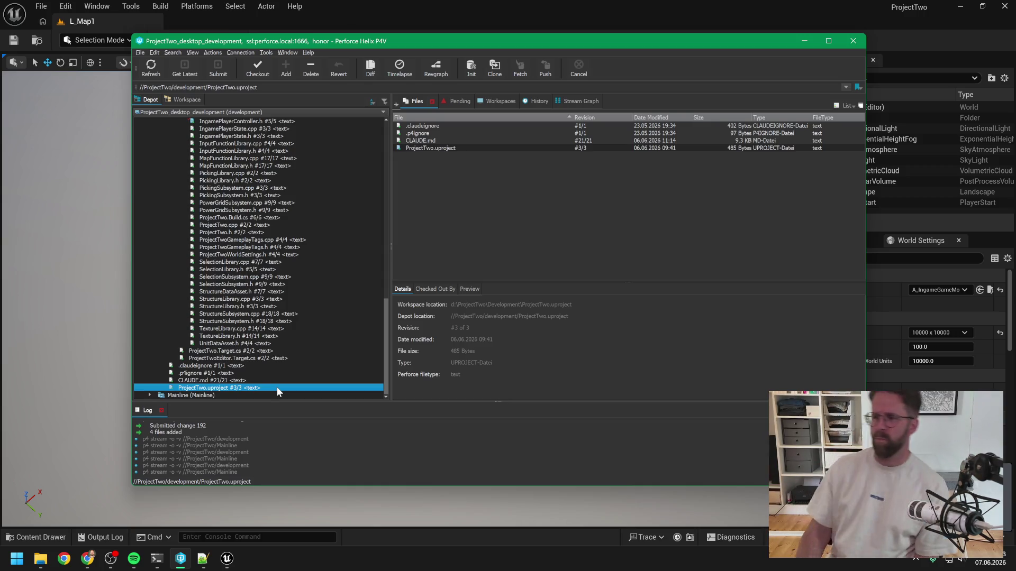
left_click(554, 11)
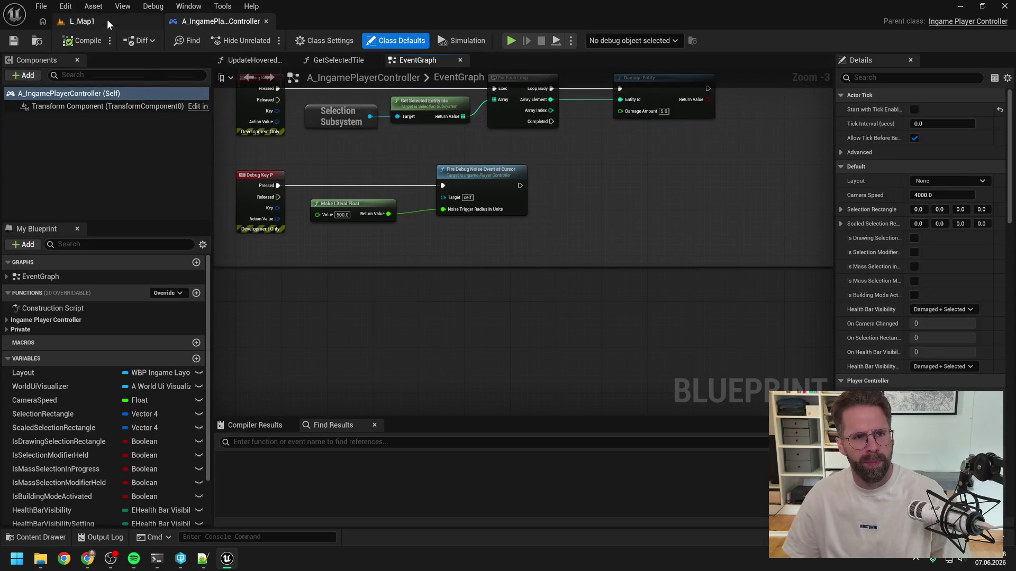
- Play L_Map1 in the editor, run the flow-field debug draw console command, and open the Output Log
left_click(107, 19)
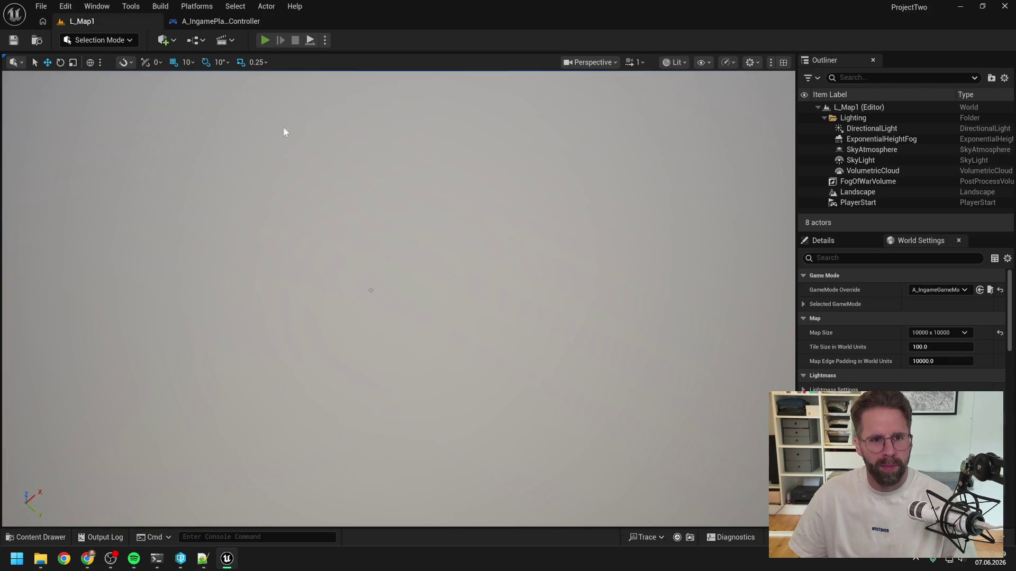
key("alt+p")
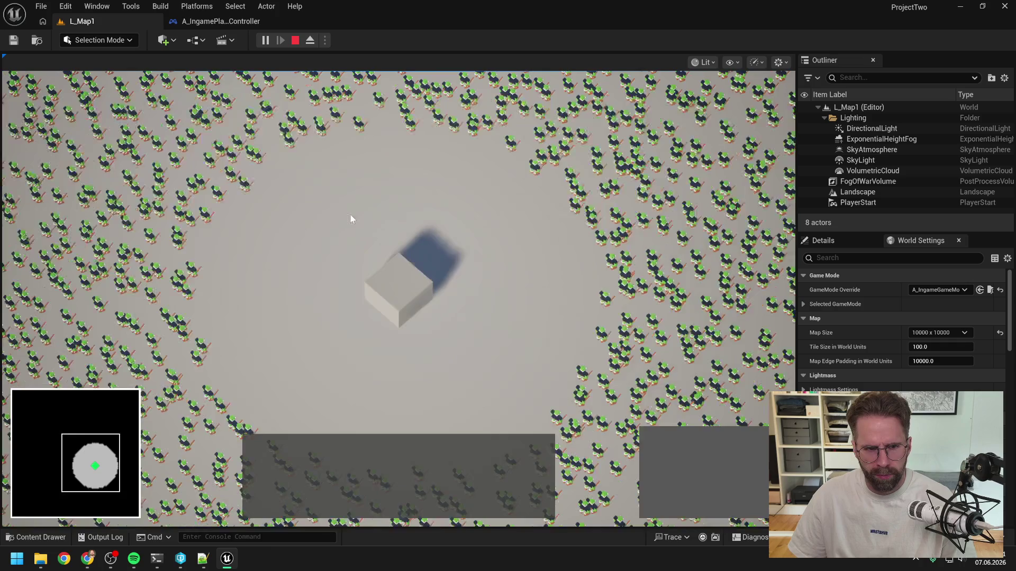
mouse_move(203, 525)
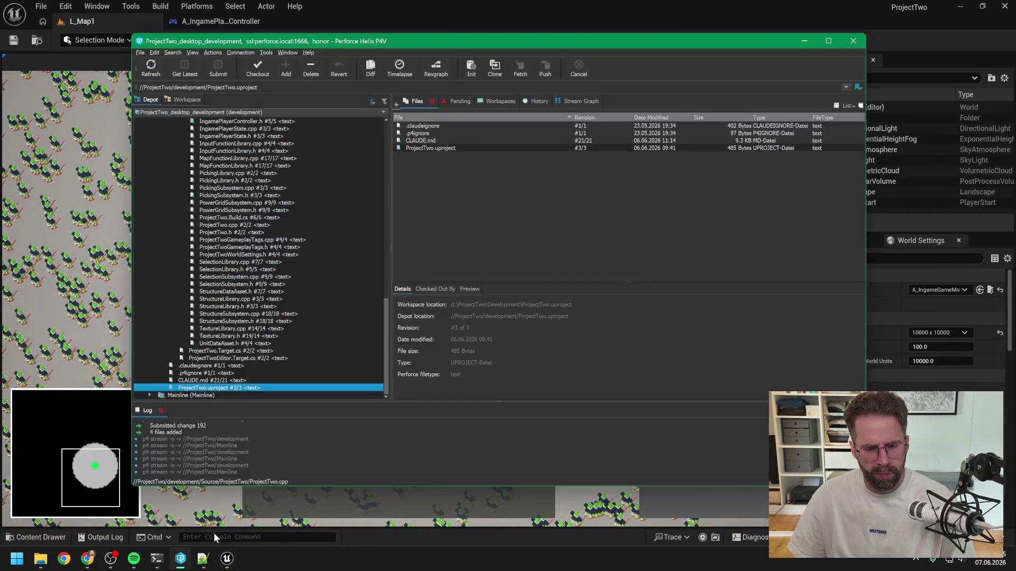
left_click(217, 536)
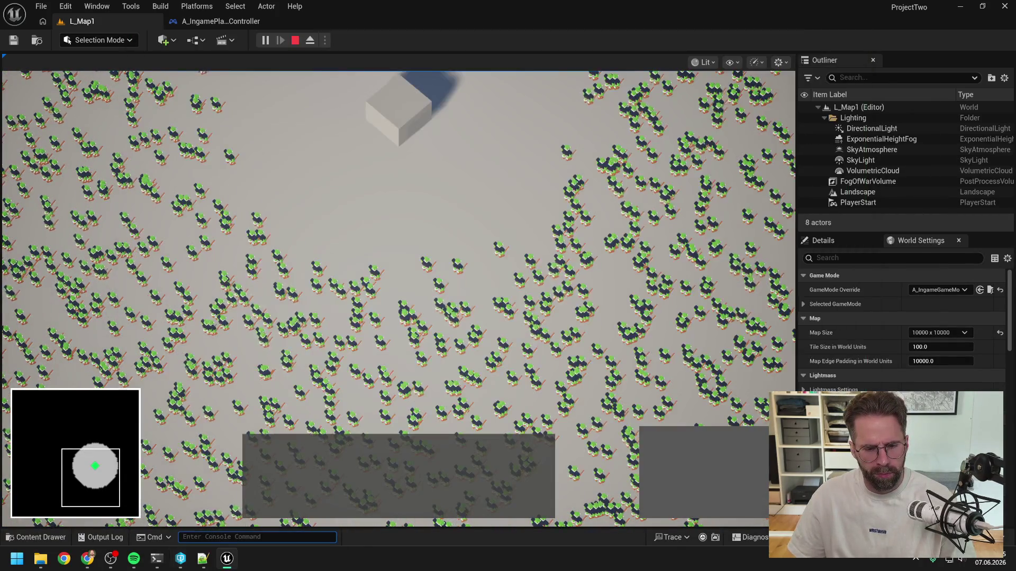
type("a.HyperTrail.ForceEnabled 1")
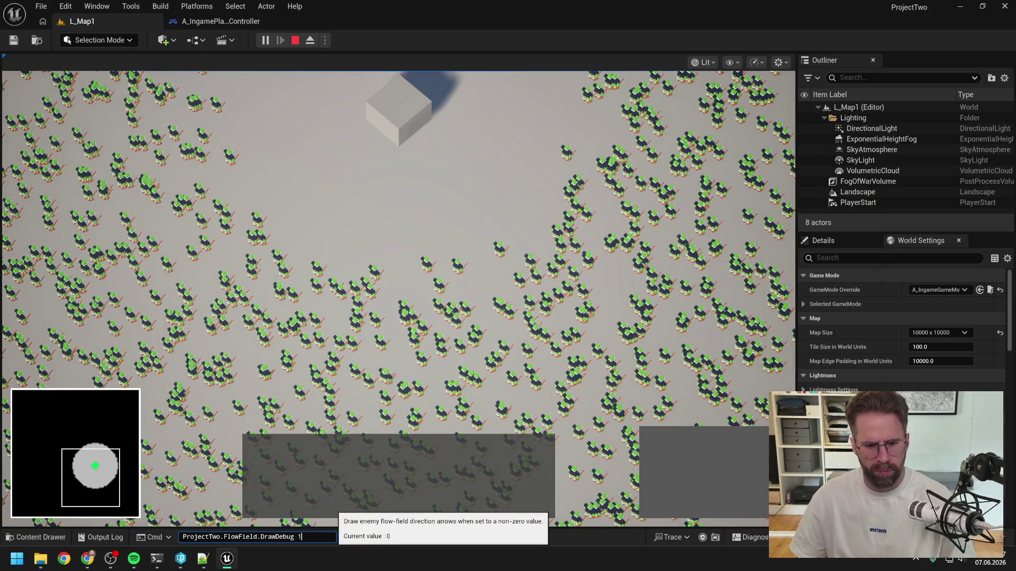
key("Return")
left_click(100, 537)
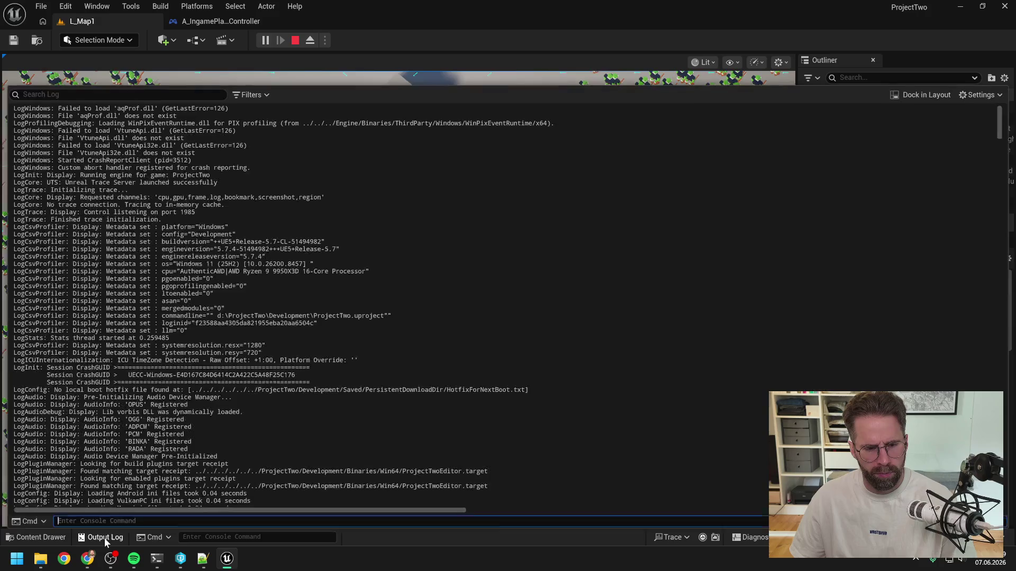
- Review the Output Log errors, then start a 'sehe grad dieses fehler' message in the coding session
scroll(508, 307, "down", 10)
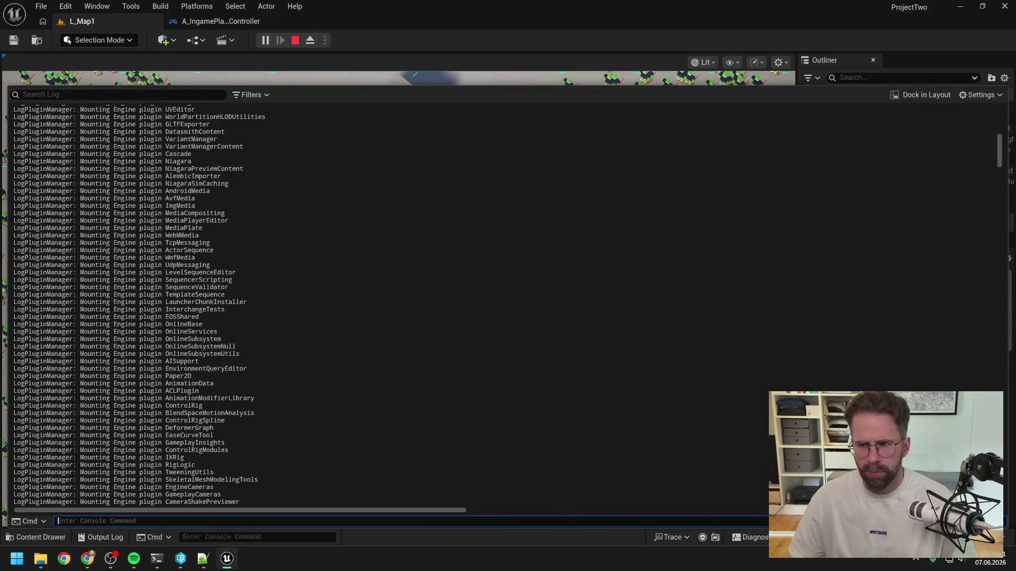
left_click_drag(1000, 160, 999, 497)
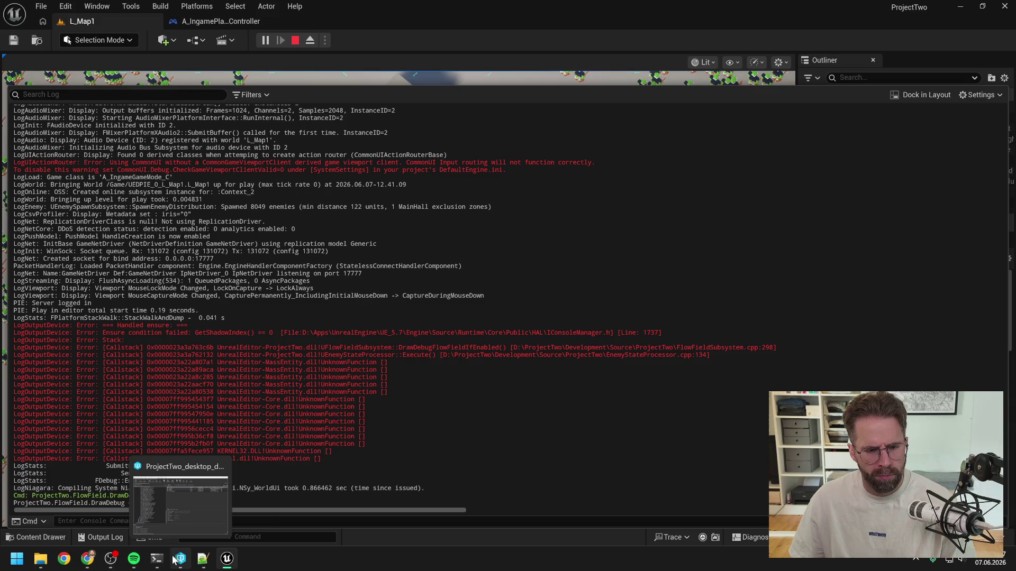
mouse_move(180, 563)
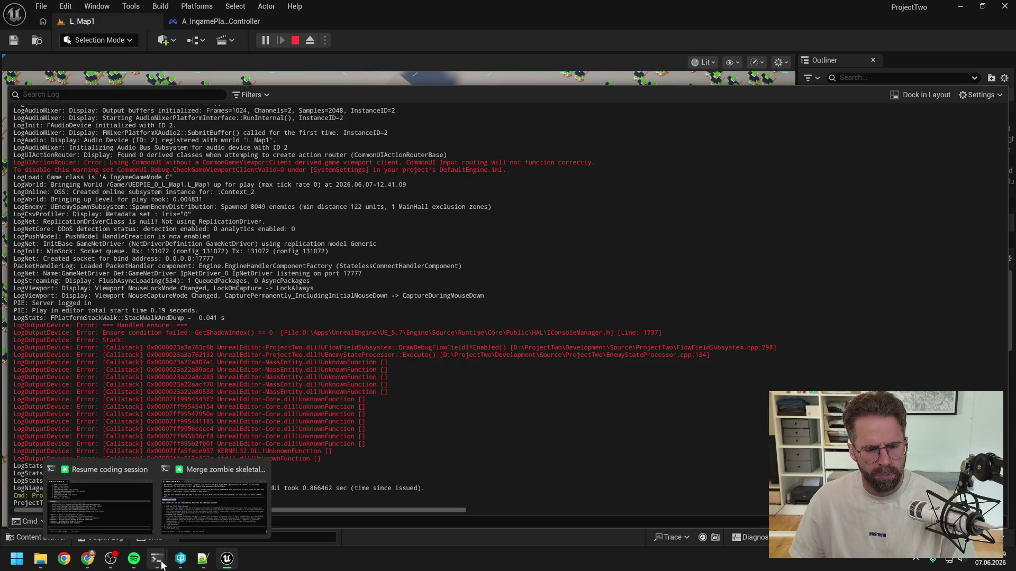
left_click(117, 514)
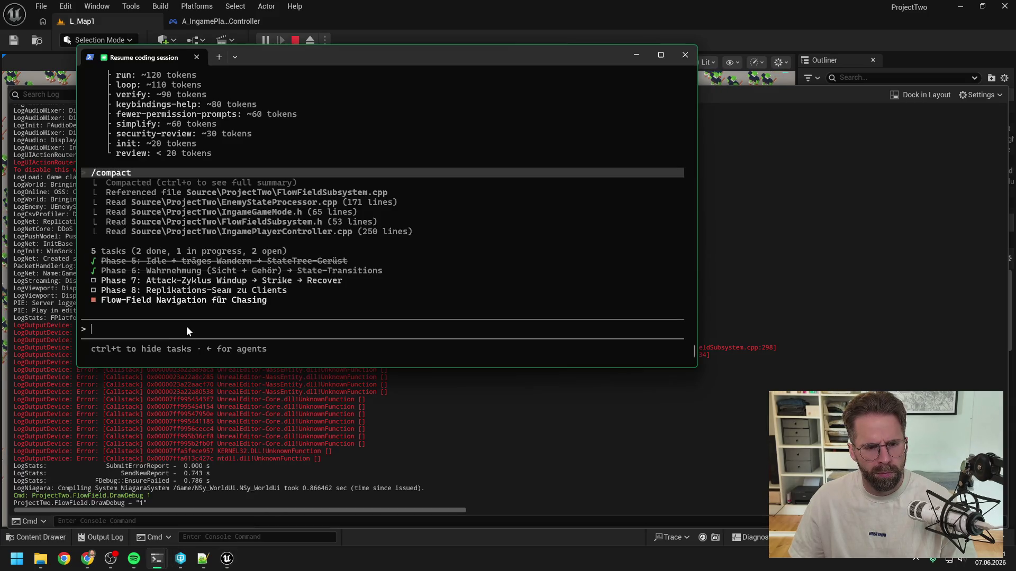
type("sehe grad ")
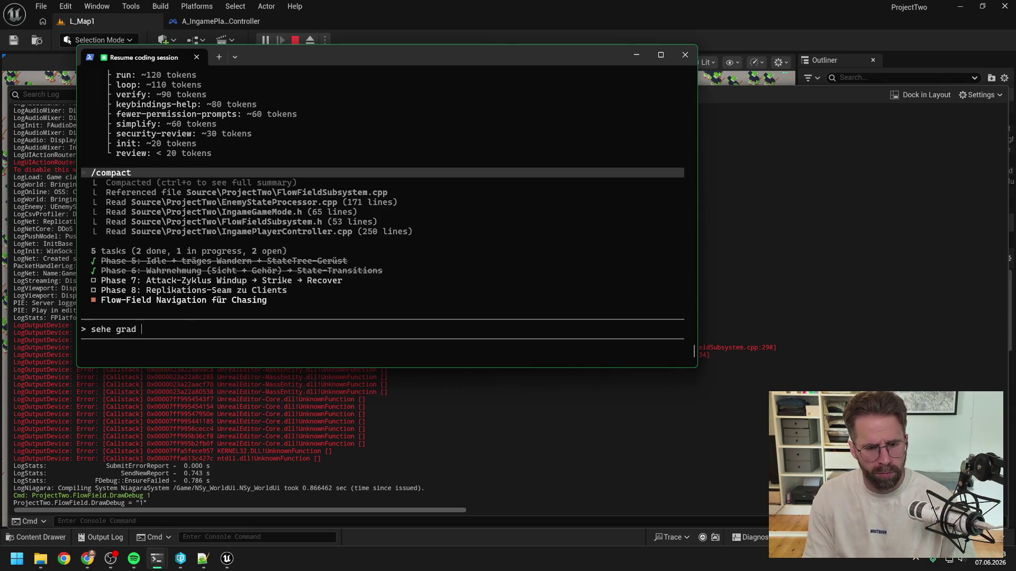
type("dieses fehler für")
- Send Claude the flow field subsystem console error with the pasted screenshot as [Image #1]
mouse_move(325, 54)
left_mouse_down()
mouse_move(470, 72)
mouse_move(615, 108)
mouse_move(1015, 127)
mouse_move(486, 132)
left_mouse_up()
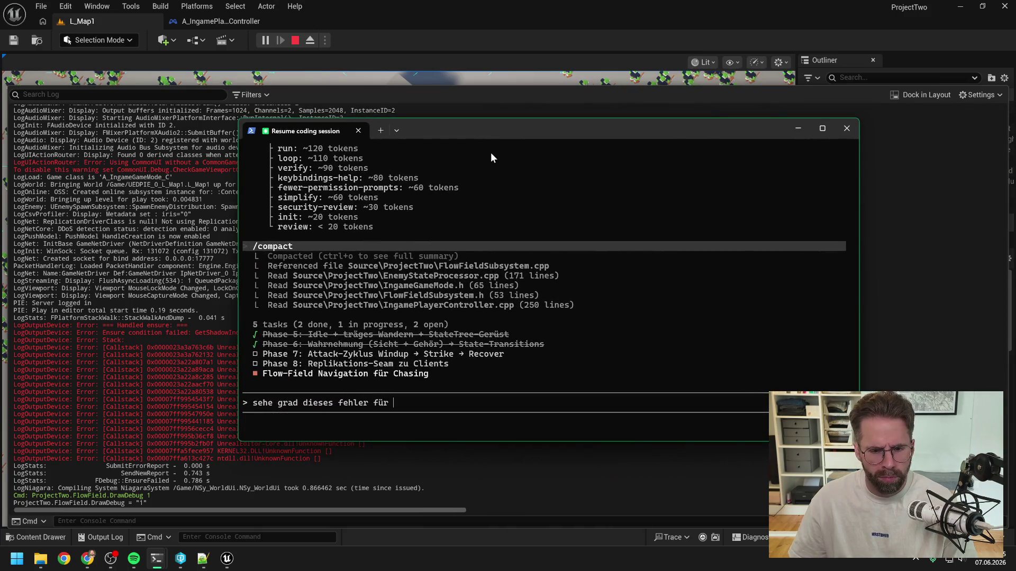
type("s flow fiel")
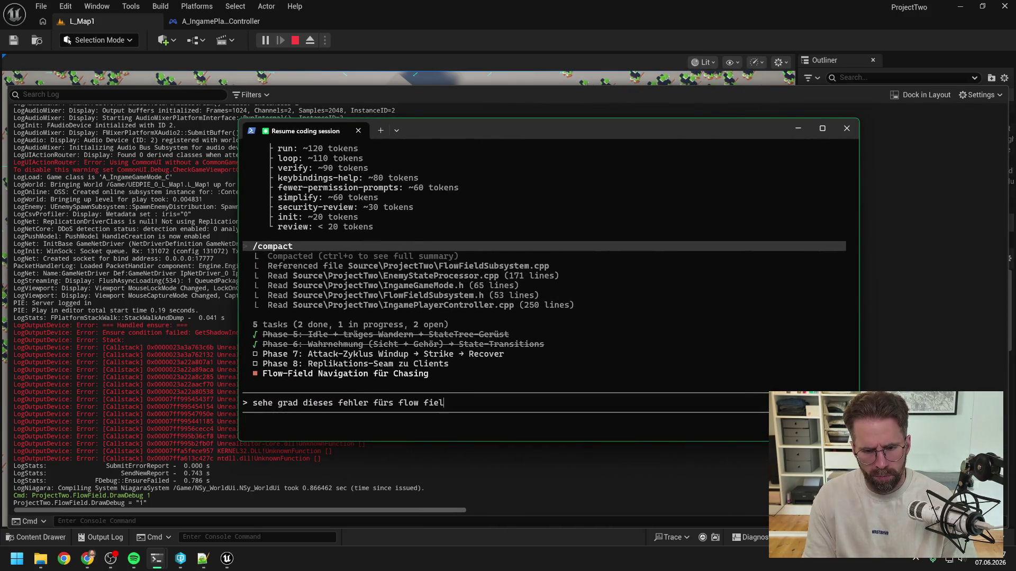
type("d subsystem in")
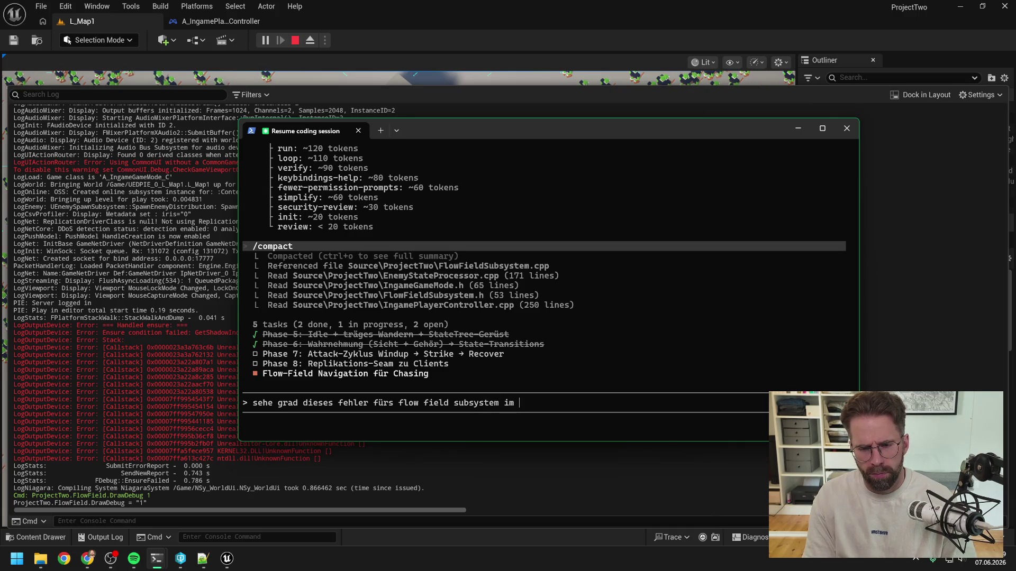
key("BackSpace")
type("n der console:")
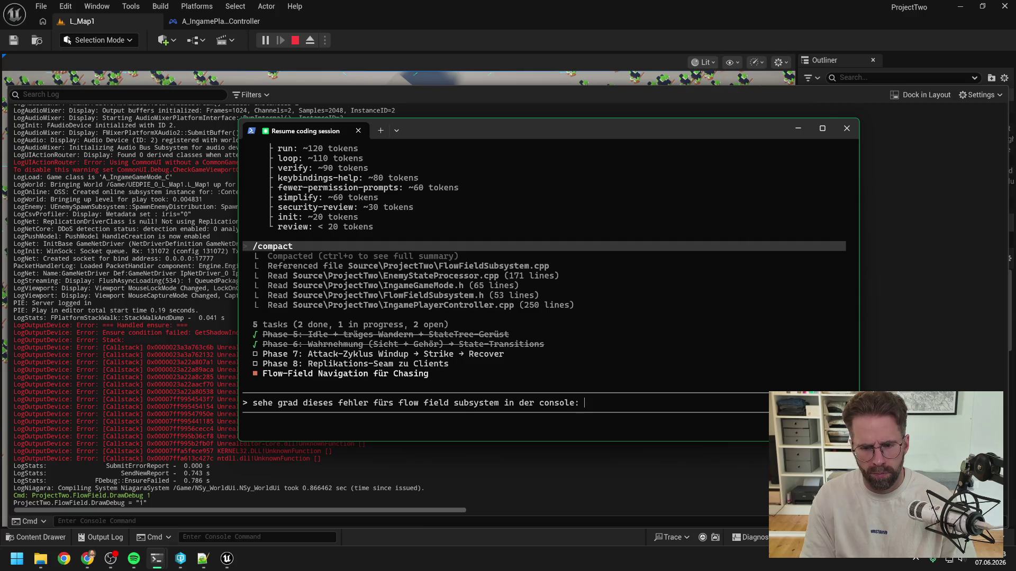
key("ctrl+v")
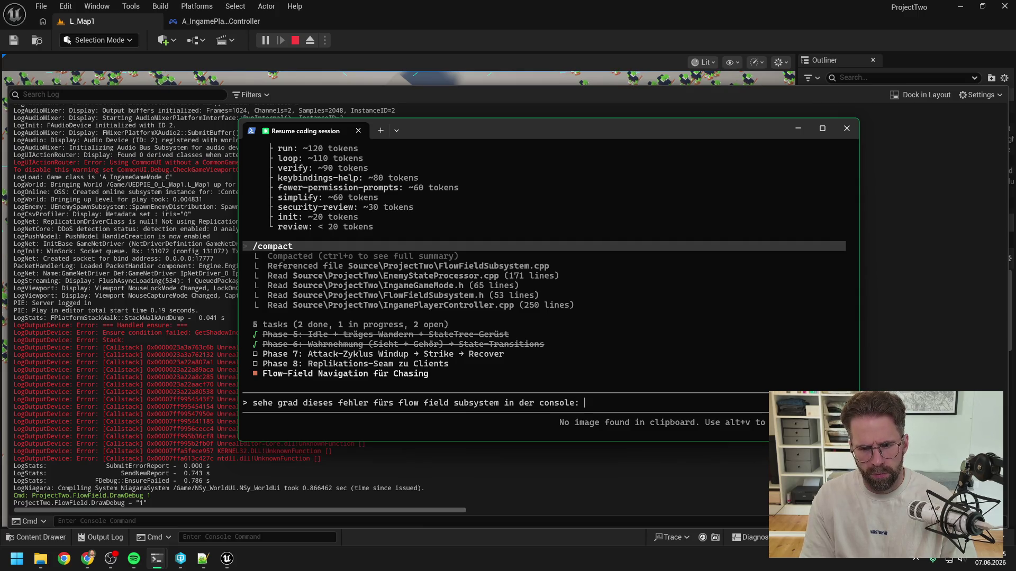
key("alt+v")
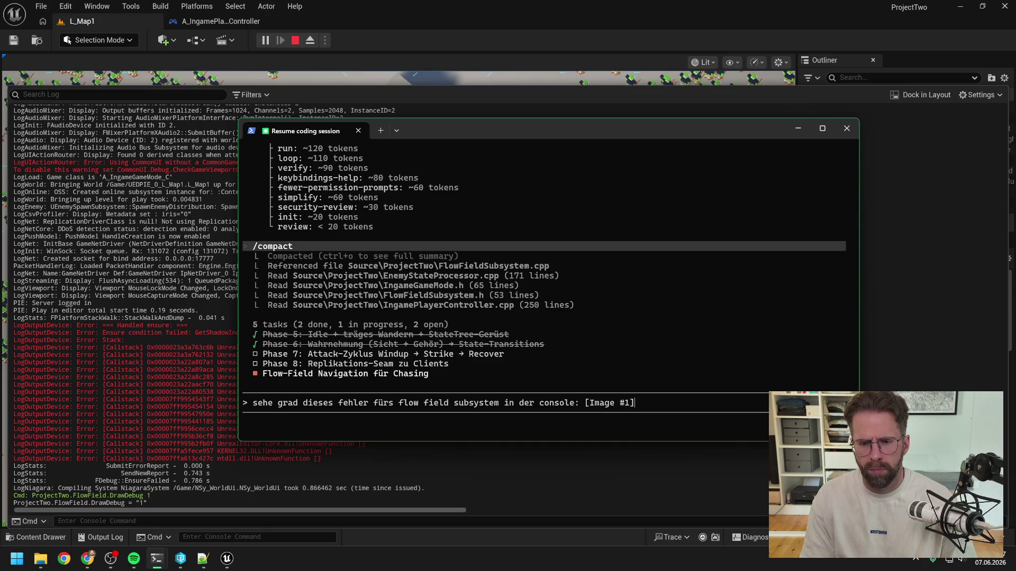
key("Return")
left_click(369, 9)
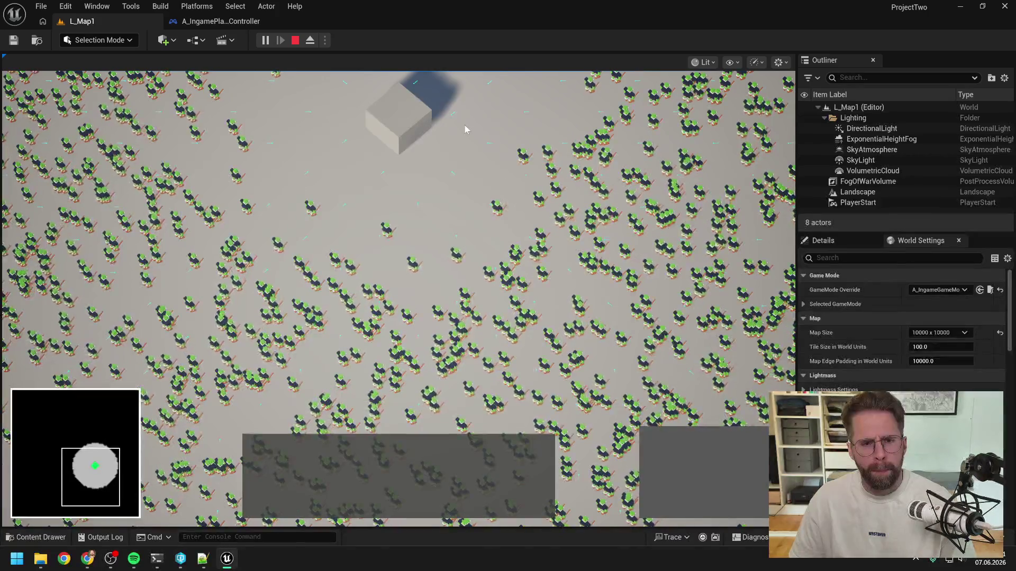
- Select the Main Hall and place the first Power Grid Generator beside it
scroll(473, 245, "up", 5)
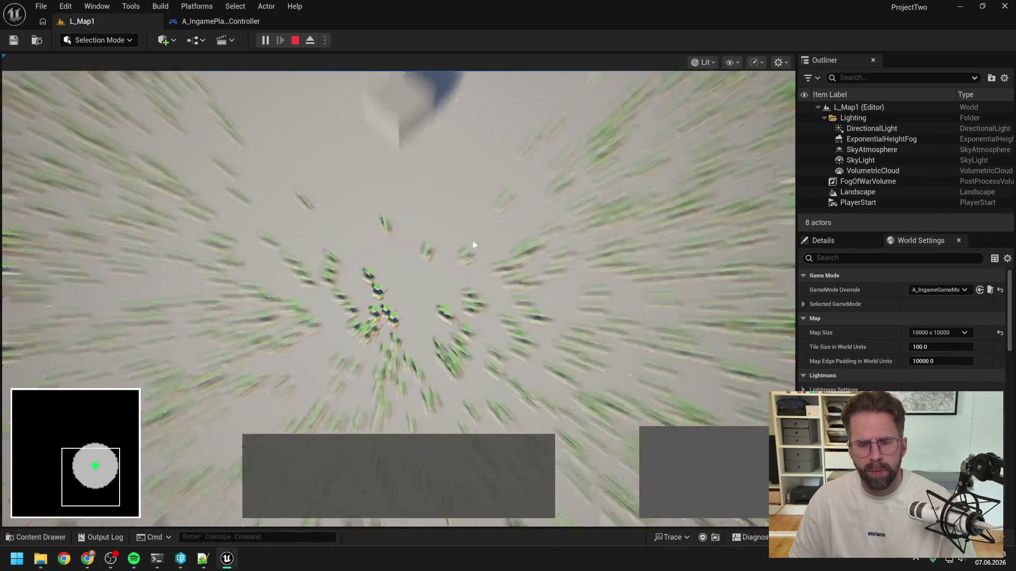
scroll(477, 241, "down", 2)
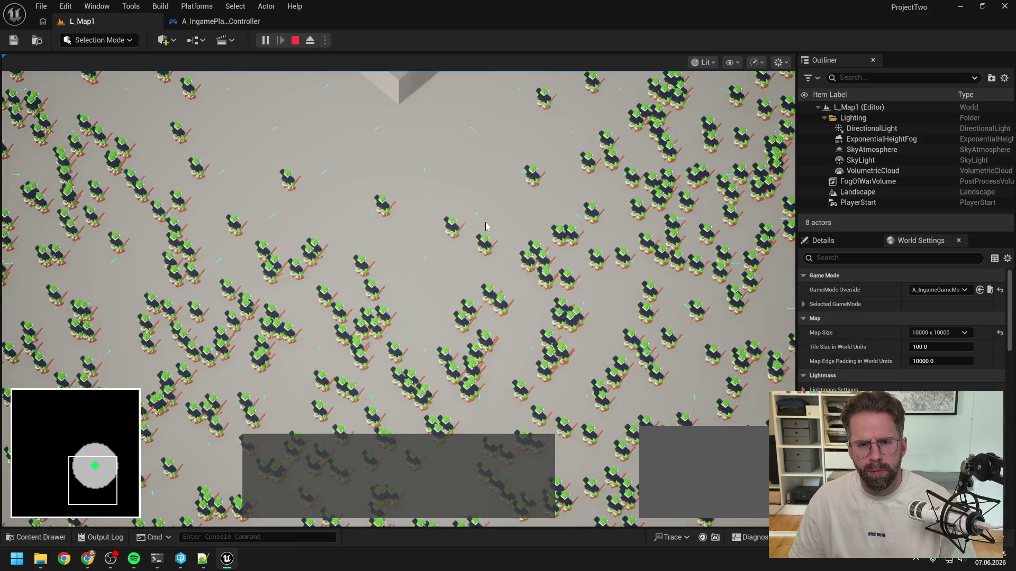
scroll(483, 176, "up", 2)
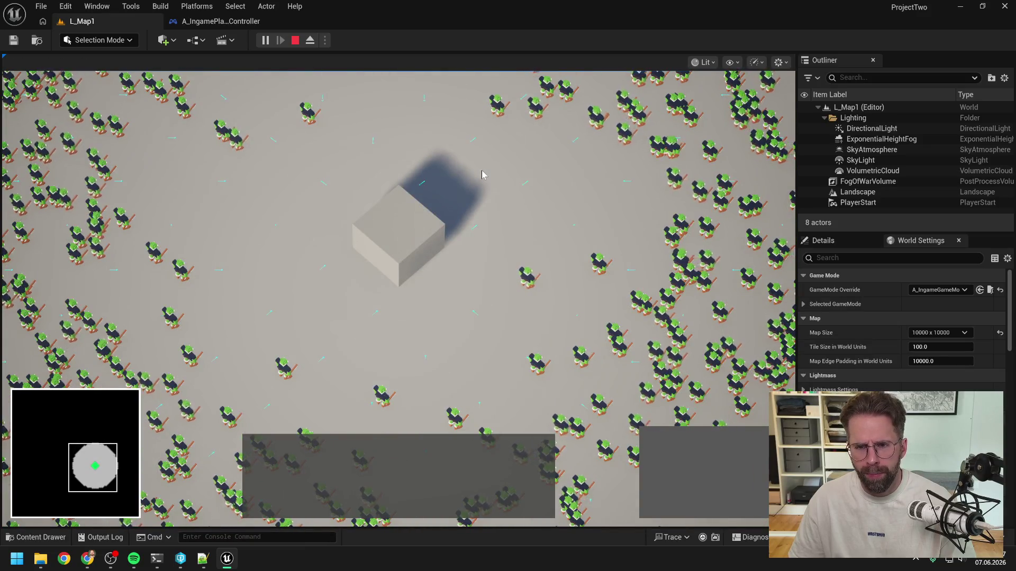
left_click(423, 233)
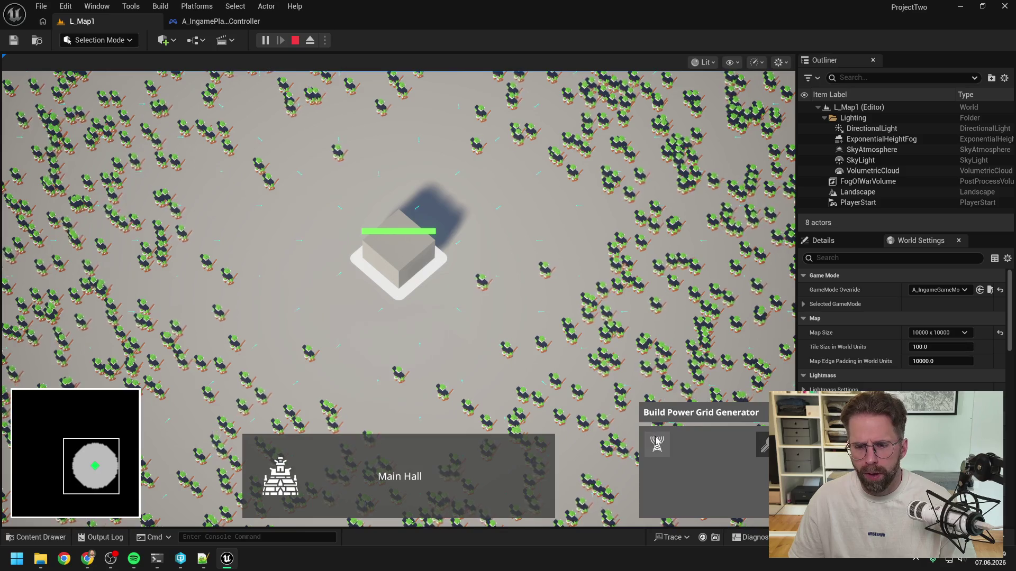
left_click(657, 444)
scroll(392, 314, "up", 1)
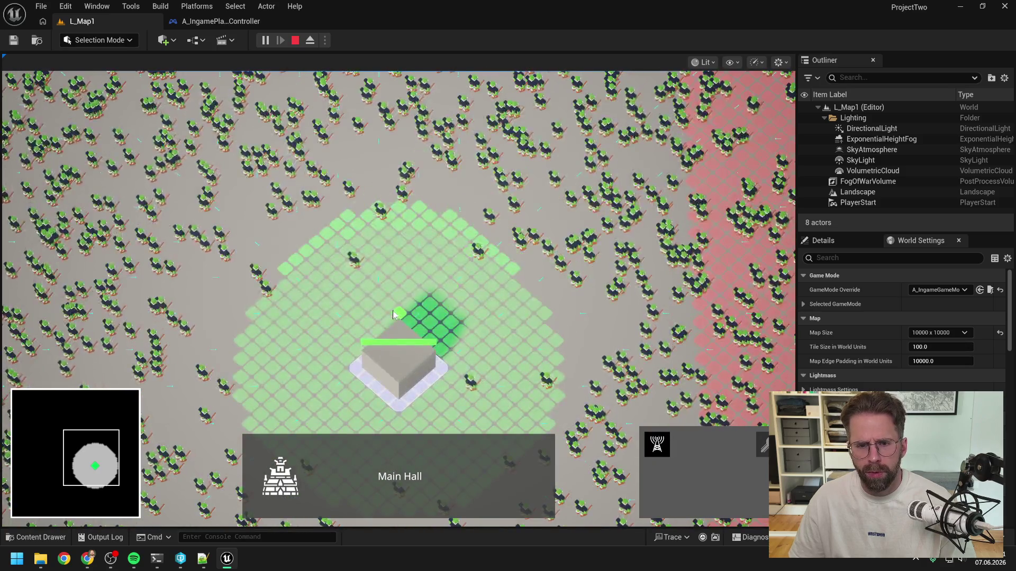
left_click(430, 226)
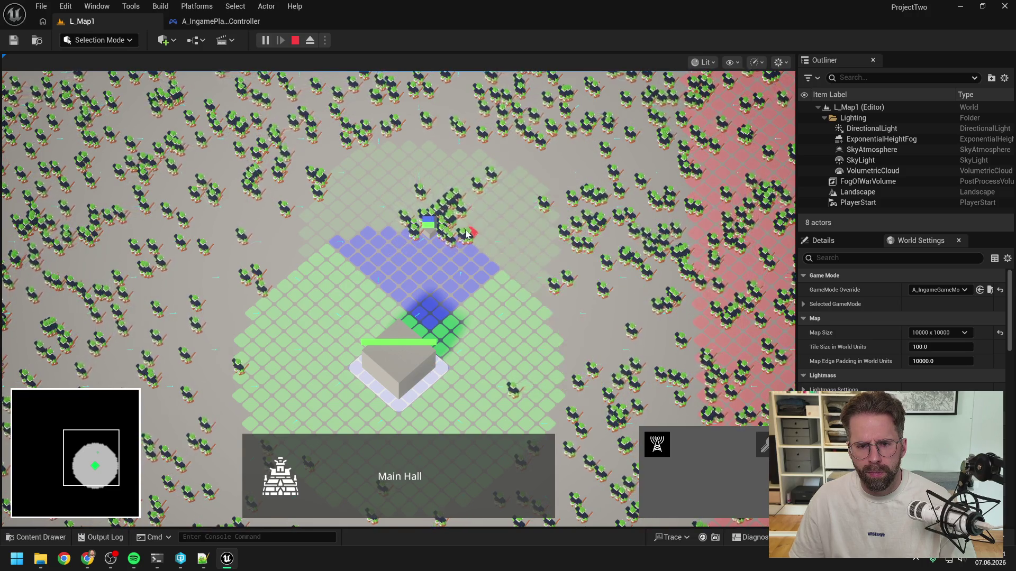
- Place two more Power Grid Generators on green tiles, then stop the play session
scroll(477, 249, "up", 3)
scroll(478, 249, "down", 1)
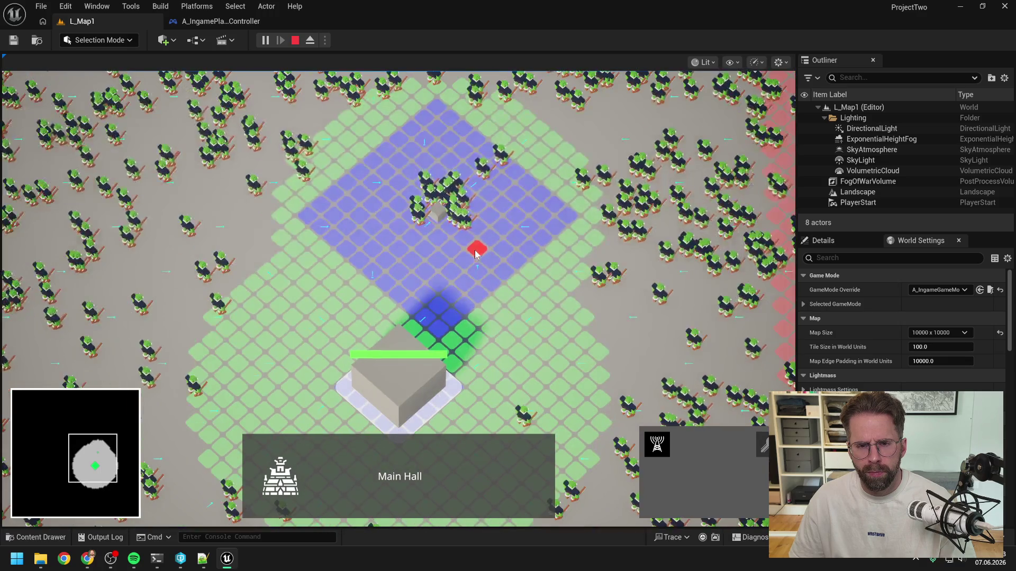
left_click(239, 283)
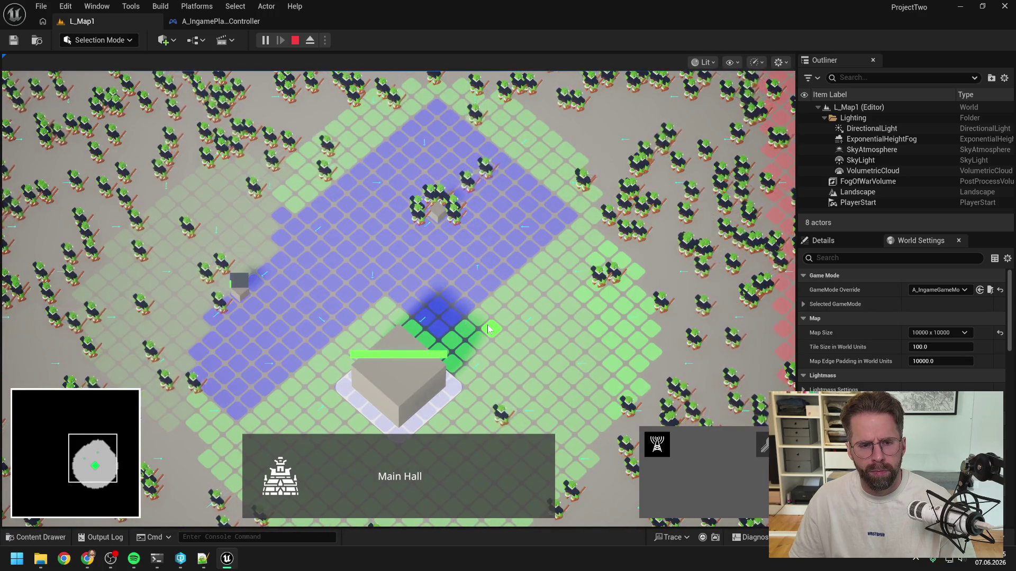
key("s")
key("d")
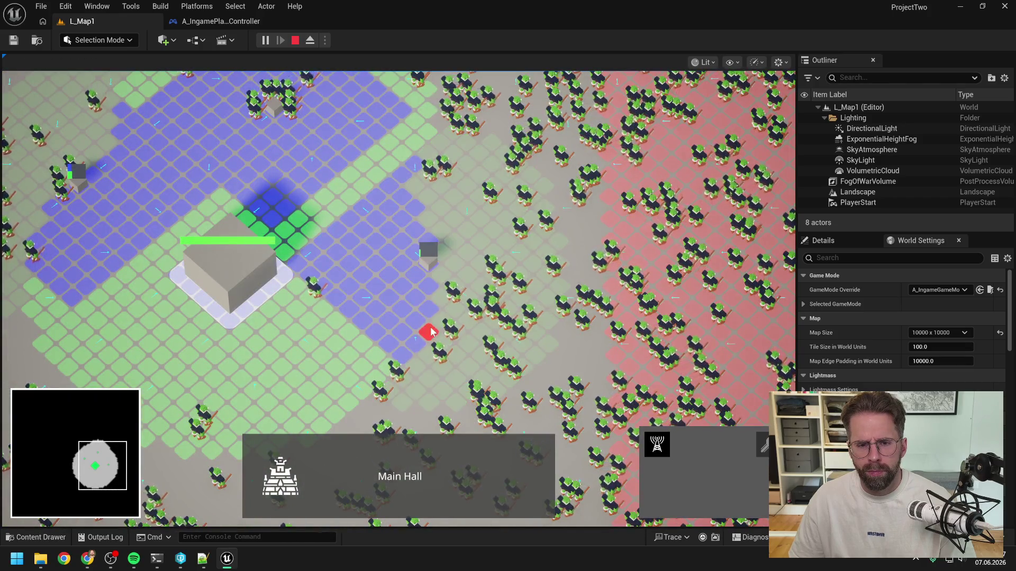
key("s")
key("a")
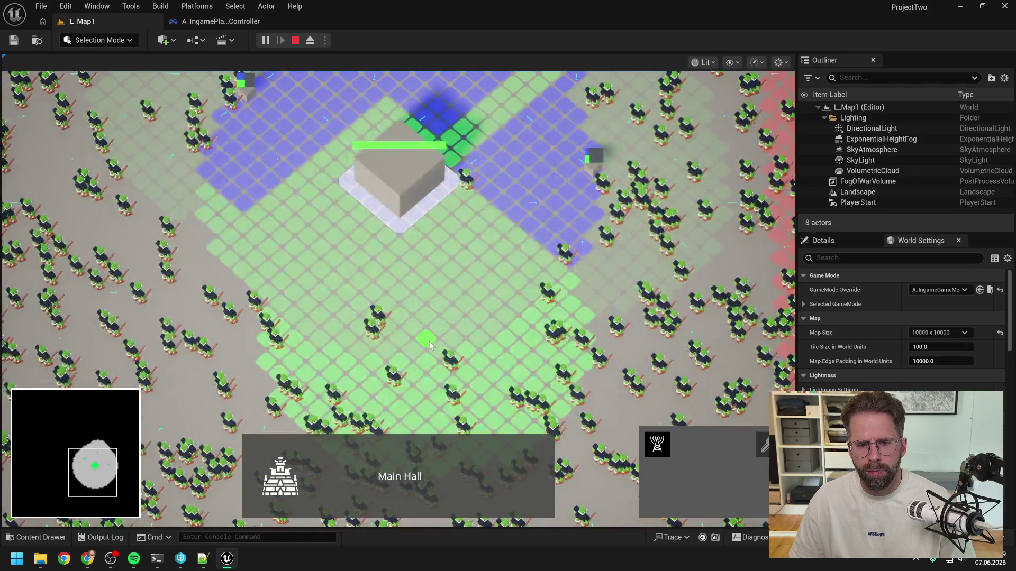
left_click(429, 345)
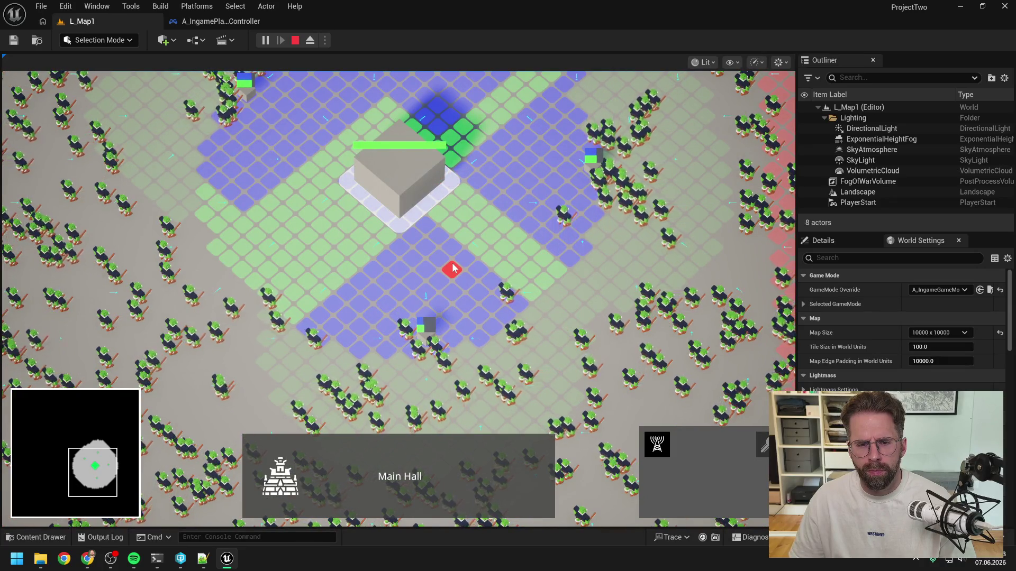
scroll(454, 269, "down", 3)
scroll(453, 269, "up", 5)
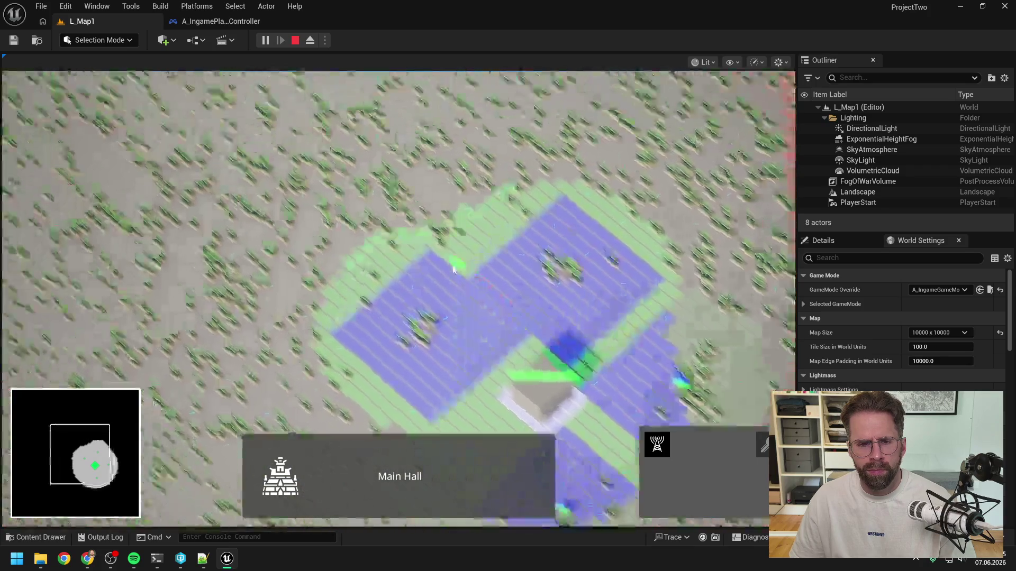
scroll(452, 270, "down", 5)
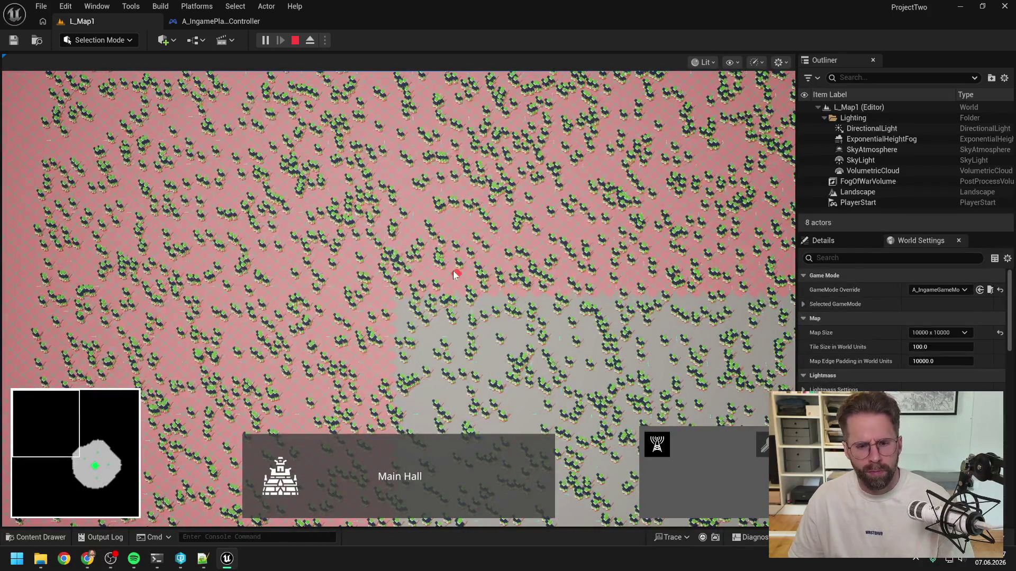
key("Escape")
- Answer Claude's VAT-bake mesh question in the zombie-merge session with 'Blender neu mergen'
mouse_move(154, 560)
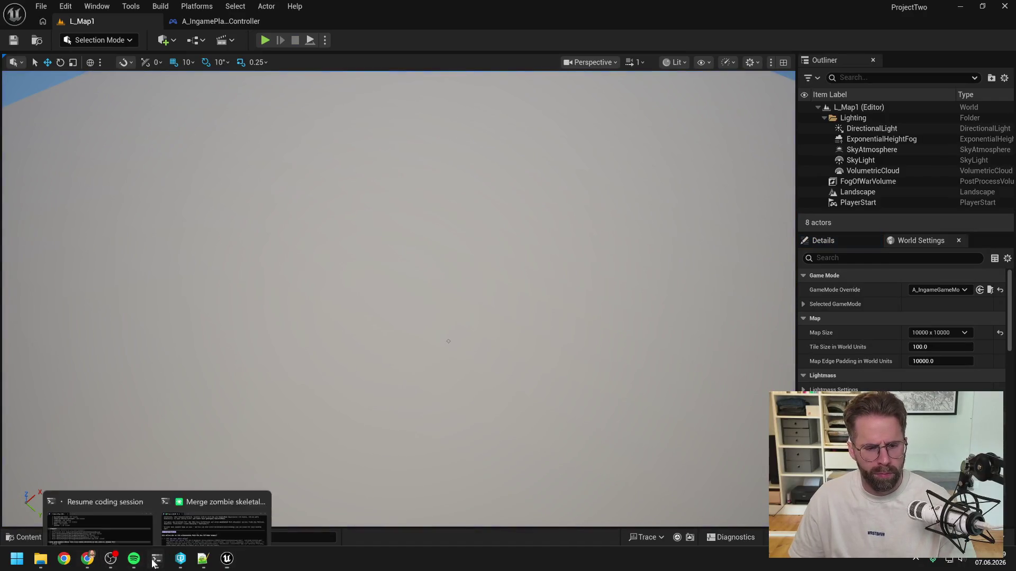
left_click(200, 497)
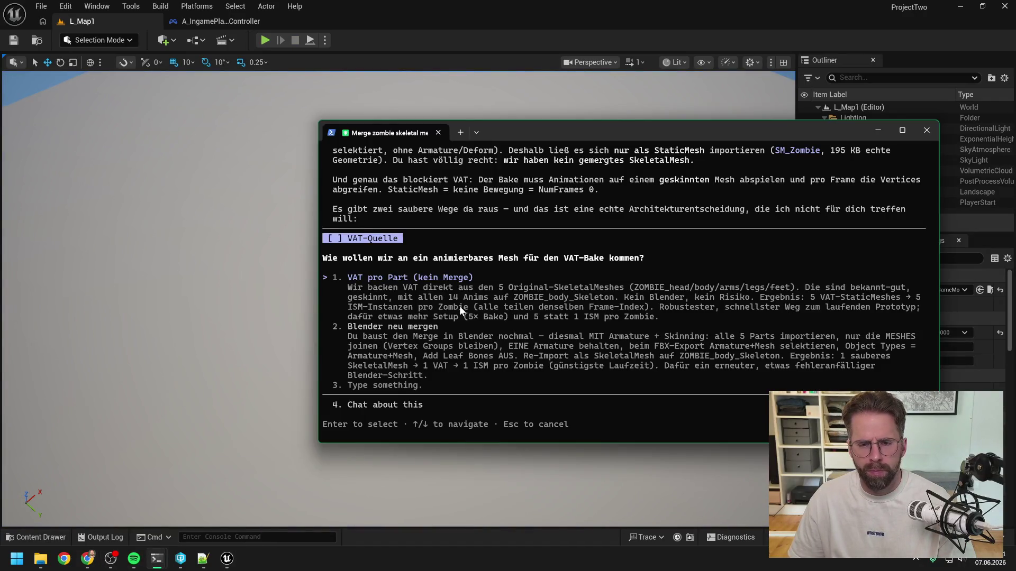
scroll(560, 292, "up", 9)
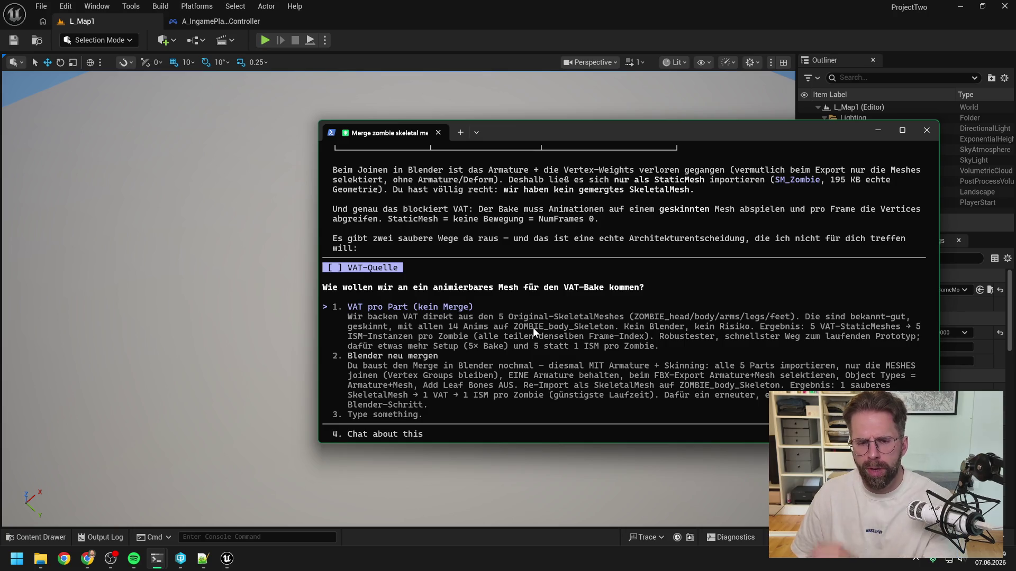
key("Down")
key("Down")
key("Up")
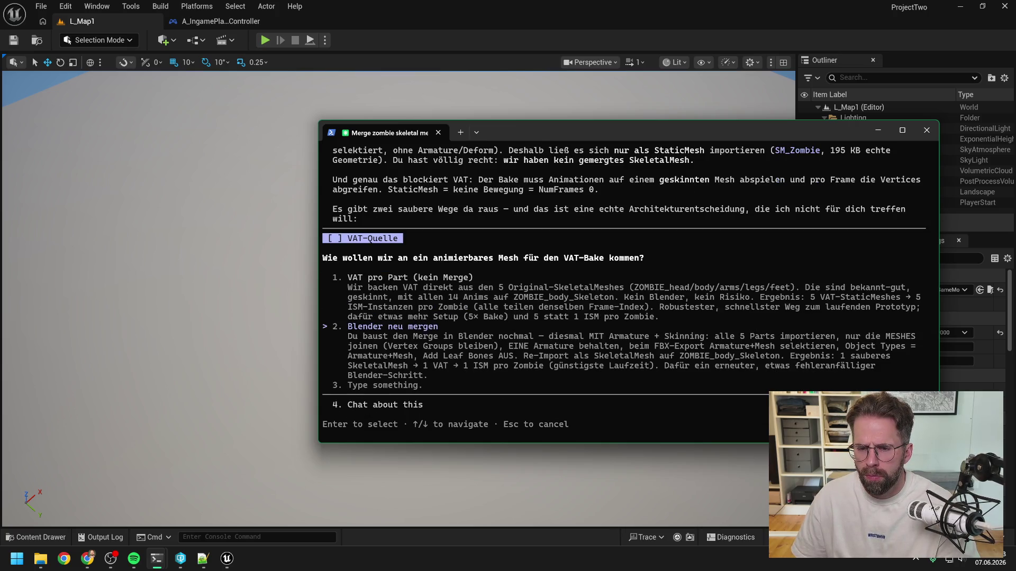
key("Return")
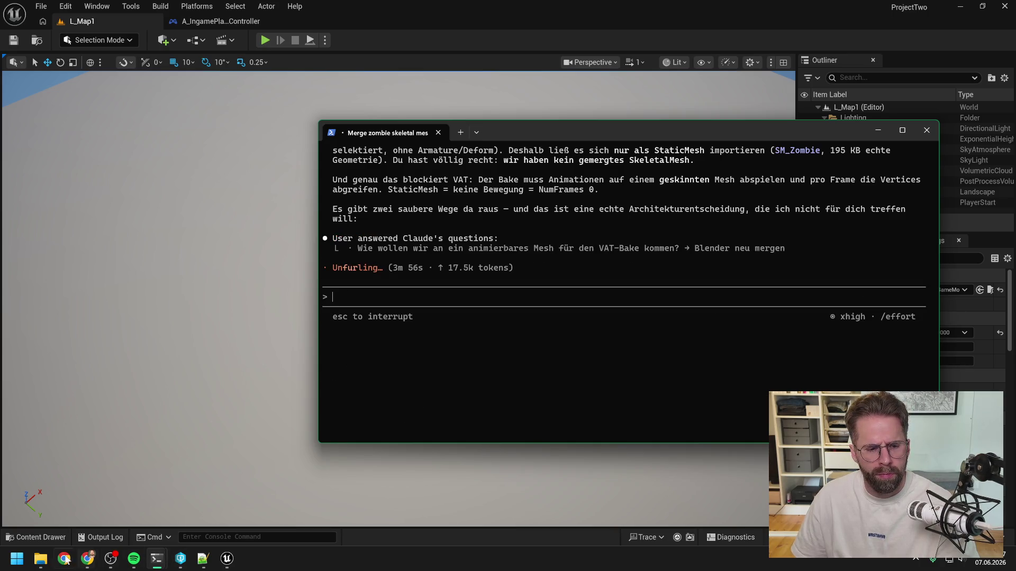
left_click(41, 558)
mouse_move(172, 489)
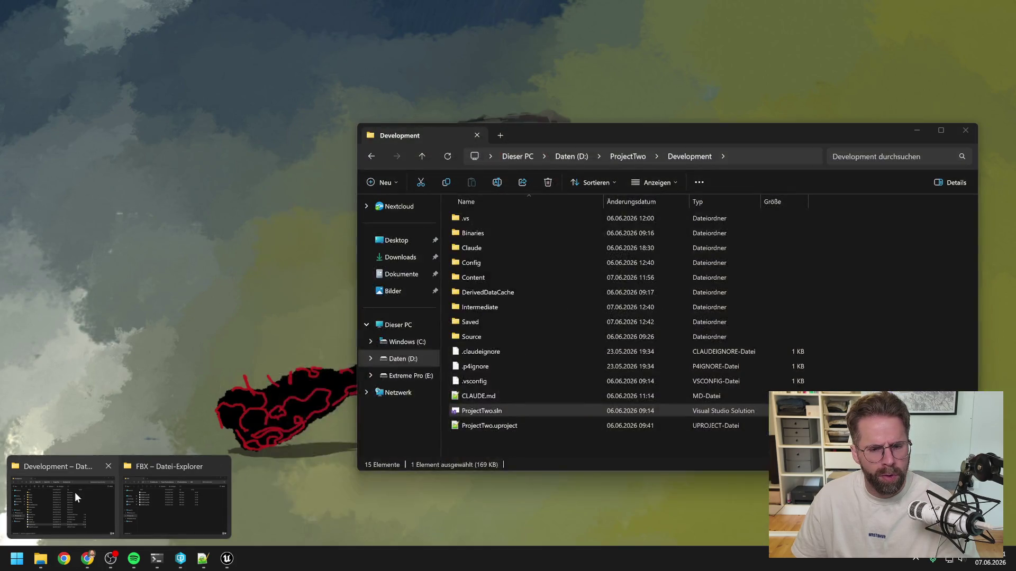
- Browse from the FBX folder up to ProjectTwoAssetLibrary > Blender and open Zombie.blend
left_click(75, 493)
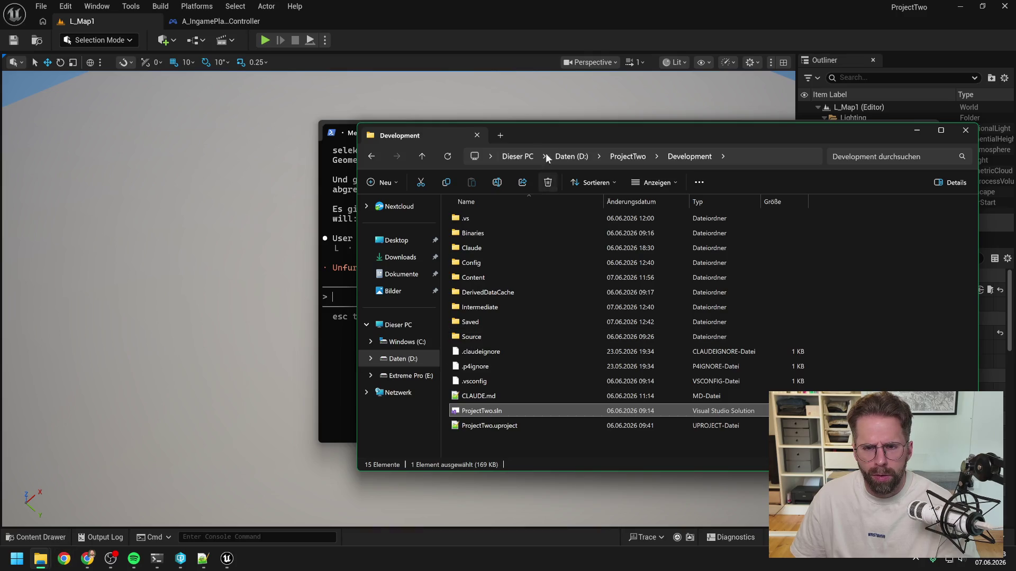
left_click_drag(541, 137, 369, 128)
mouse_move(41, 559)
left_click(171, 497)
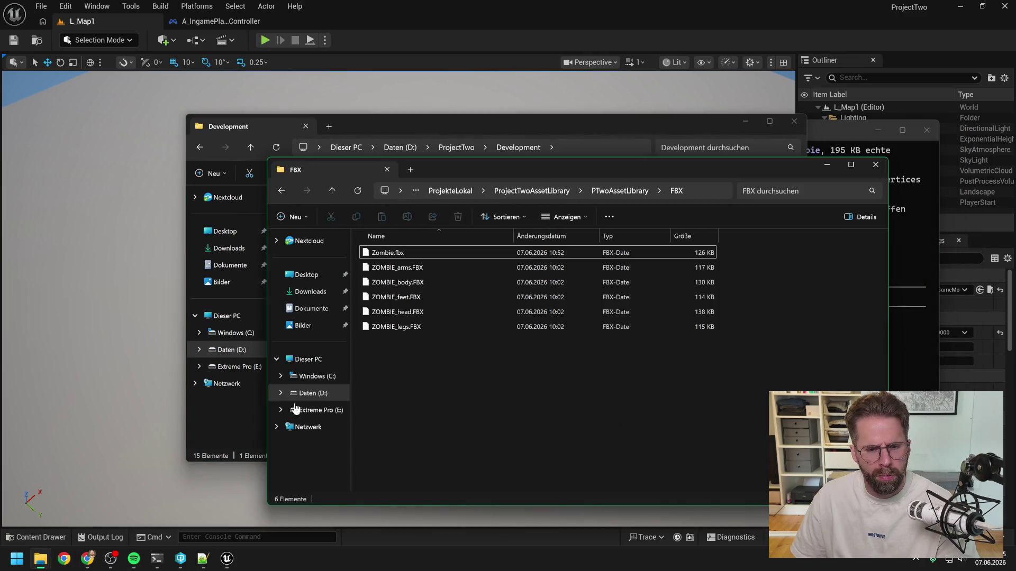
left_click(618, 191)
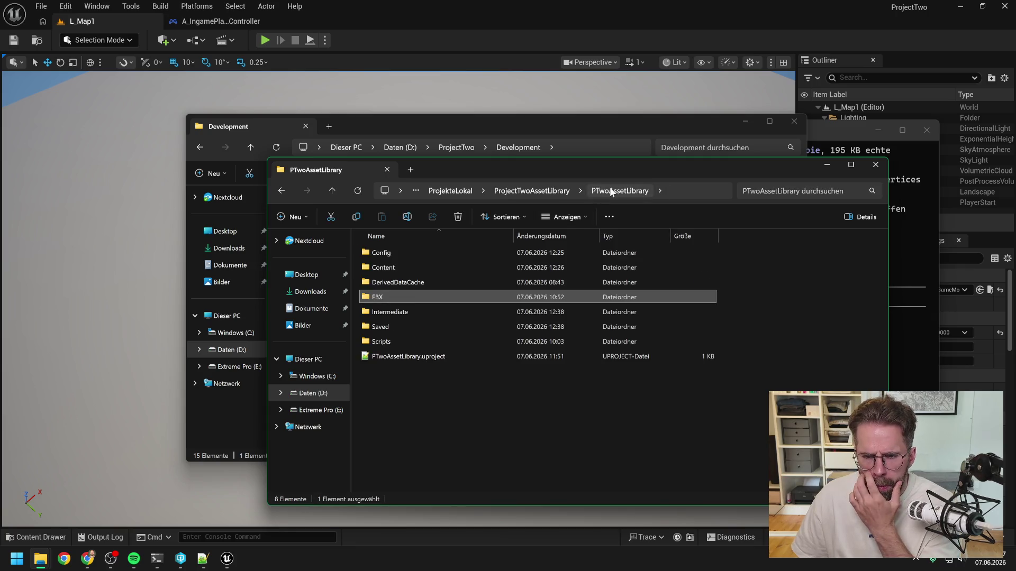
left_click(545, 190)
double_click(417, 253)
double_click(417, 252)
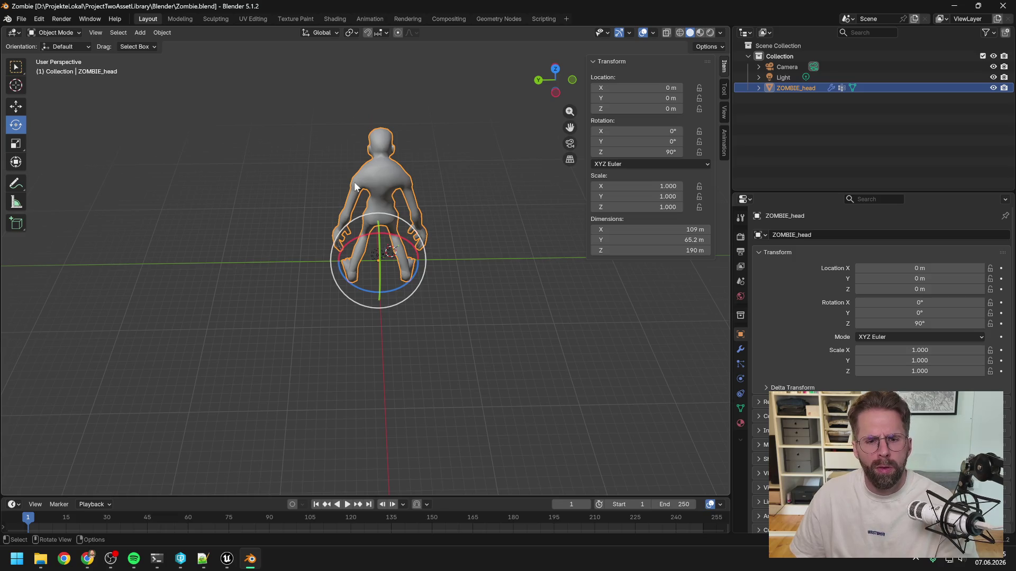
- Start an FBX export limited to Armature and Mesh objects, with X Forward and Z Up
left_click(22, 17)
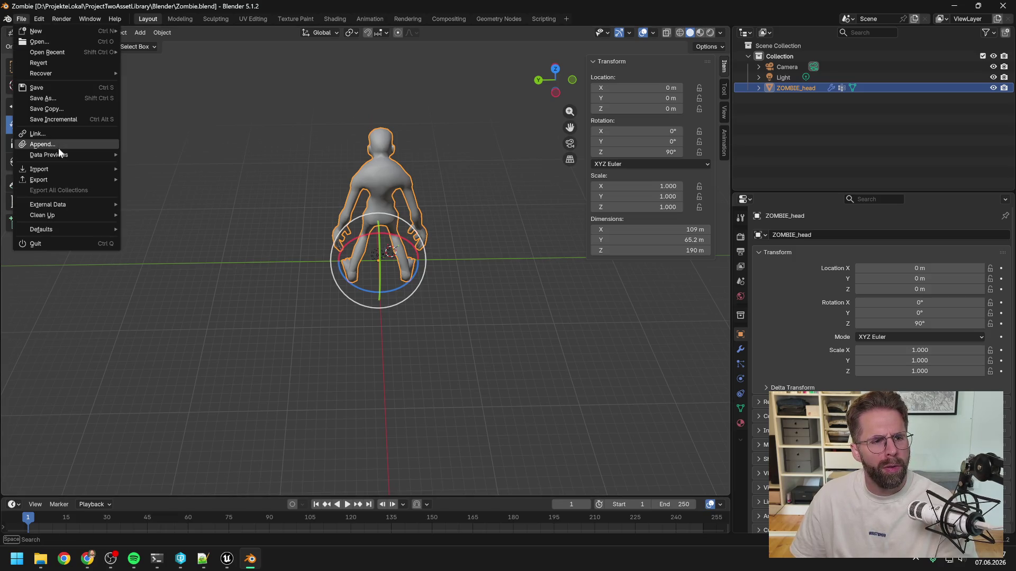
mouse_move(58, 182)
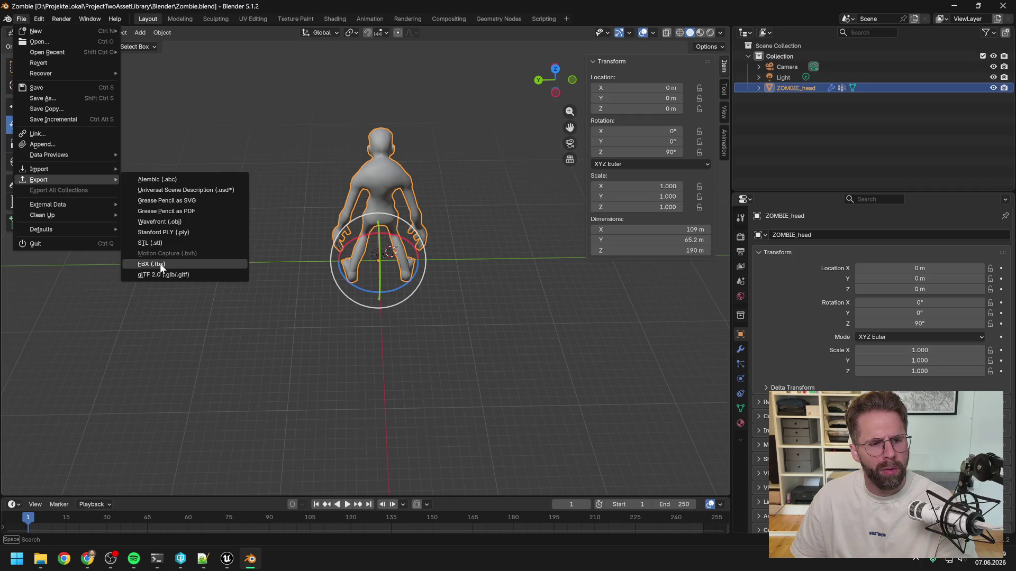
left_click(160, 264)
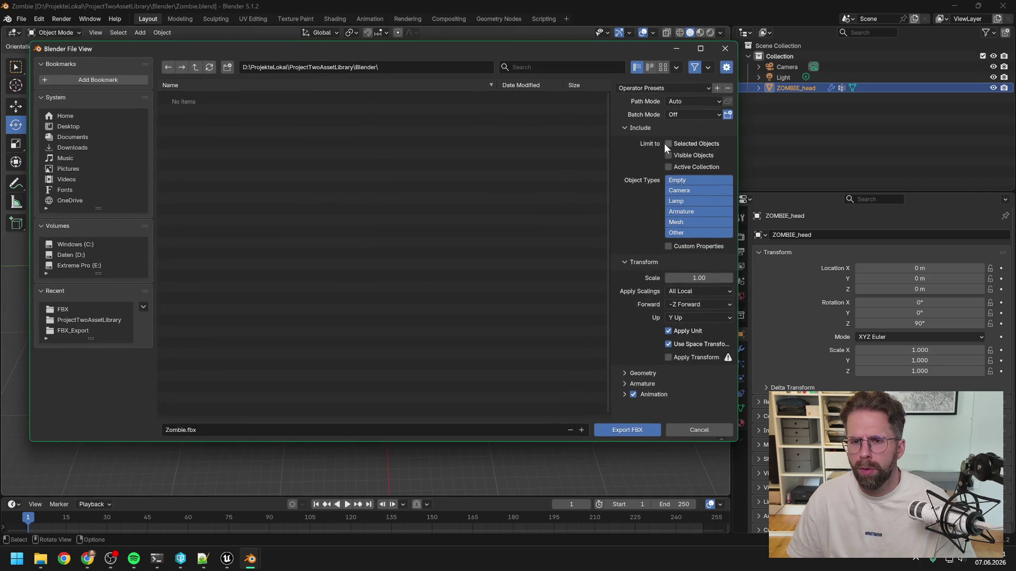
left_click(691, 183)
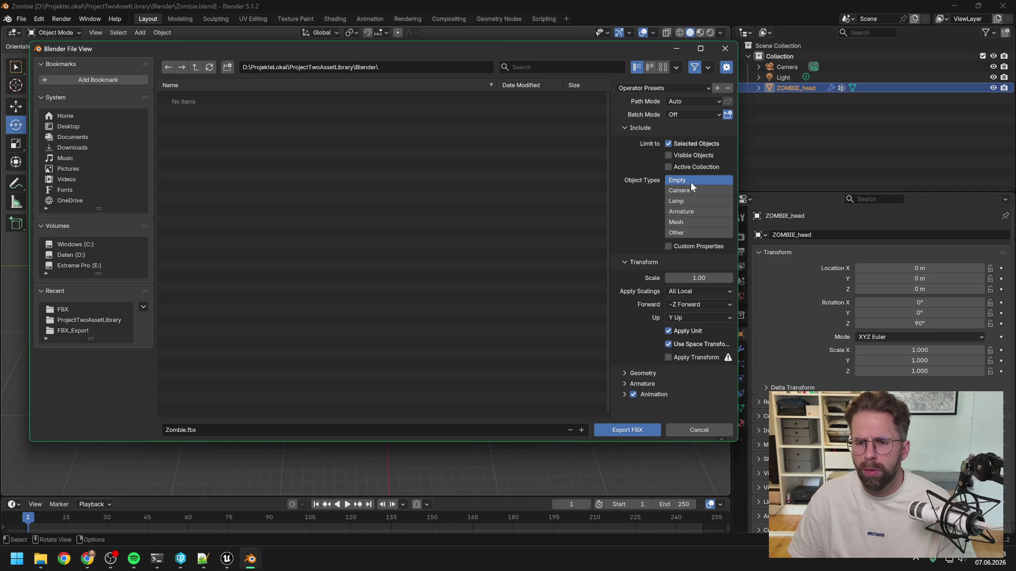
left_click(690, 215)
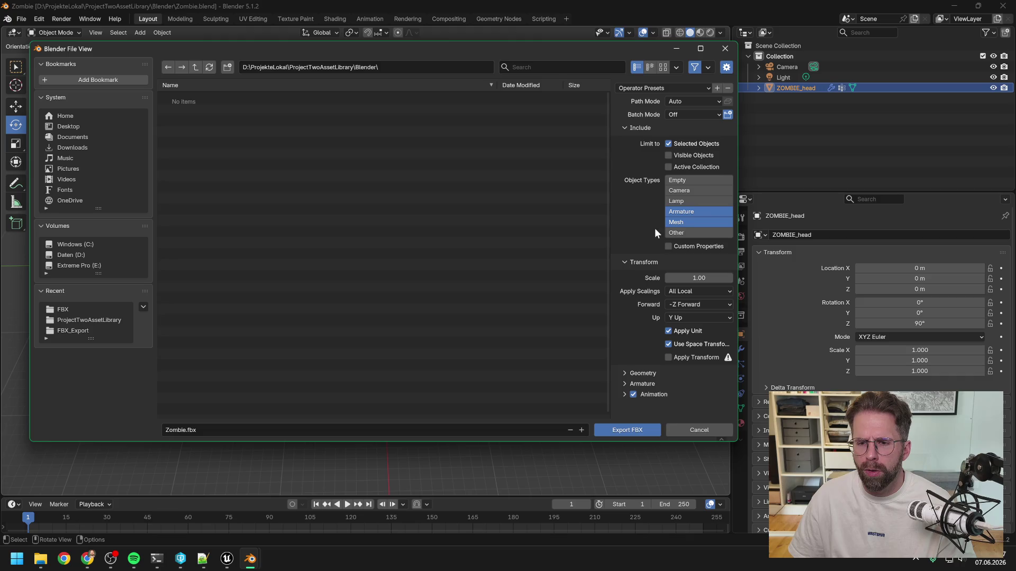
left_click(688, 223, "shift")
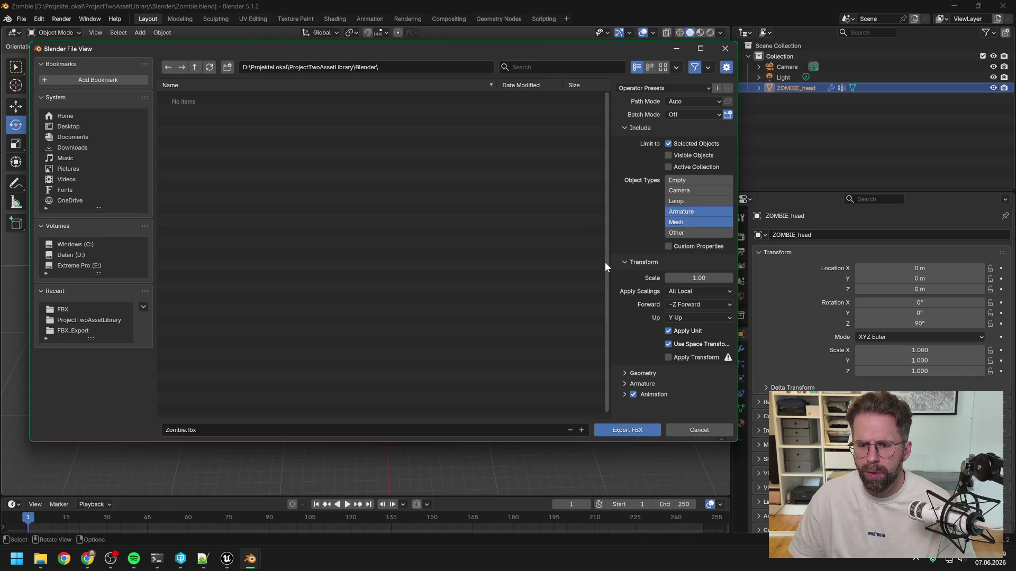
left_click(693, 304)
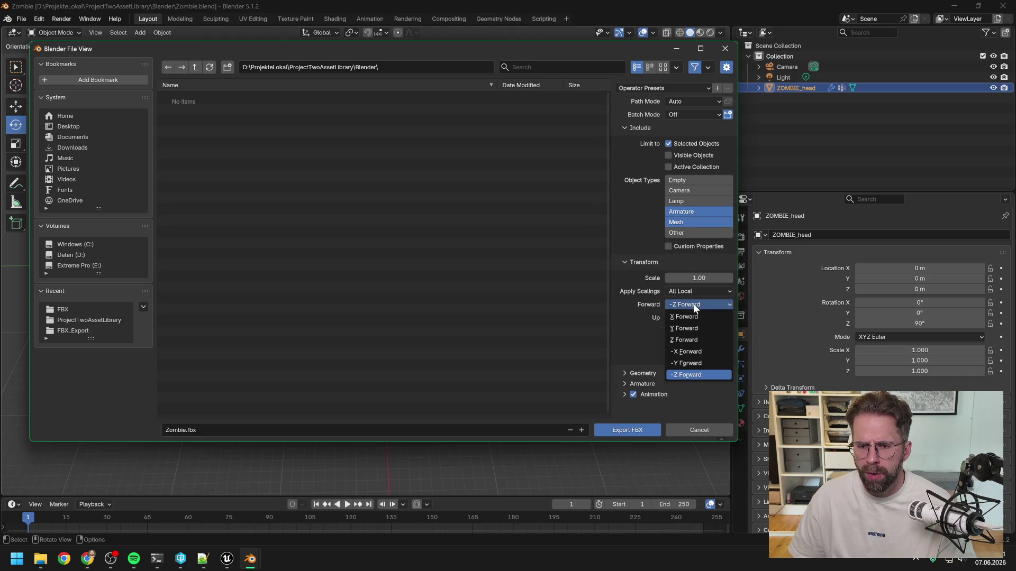
left_click(687, 316)
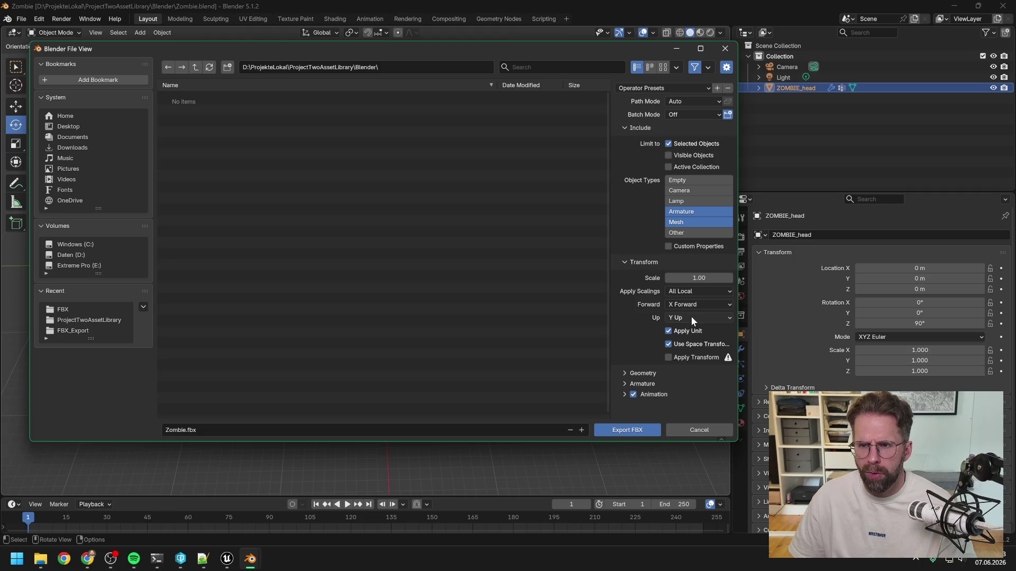
left_click(691, 316)
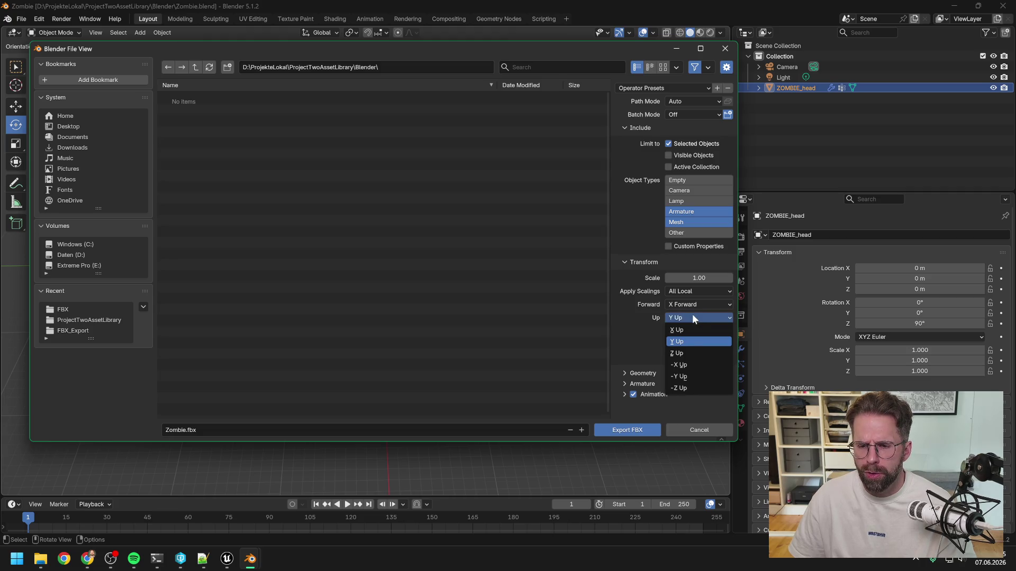
left_click(685, 353)
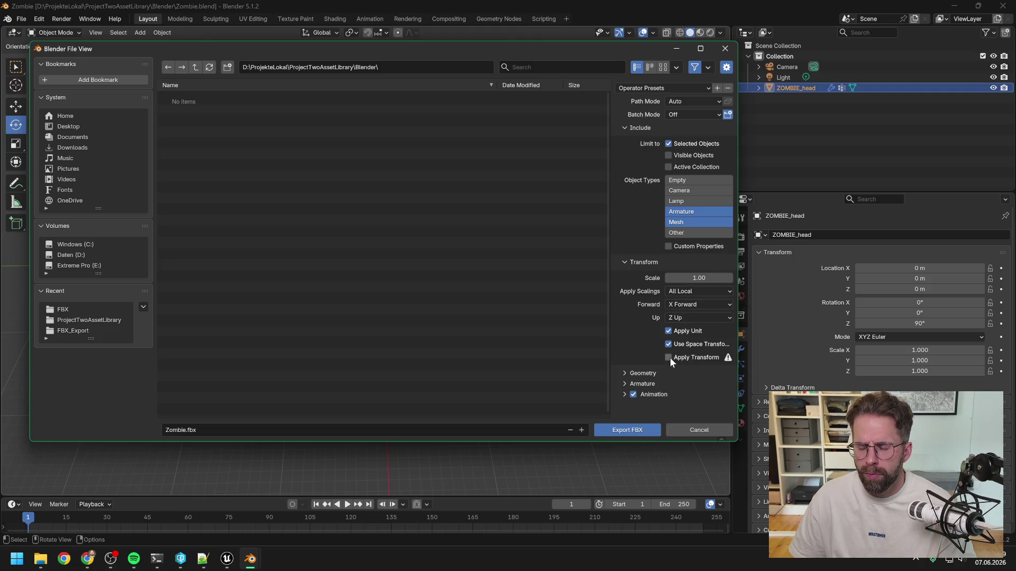
- Enable Apply Transform, set Smoothing to Face, turn off Add Leaf Bones, and export Zombie.fbx
left_click(625, 373)
scroll(632, 322, "down", 3)
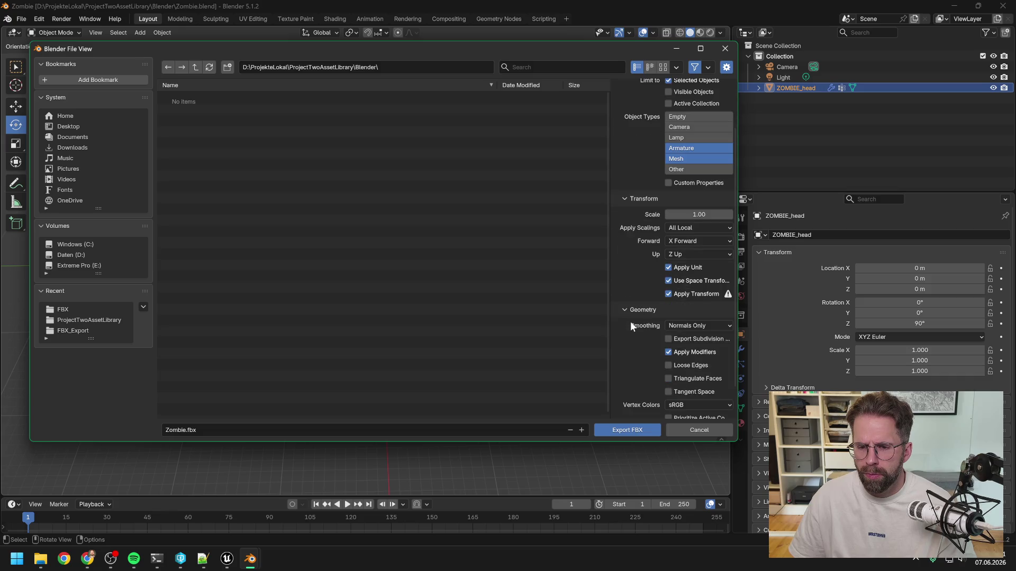
scroll(618, 328, "down", 2)
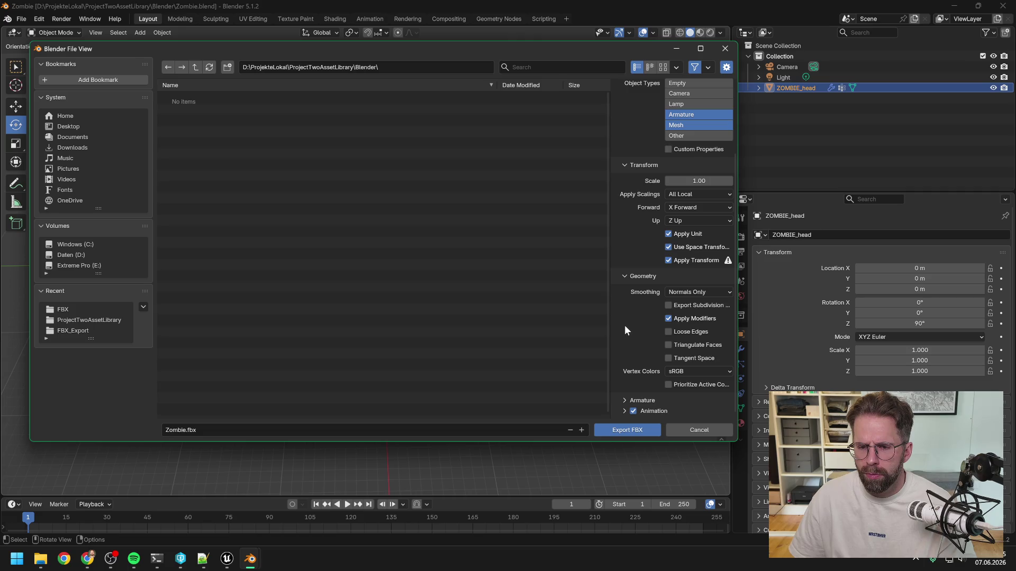
left_click(677, 290)
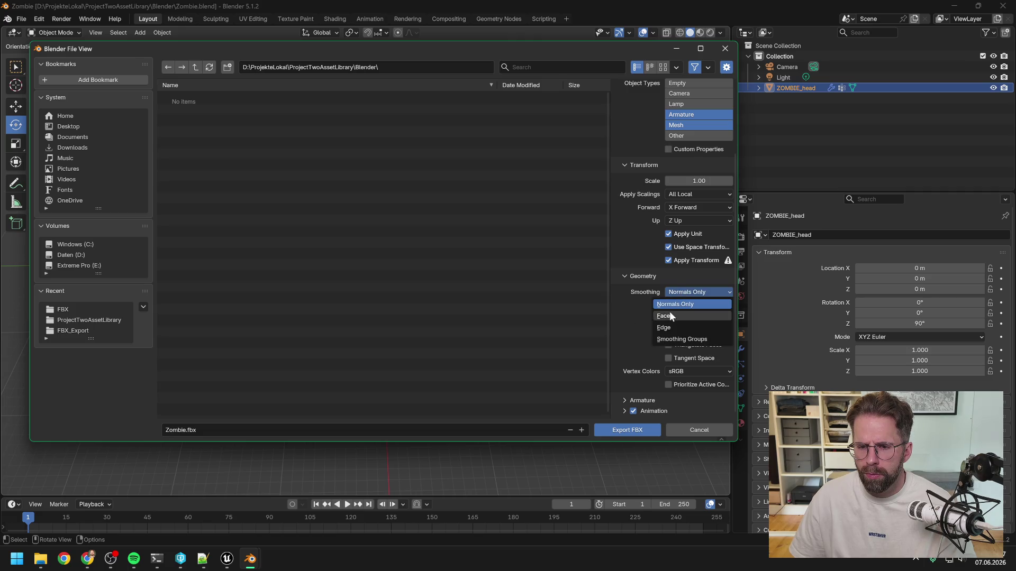
left_click(669, 311)
left_click(624, 401)
scroll(639, 317, "down", 4)
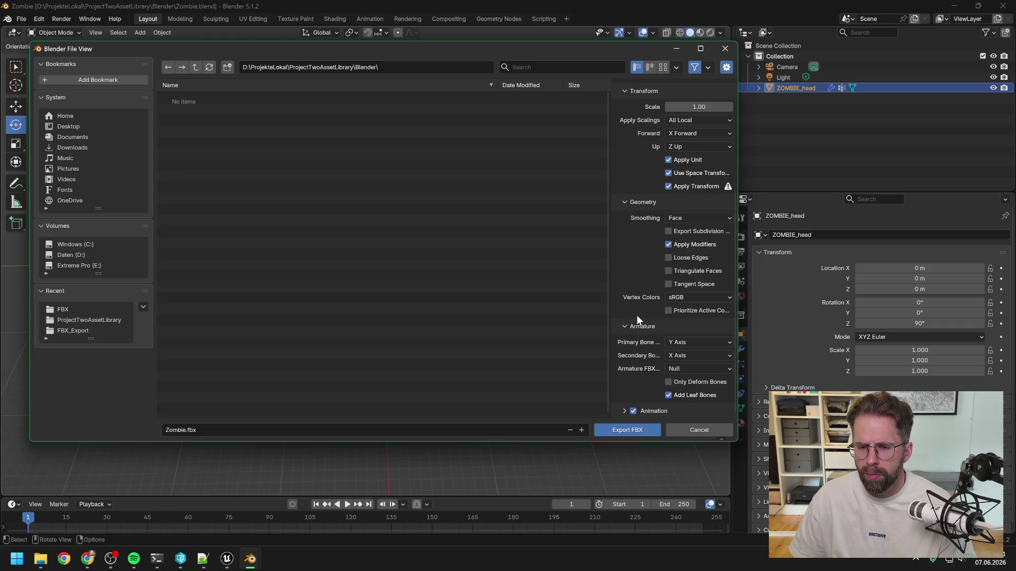
left_click(668, 395)
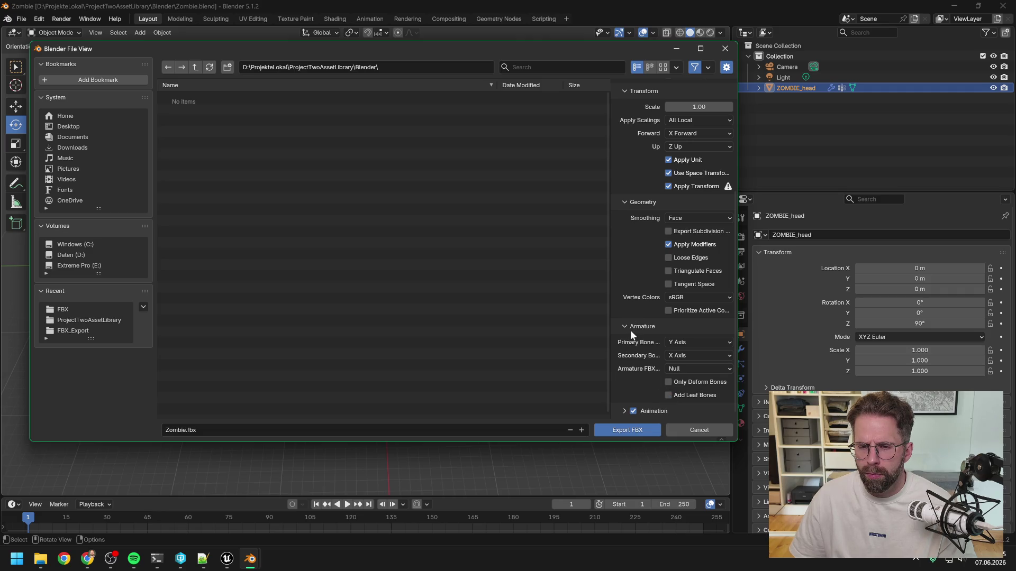
left_click(624, 411)
scroll(630, 370, "down", 4)
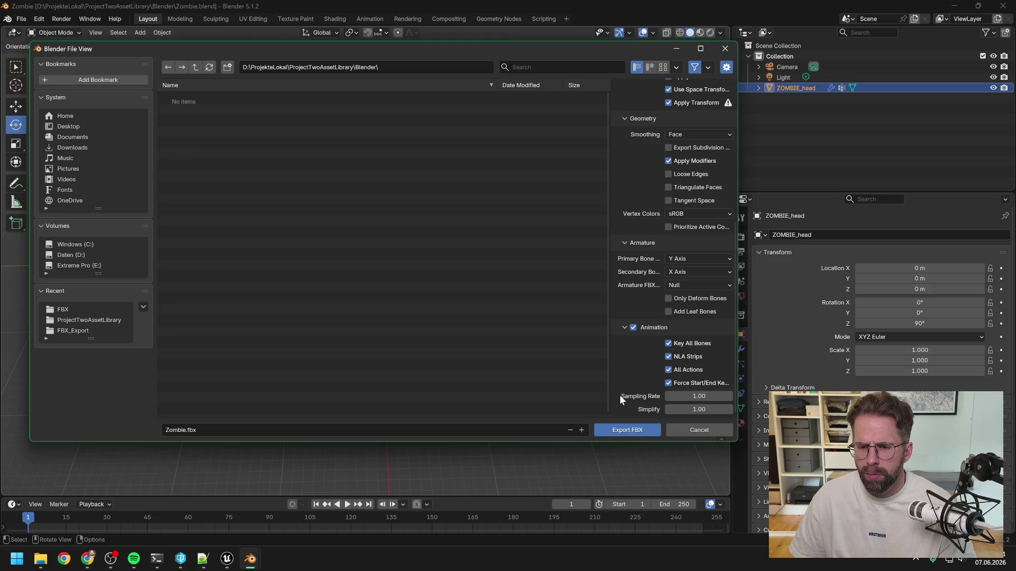
left_click(623, 432)
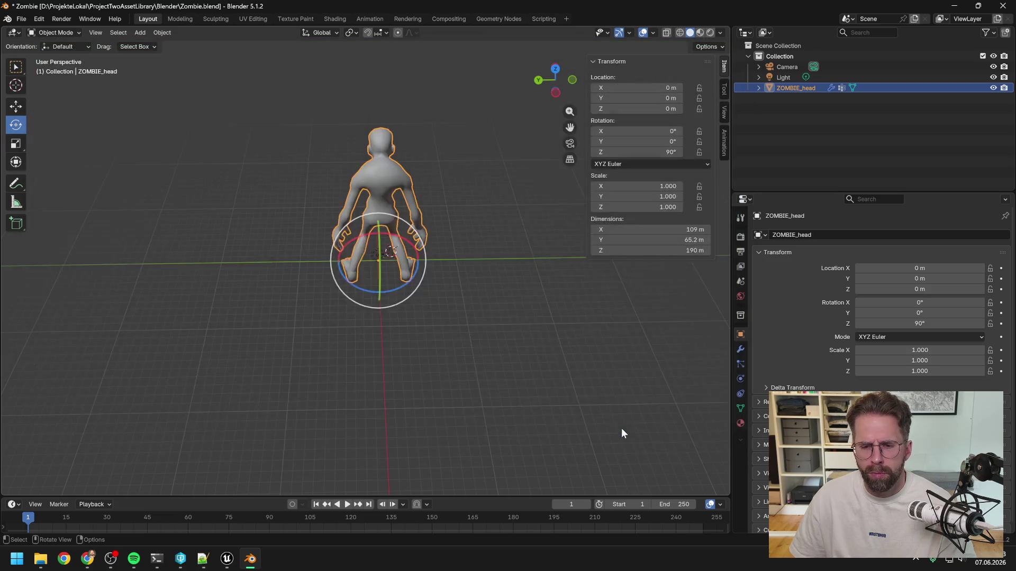
- Bring Unreal forward and toggle the Content Drawer open and closed
mouse_move(41, 564)
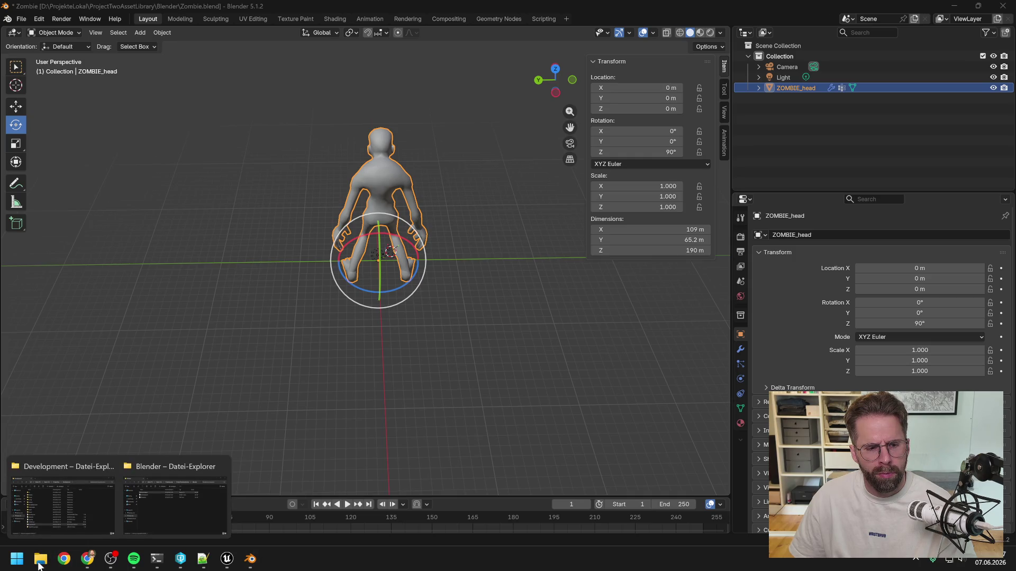
left_click(227, 558)
key("ctrl+space")
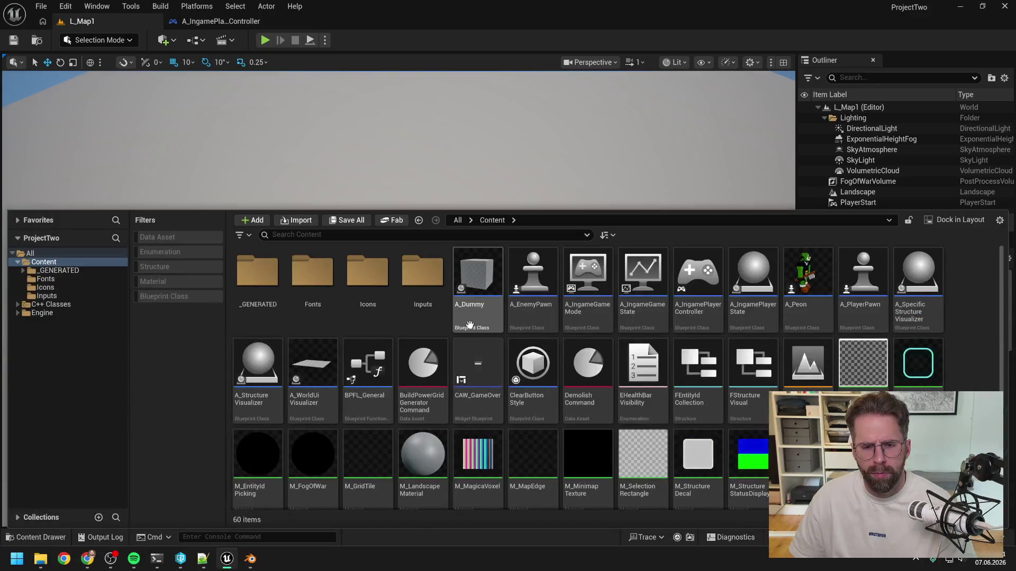
key("ctrl+space")
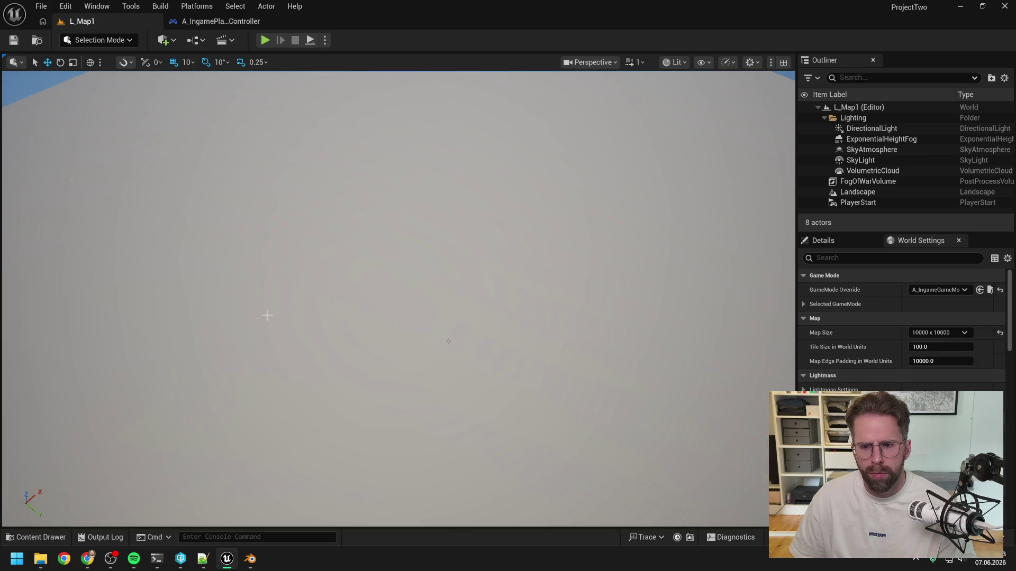
- Approve Claude Code's engine source search and its pending file read
mouse_move(157, 559)
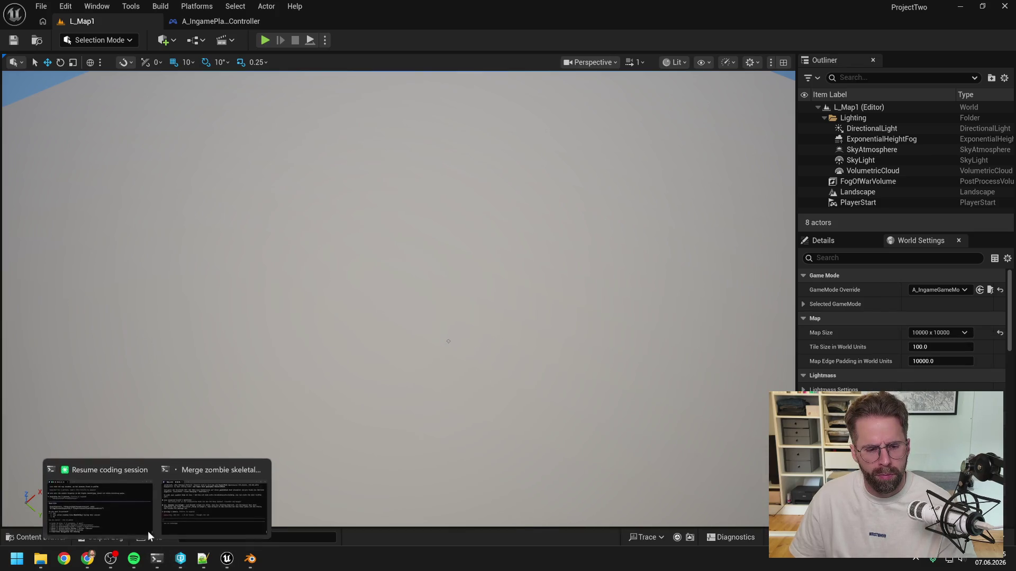
left_click(140, 503)
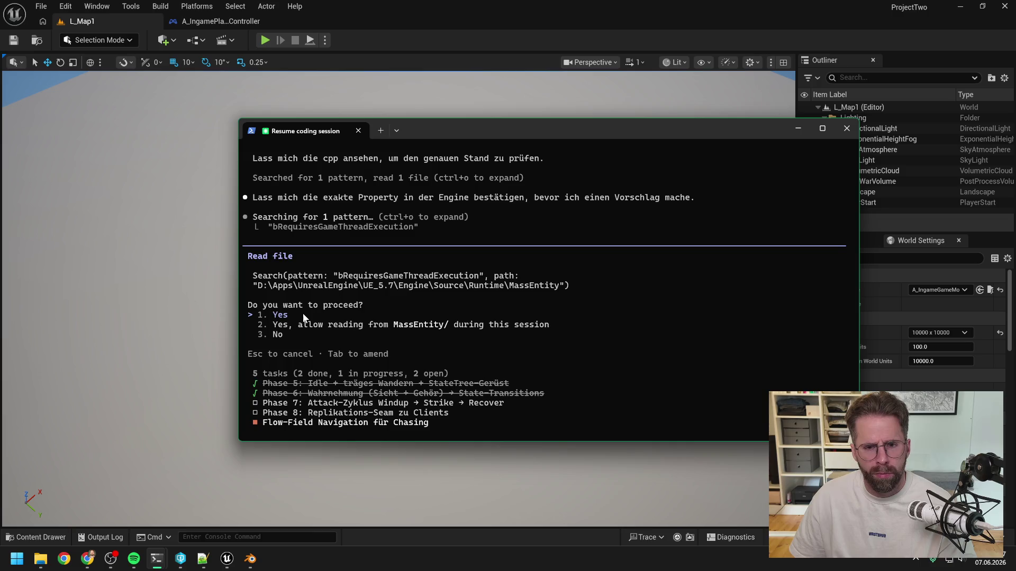
key("Return")
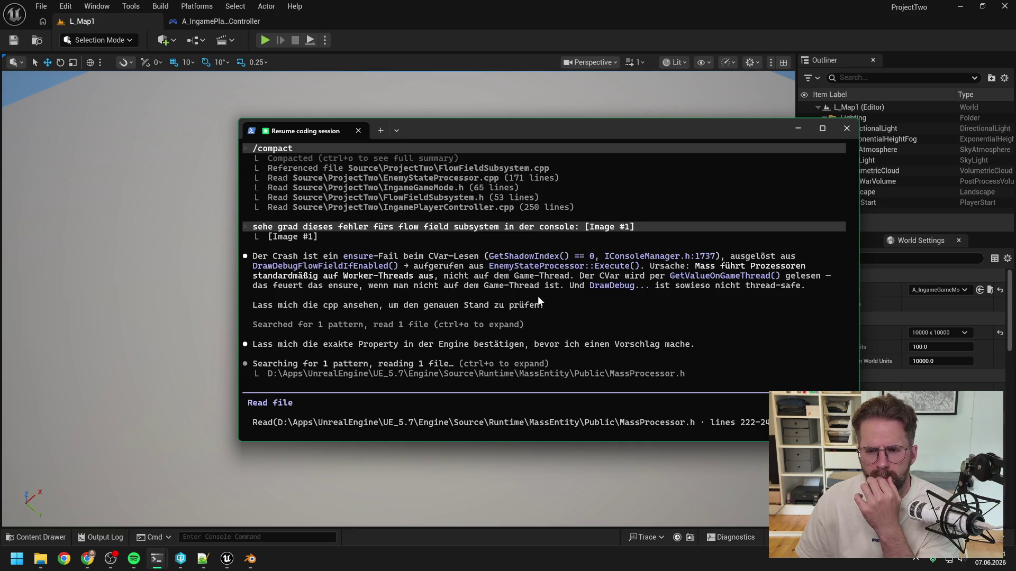
key("Return")
- Close the Unreal editor, shift the terminal window slightly, and minimize Blender
left_click(639, 21)
left_click(1004, 6)
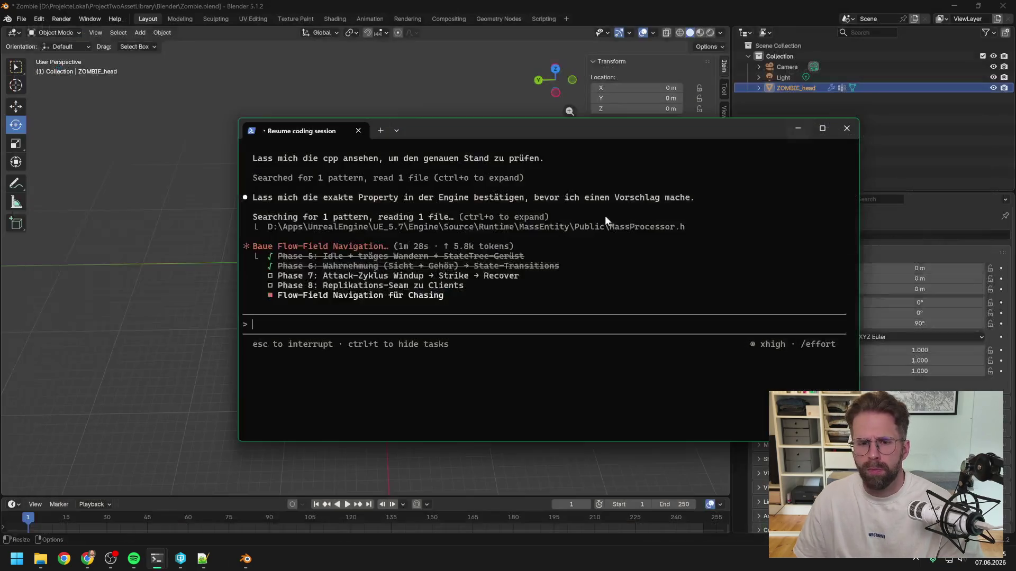
left_click_drag(554, 139, 512, 155)
left_click(746, 12)
left_click(954, 6)
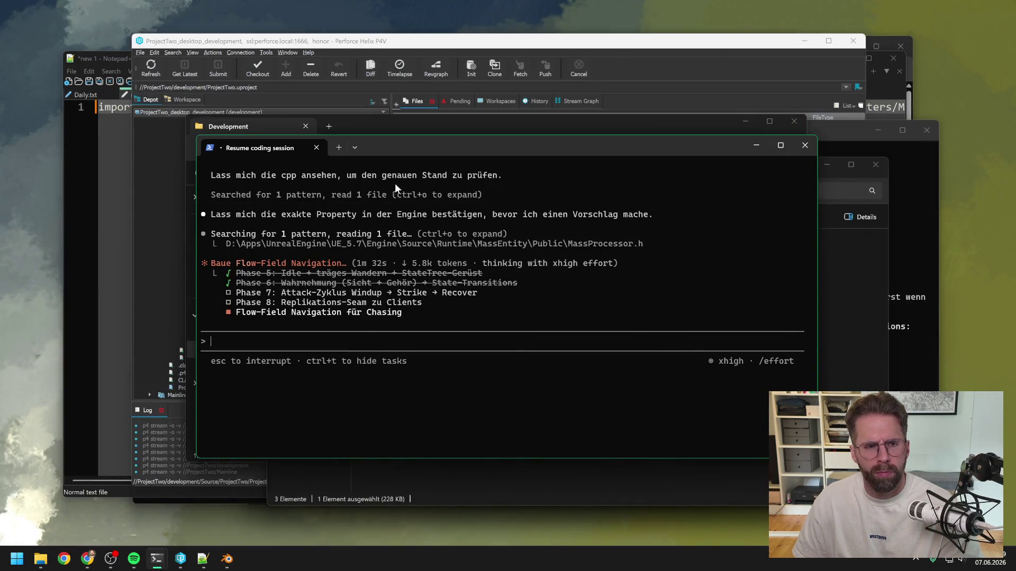
- Clear the script line from the Notepad++ scratch document
left_click(108, 204)
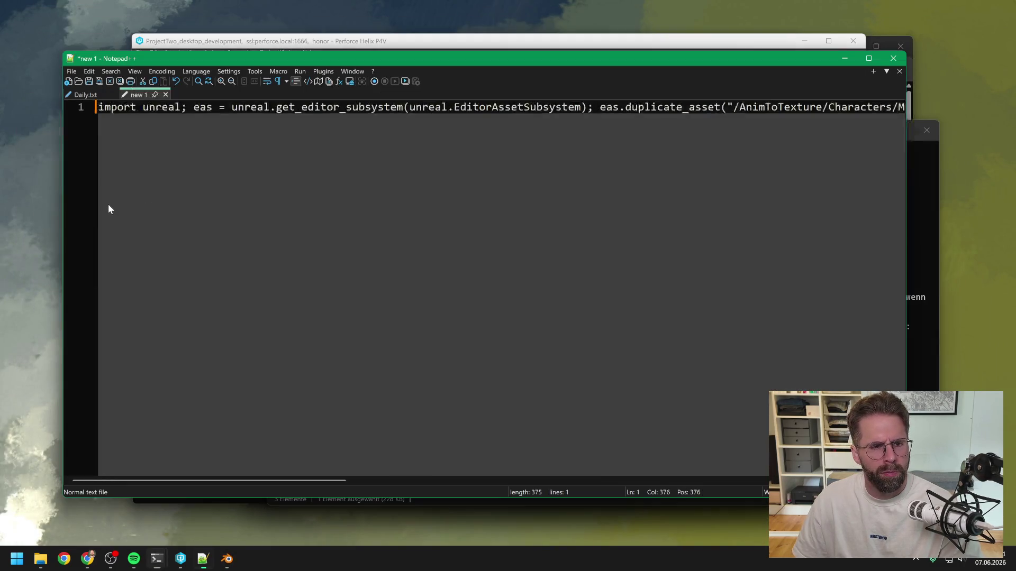
key("ctrl+a")
key("ctrl+x")
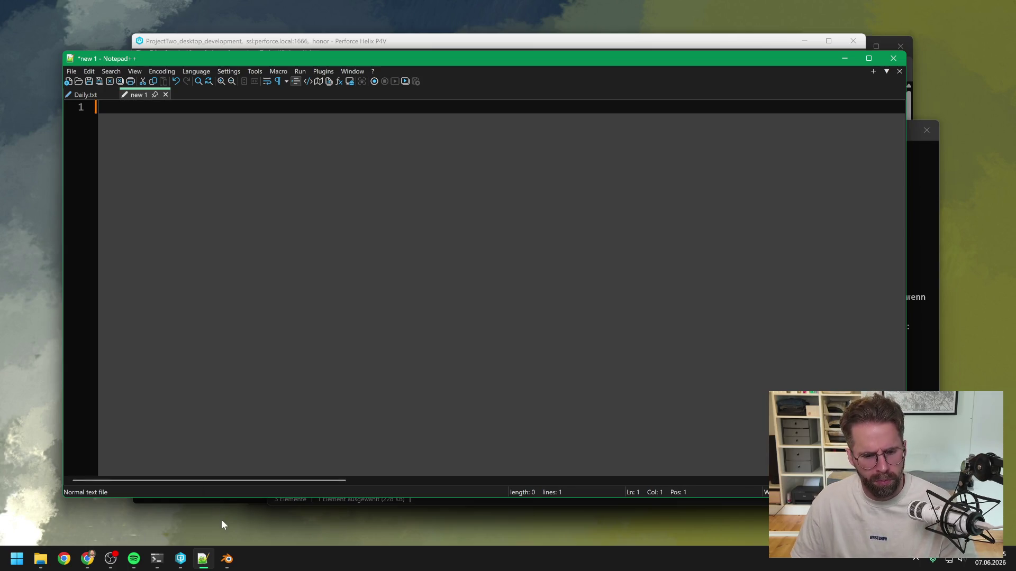
- Go to ProjectTwoAssetLibrary > PTwoAssetLibrary and open PTwoAssetLibrary.uproject in Unreal Engine
left_click(41, 559)
left_click(173, 474)
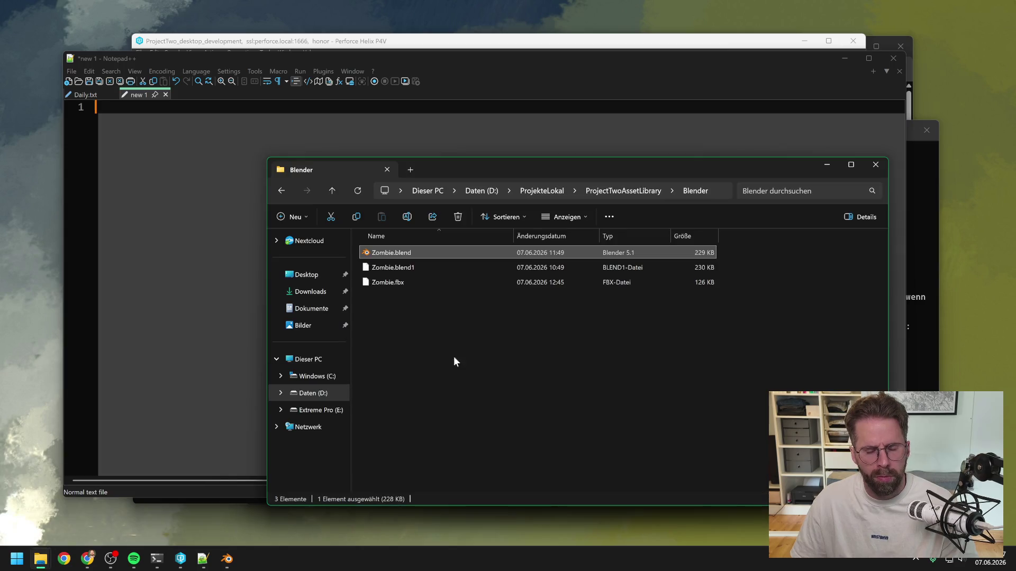
left_click(454, 362)
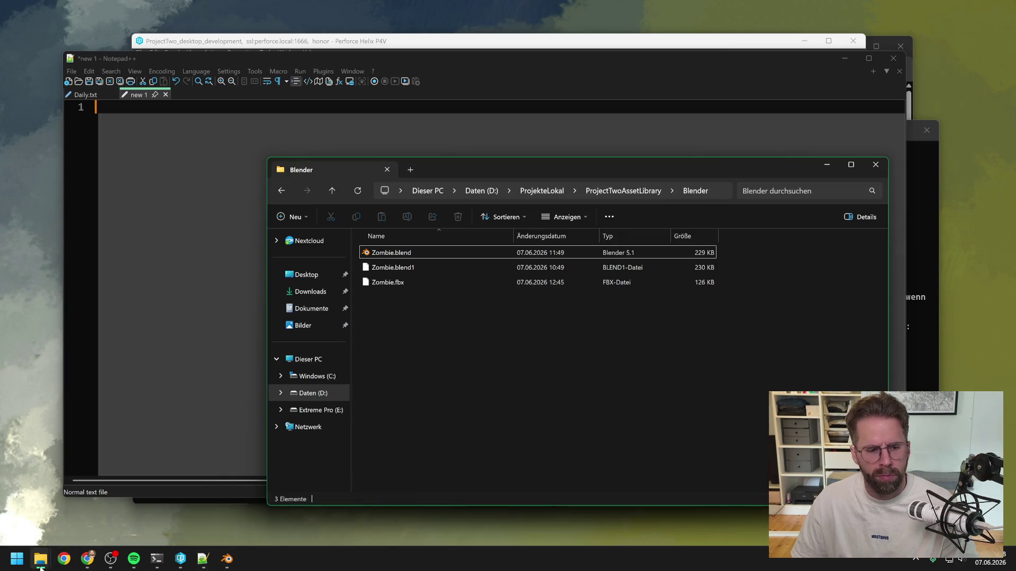
left_click(608, 193)
double_click(415, 267)
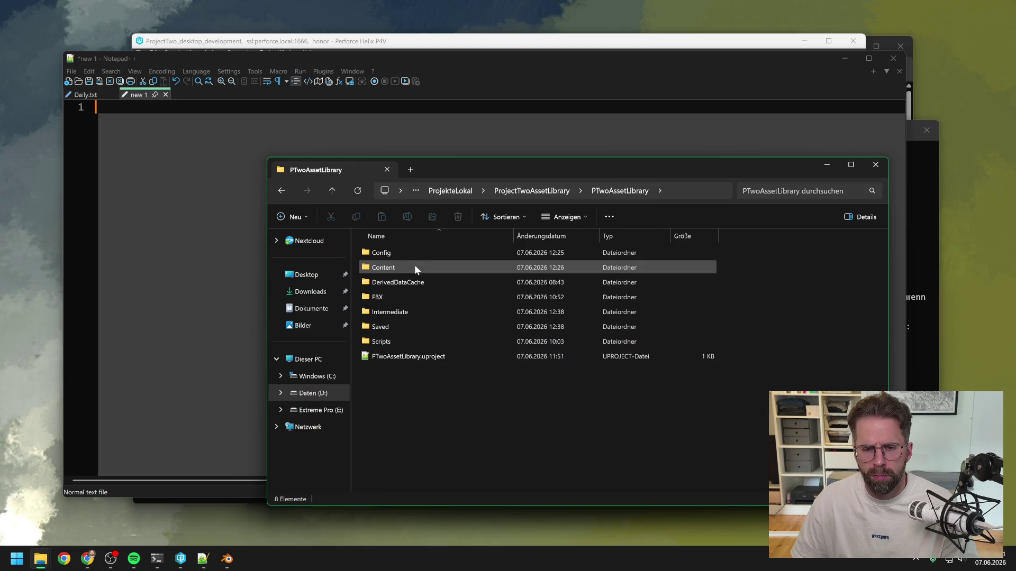
right_click(413, 357)
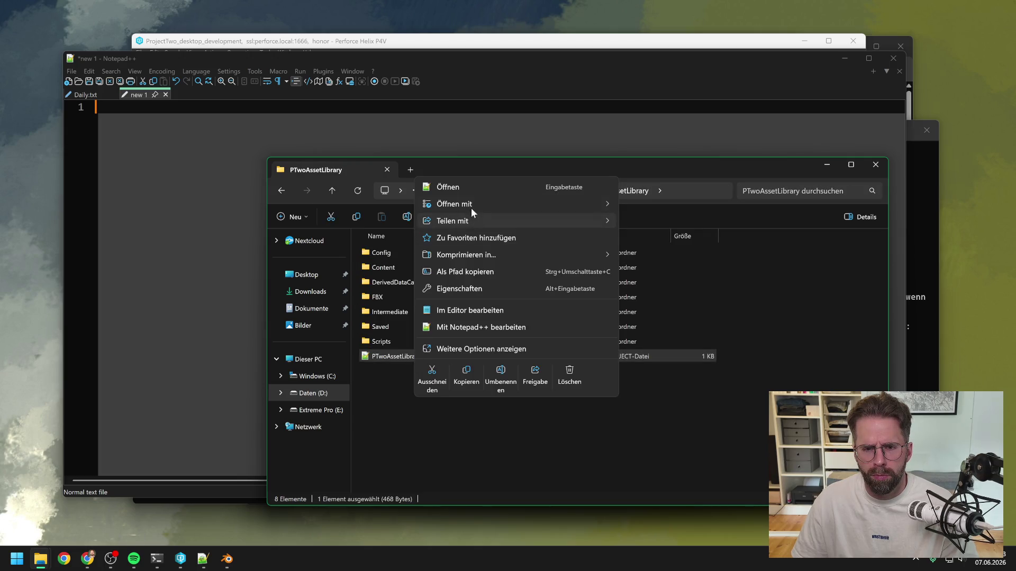
mouse_move(471, 205)
left_click(664, 222)
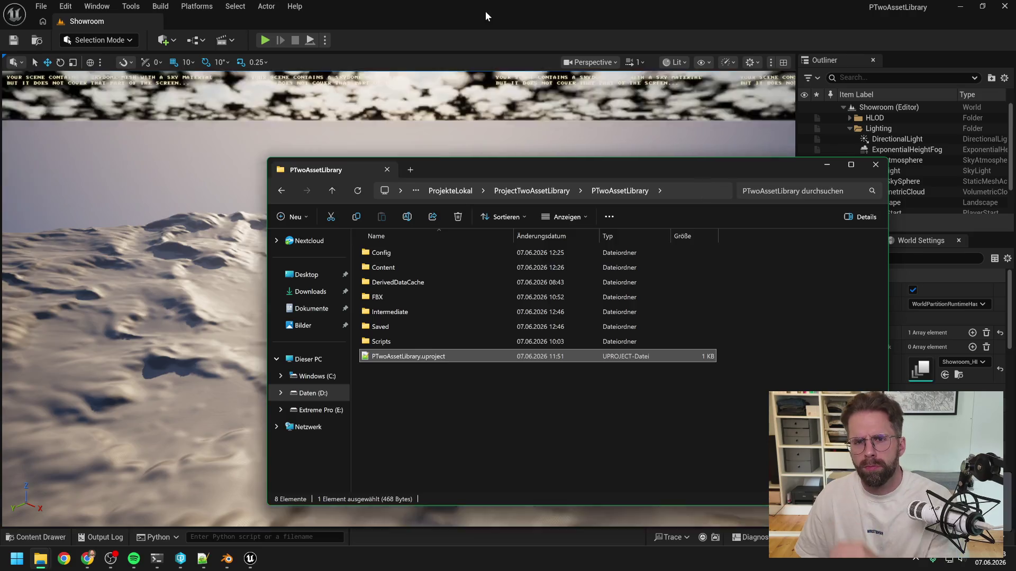
- Start Import to Current Folder in Unreal's Content Browser and browse to the PTwoAssetLibrary FBX folder
left_click(485, 11)
key("ctrl+space")
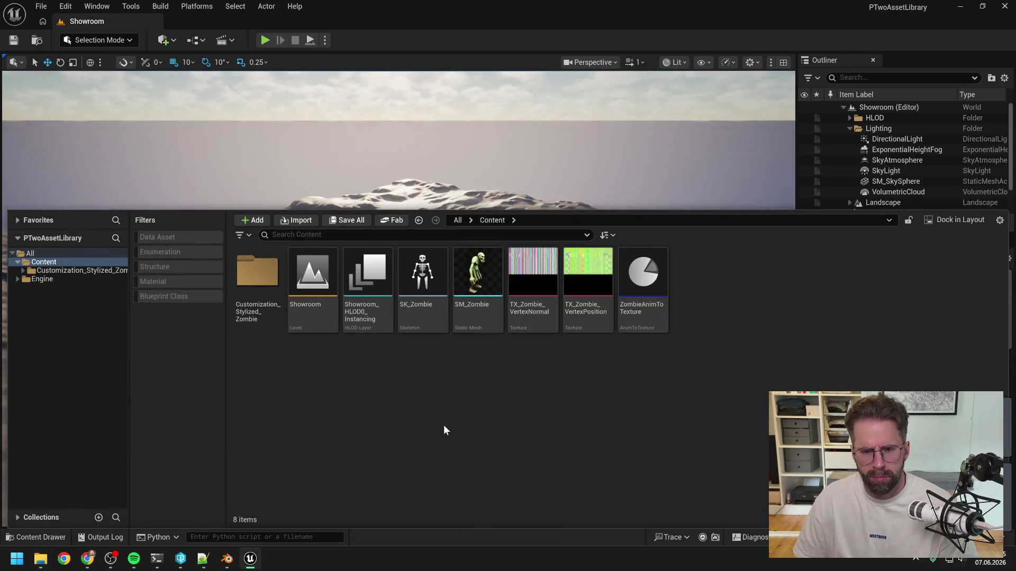
right_click(453, 397)
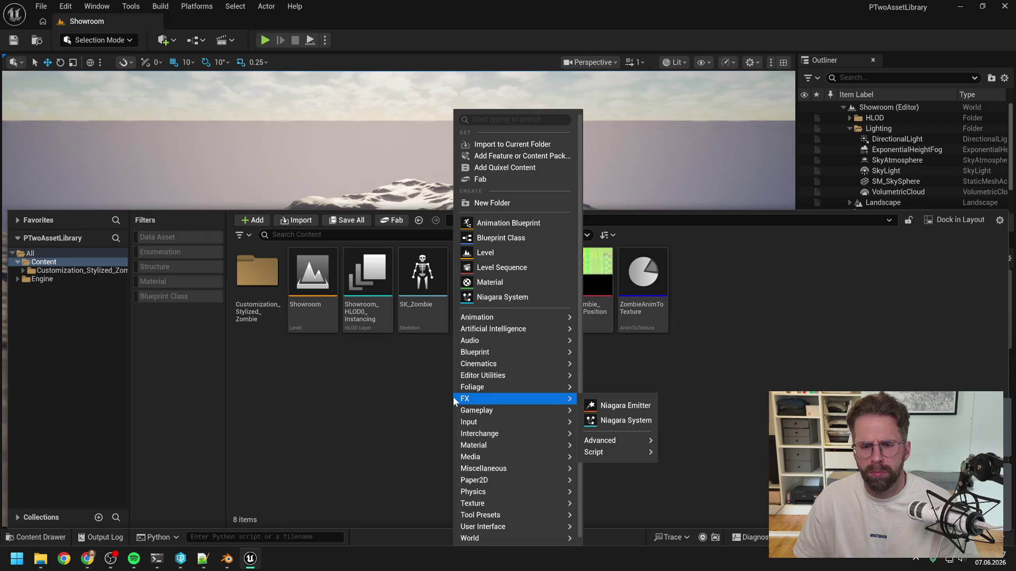
mouse_move(487, 355)
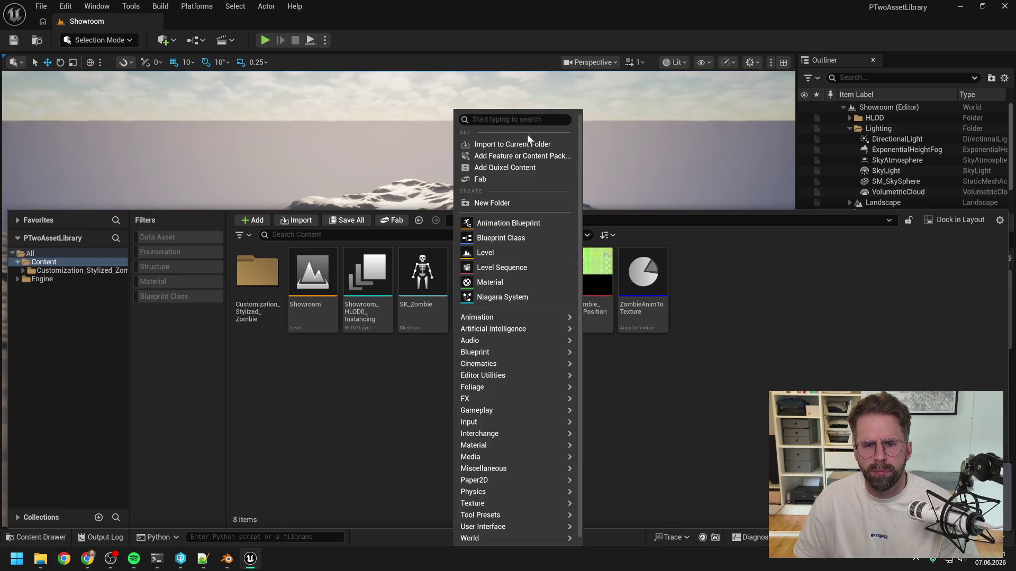
left_click(508, 144)
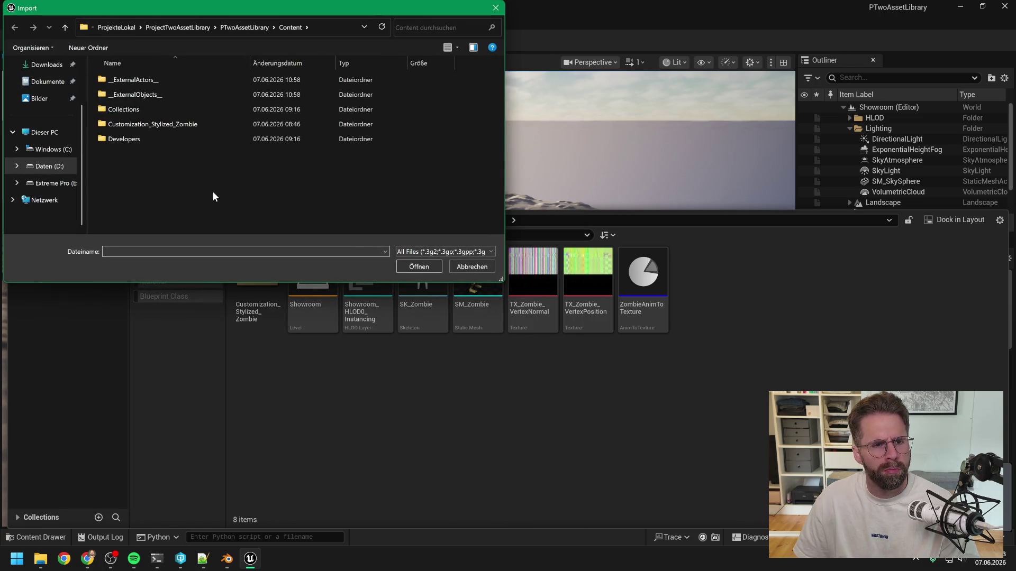
left_click(244, 27)
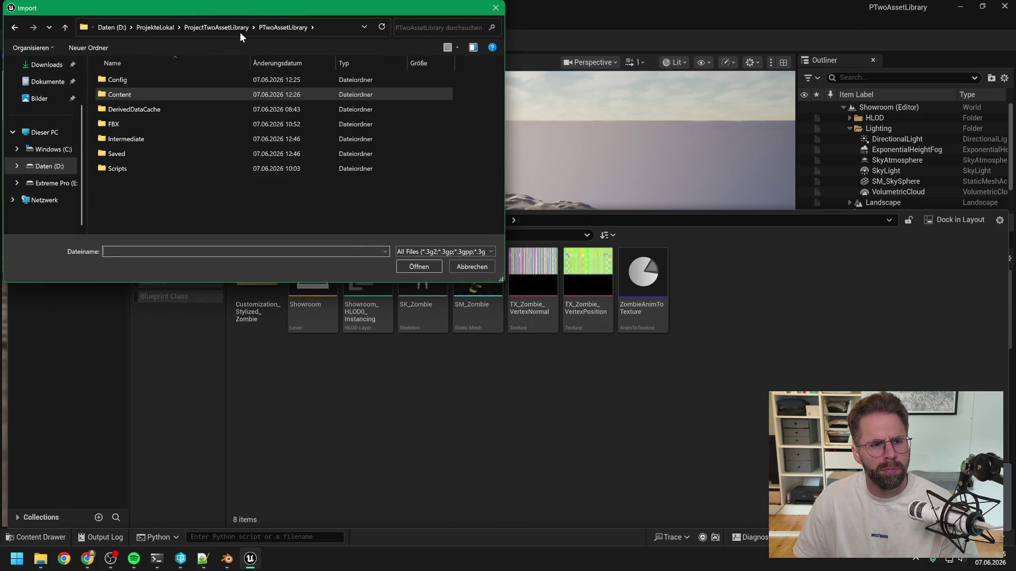
double_click(176, 124)
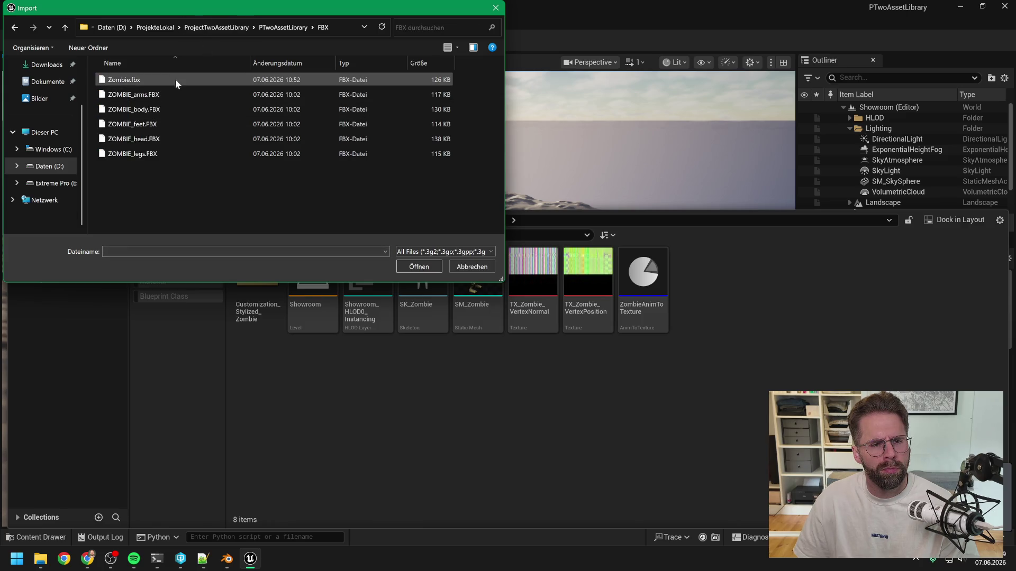
left_click(227, 558)
left_click(22, 19)
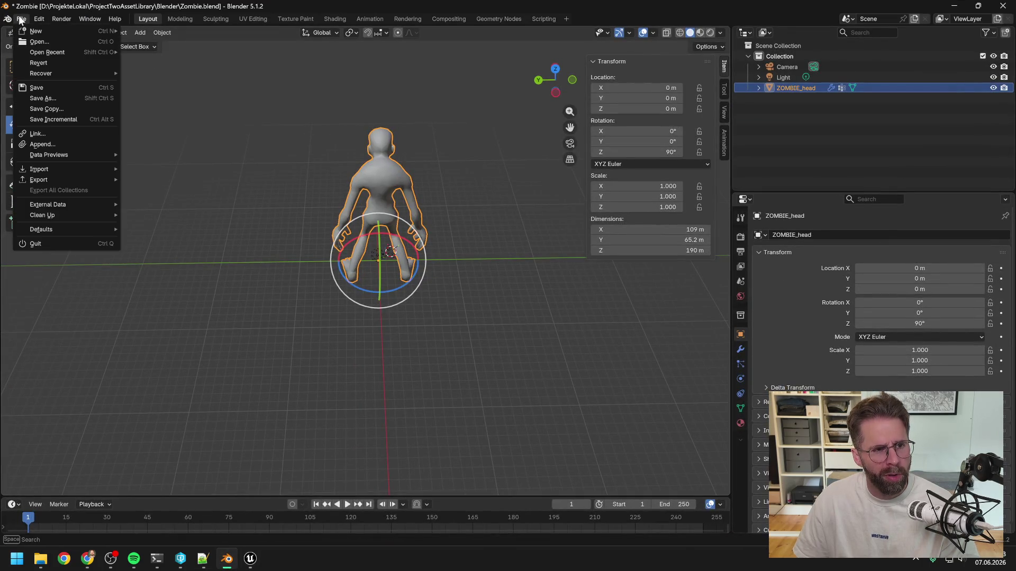
mouse_move(52, 174)
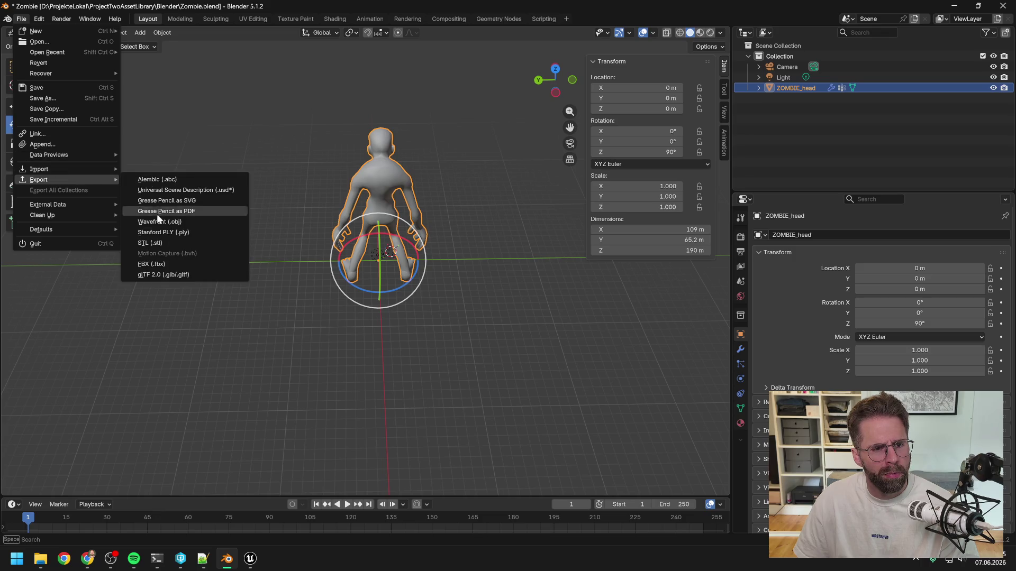
left_click(151, 264)
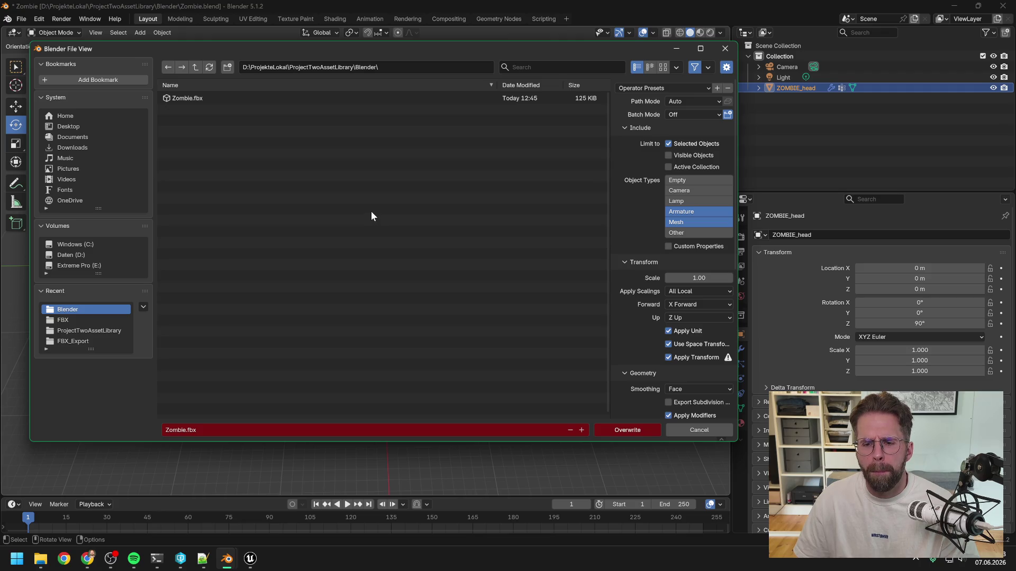
left_click(725, 48)
mouse_move(41, 559)
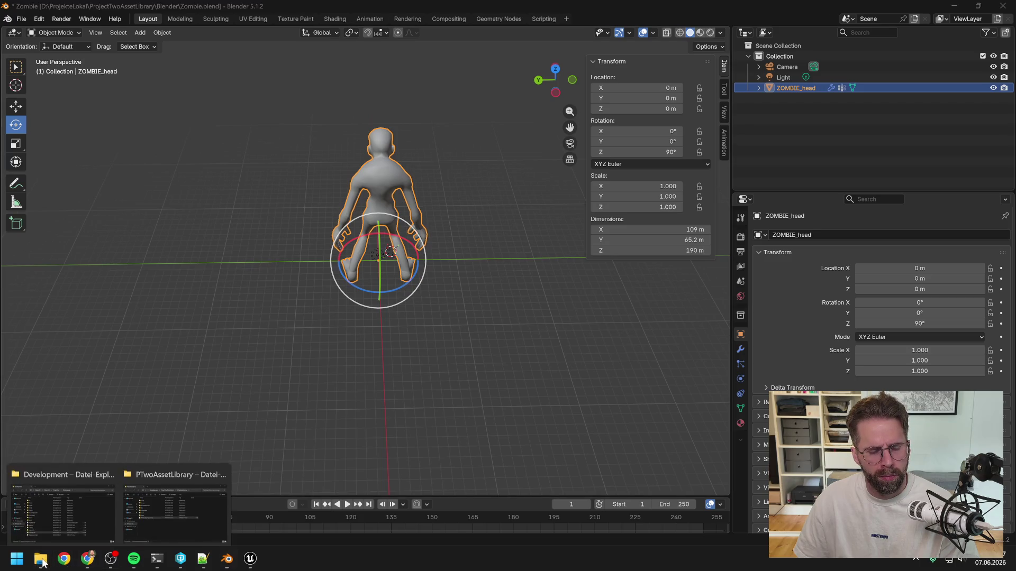
- Pick Zombie.fbx from ProjectTwoAssetLibrary > Blender in the import file browser
left_click(251, 560)
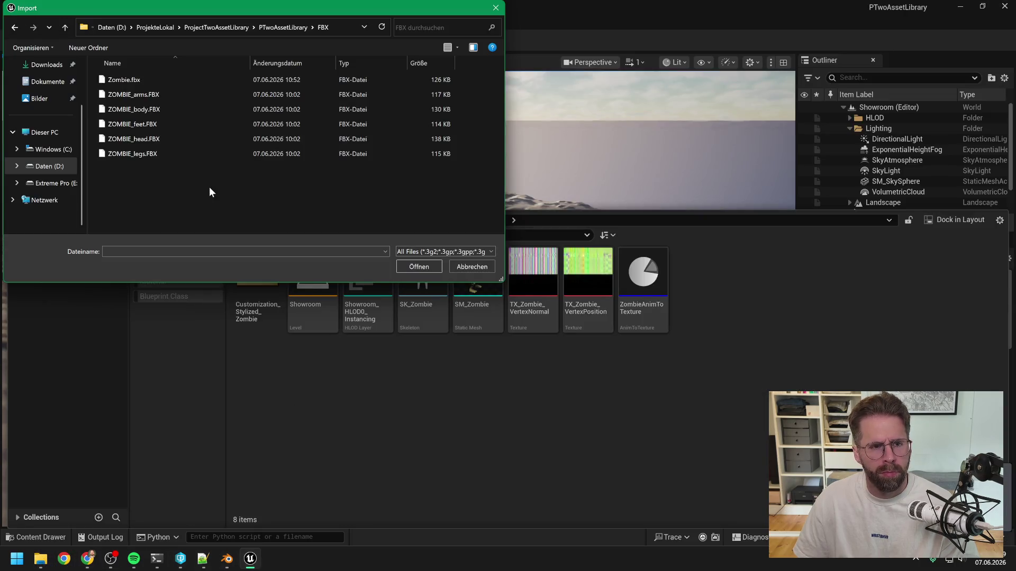
left_click(282, 28)
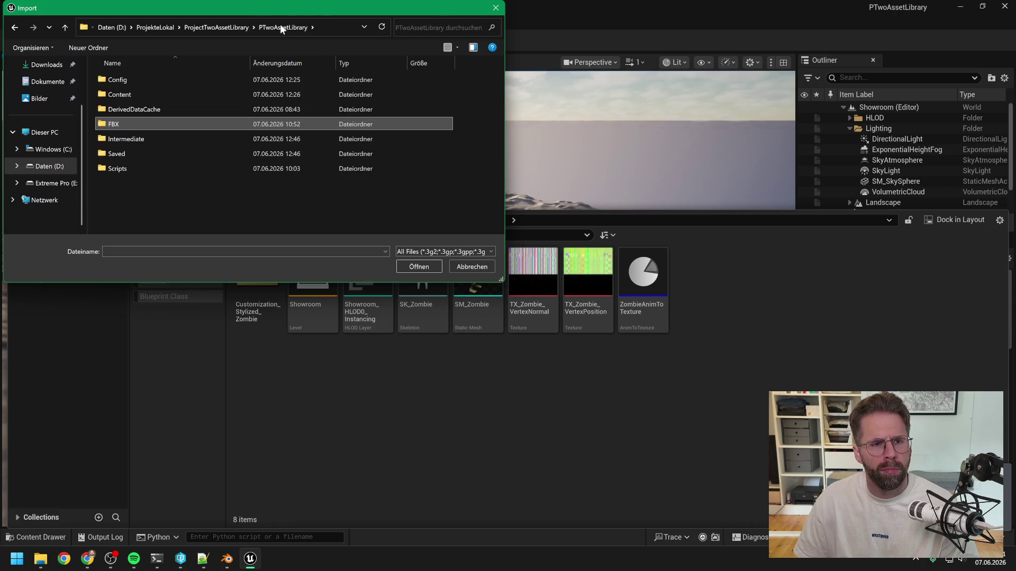
left_click(233, 27)
double_click(154, 80)
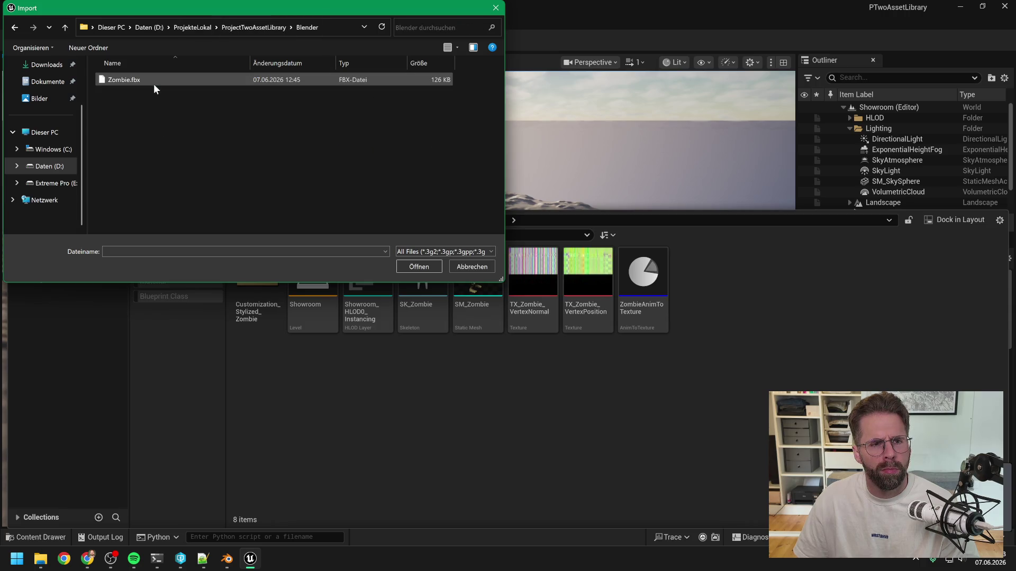
double_click(156, 79)
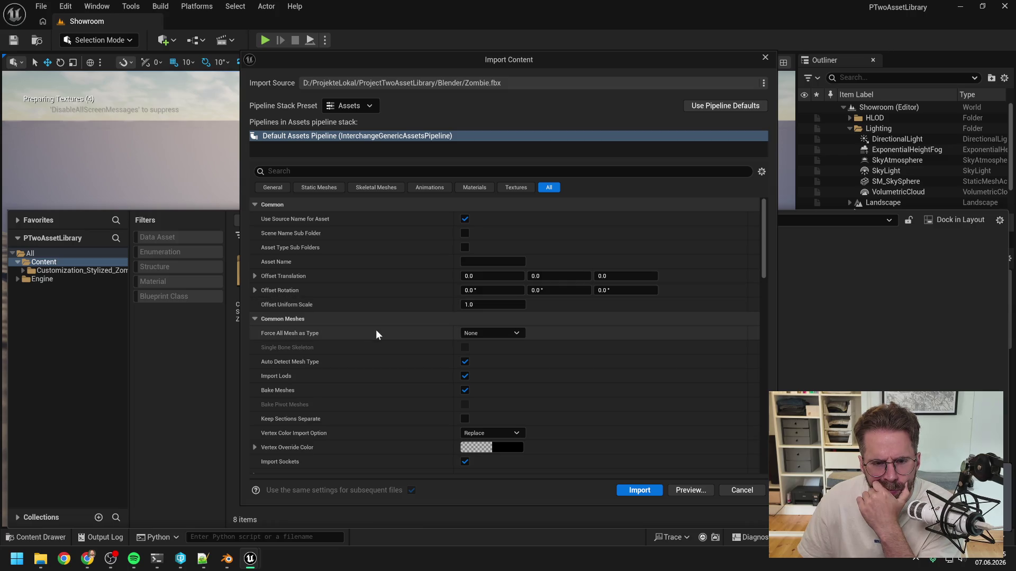
- Review the Import Content settings, leaving Force All Mesh Type at None, and import
left_click(500, 333)
left_click(500, 334)
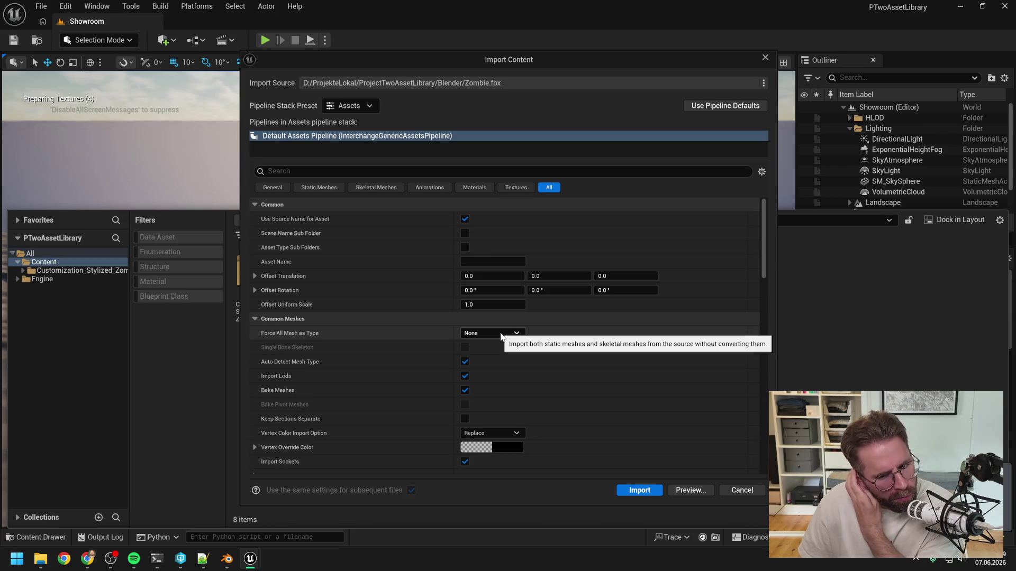
scroll(415, 348, "down", 4)
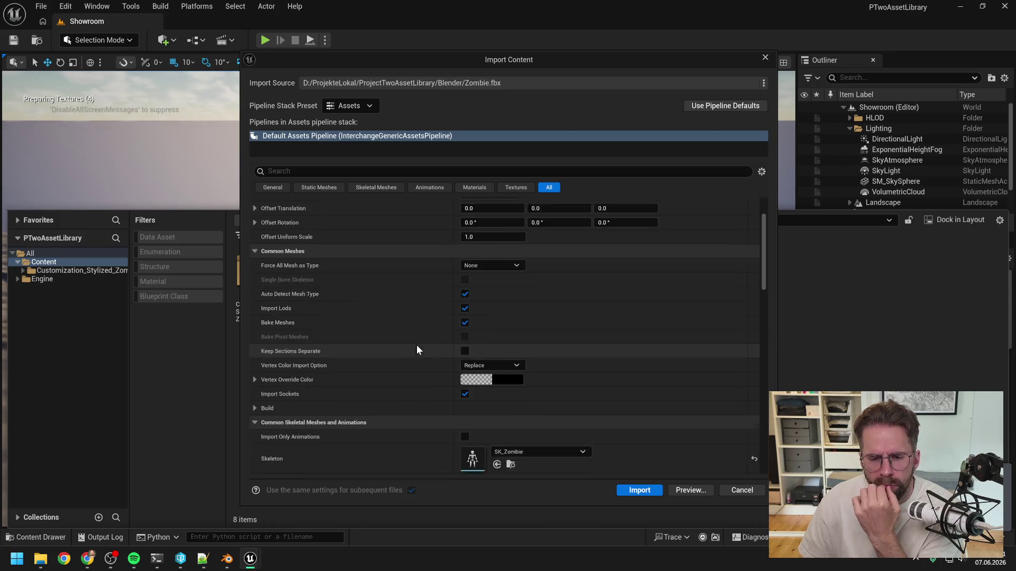
scroll(417, 348, "down", 2)
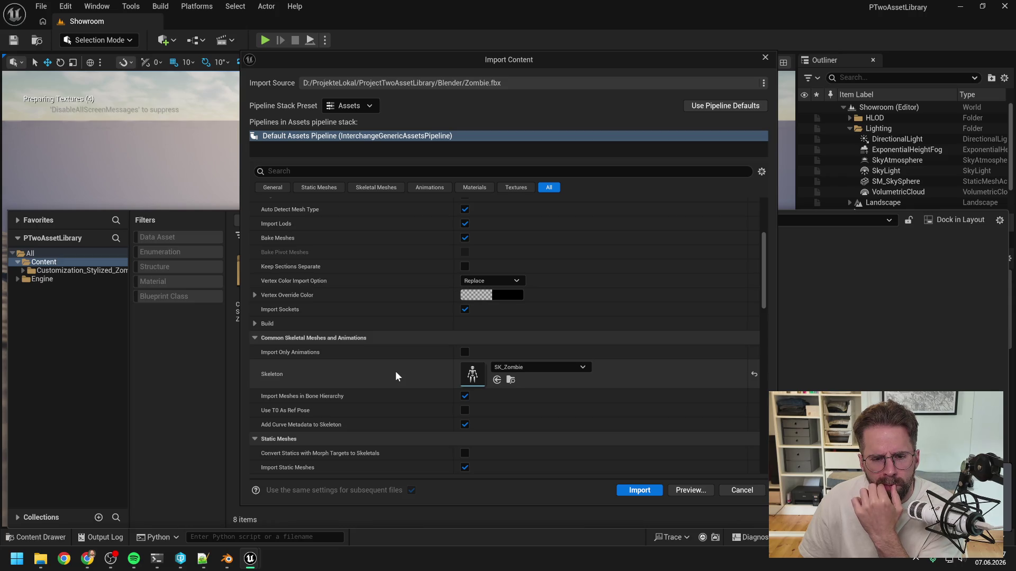
scroll(396, 374, "down", 1)
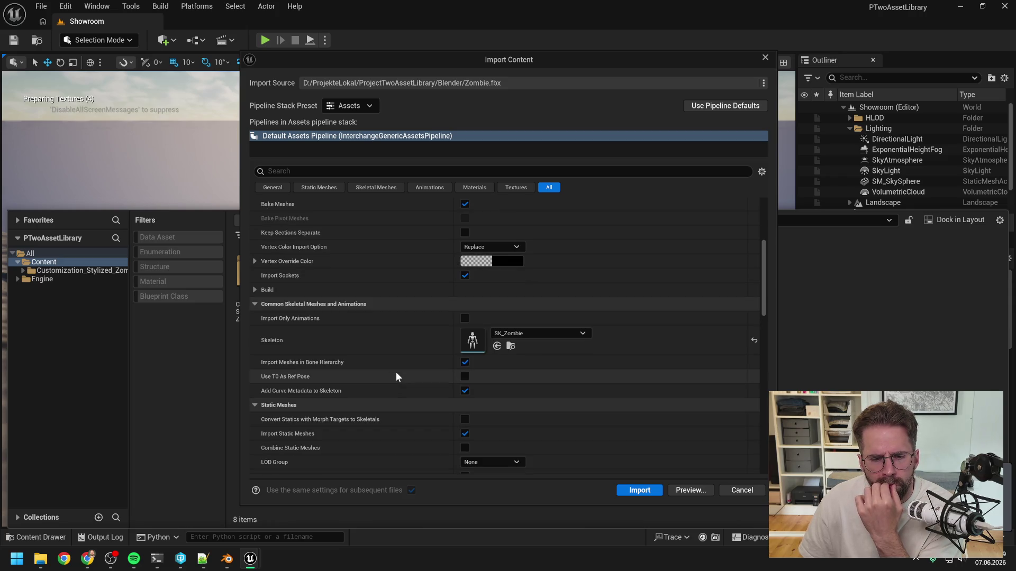
scroll(396, 373, "down", 1)
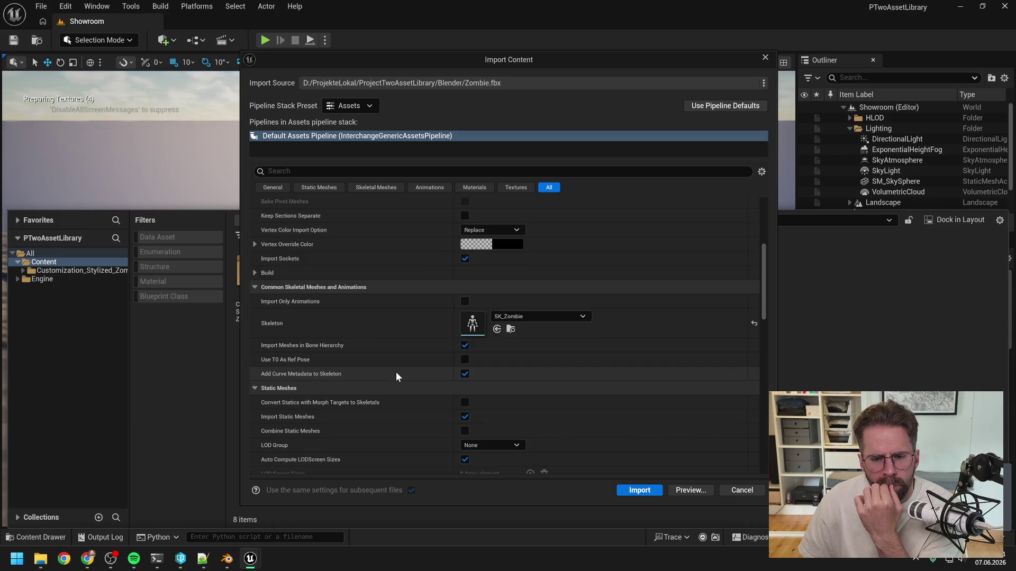
scroll(395, 373, "down", 6)
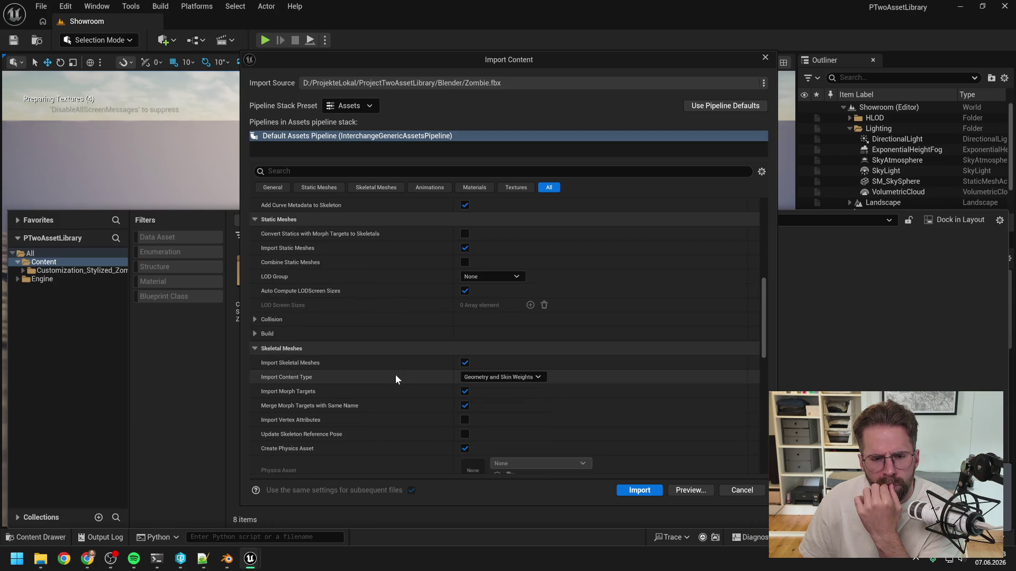
scroll(395, 374, "down", 3)
scroll(394, 377, "down", 15)
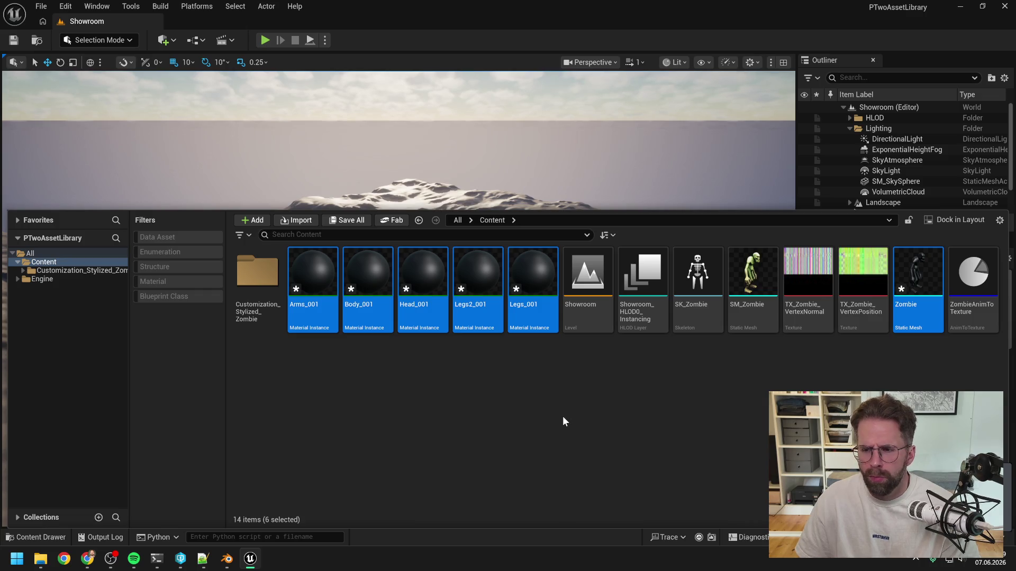
- Select the new Zombie static mesh plus Legs_001, Legs2_001, Head_001, Body_001 and Arms_001
left_click(563, 418)
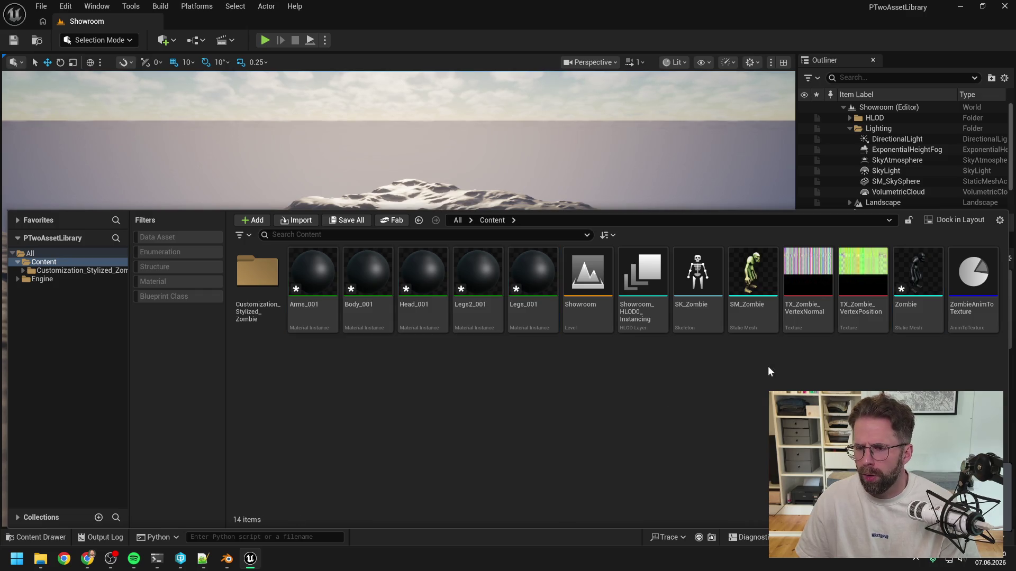
left_click(920, 315)
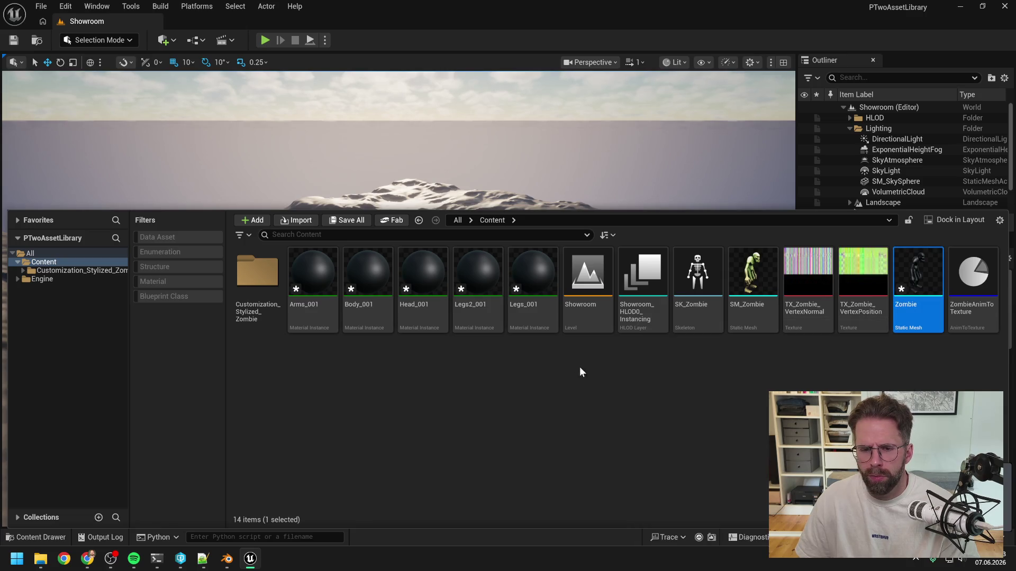
left_click(532, 270, "ctrl")
left_click(477, 270, "ctrl")
left_click(422, 270, "ctrl")
left_click(367, 270, "ctrl")
left_click(313, 269, "ctrl")
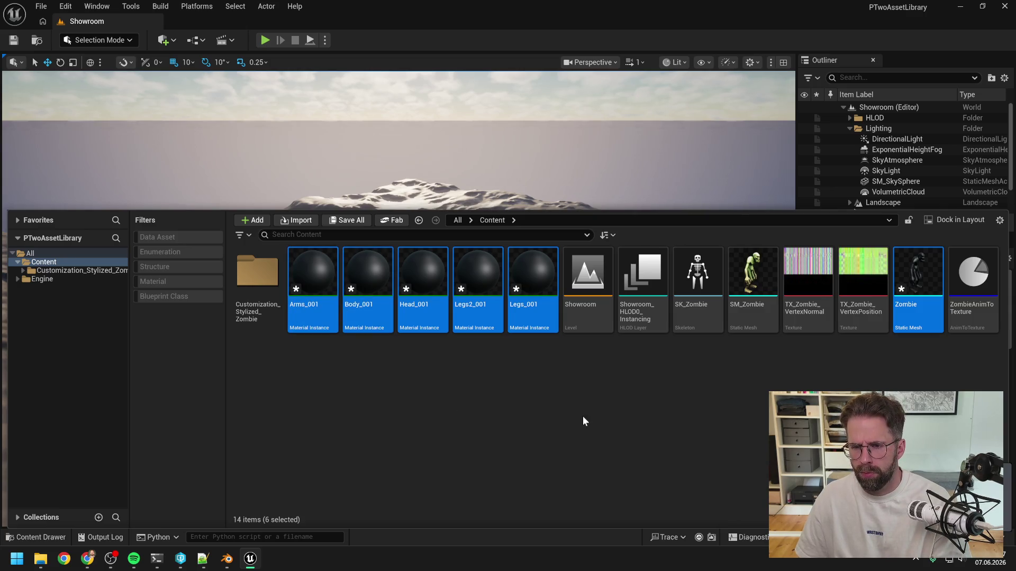
- Delete the six newly imported assets via the Delete Assets dialog, then return to the terminal
key("Delete")
left_click(479, 447)
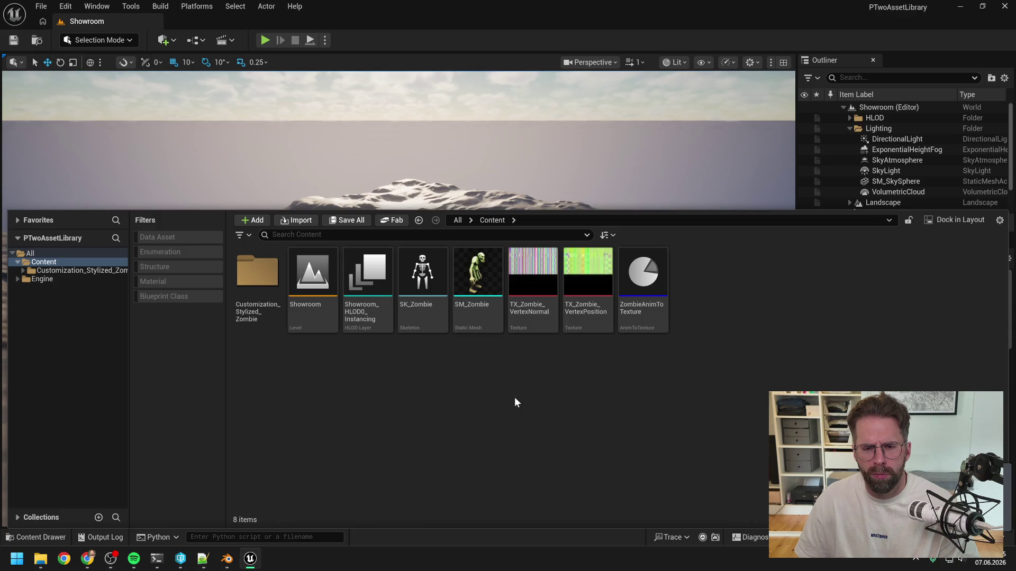
mouse_move(562, 271)
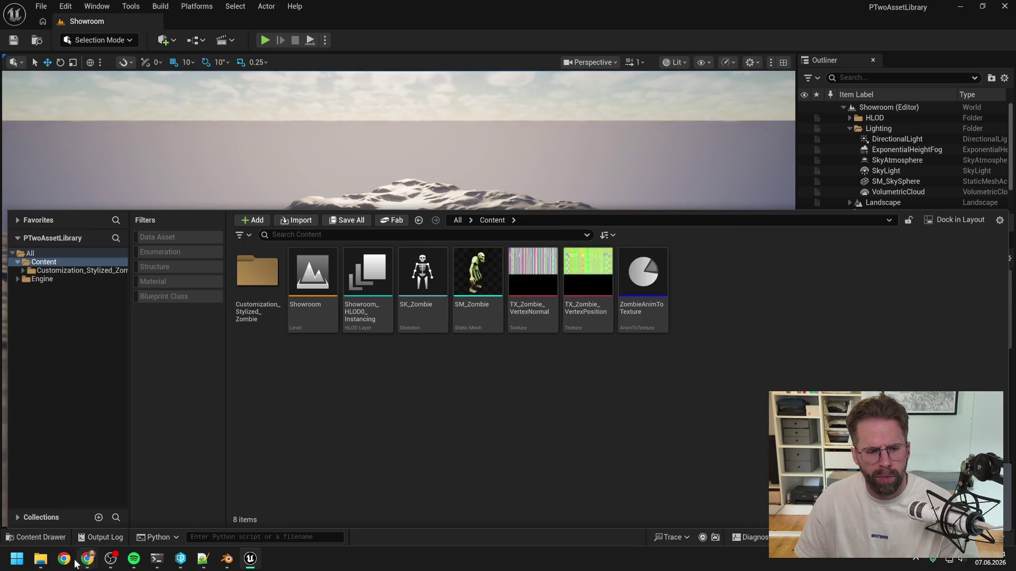
mouse_move(43, 561)
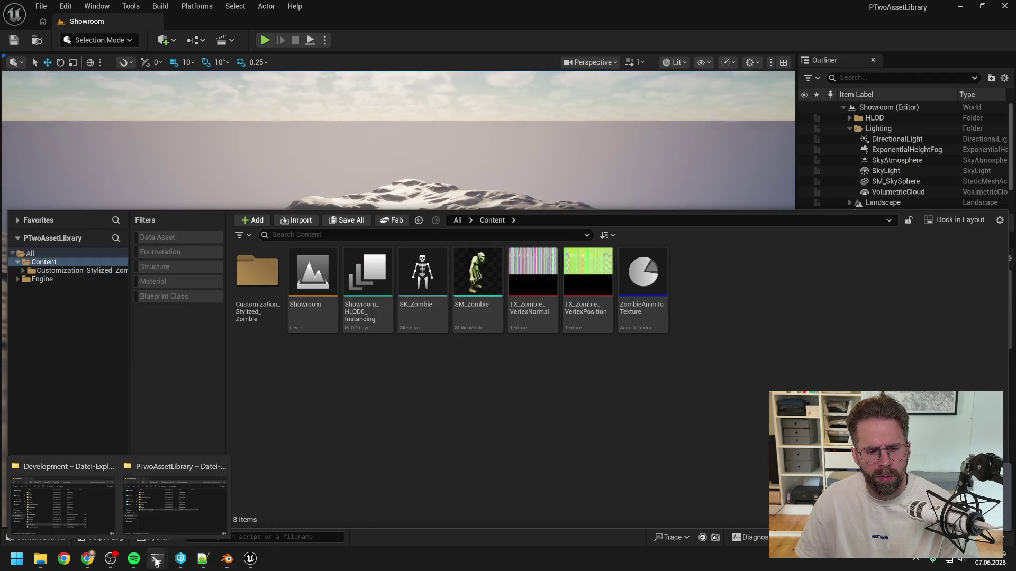
mouse_move(156, 559)
left_click(182, 525)
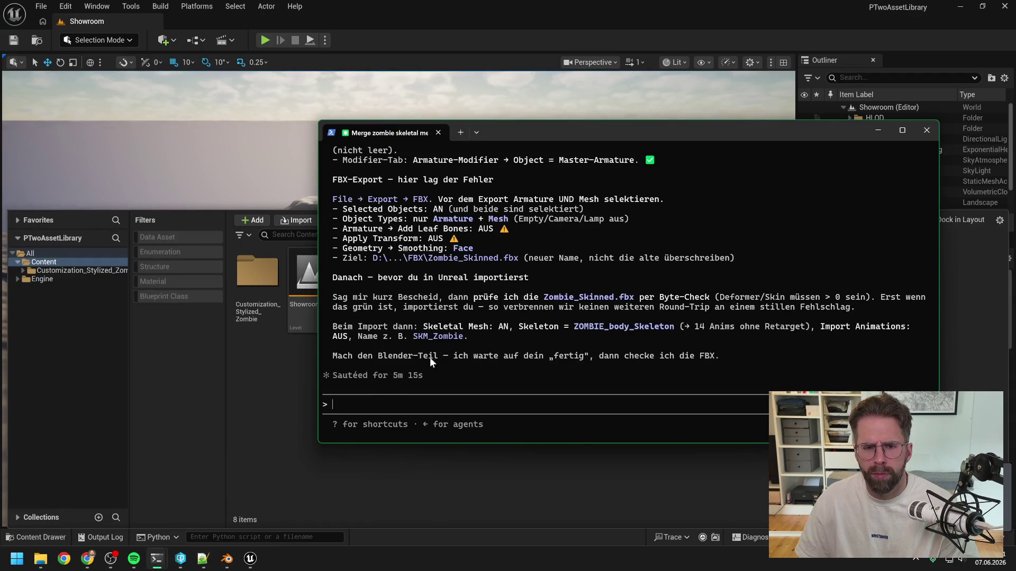
- Draft an unsent German note in Claude Code about rechecking the earlier Unreal export step
scroll(551, 328, "up", 8)
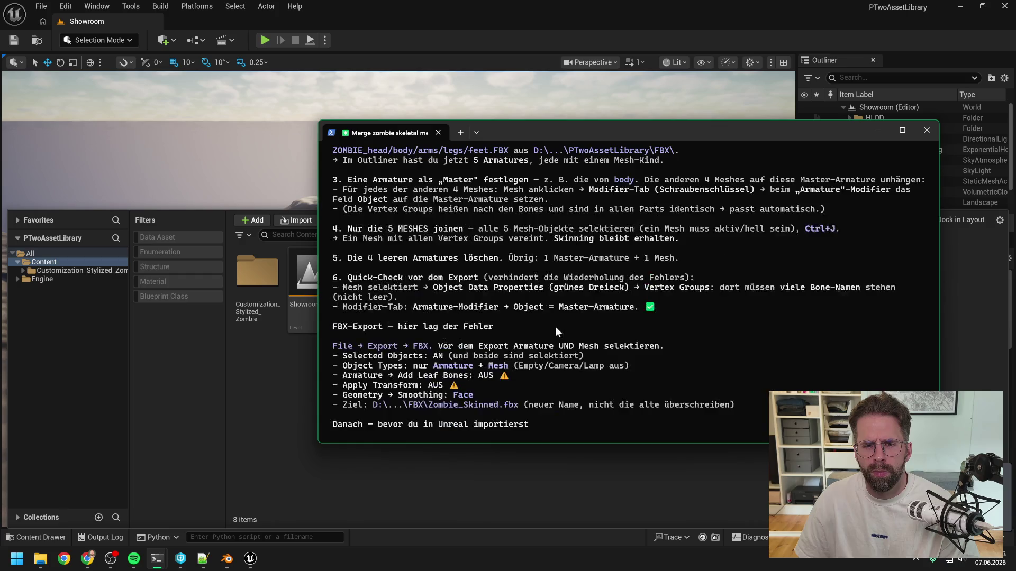
scroll(560, 329, "up", 1)
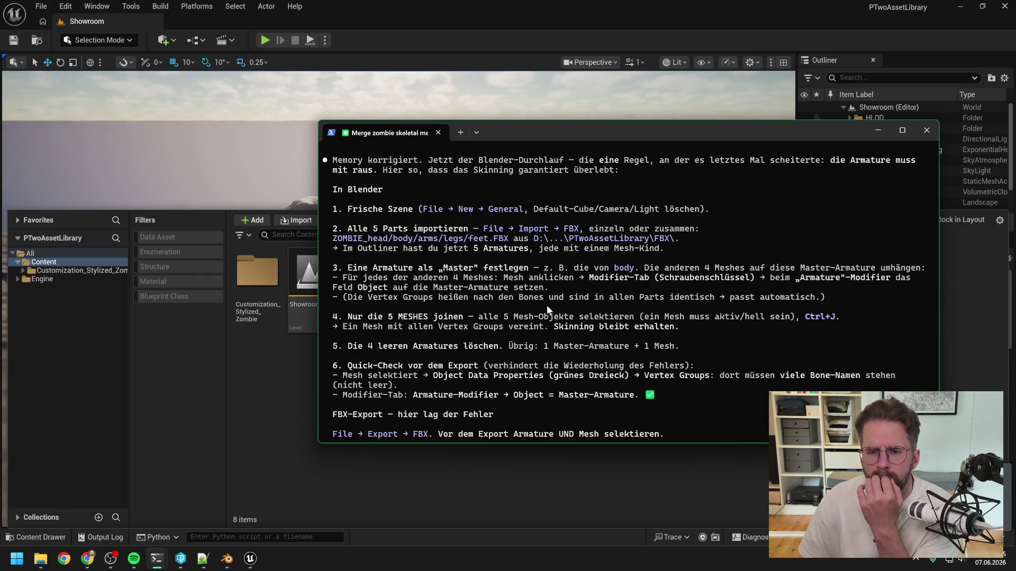
scroll(542, 306, "up", 2)
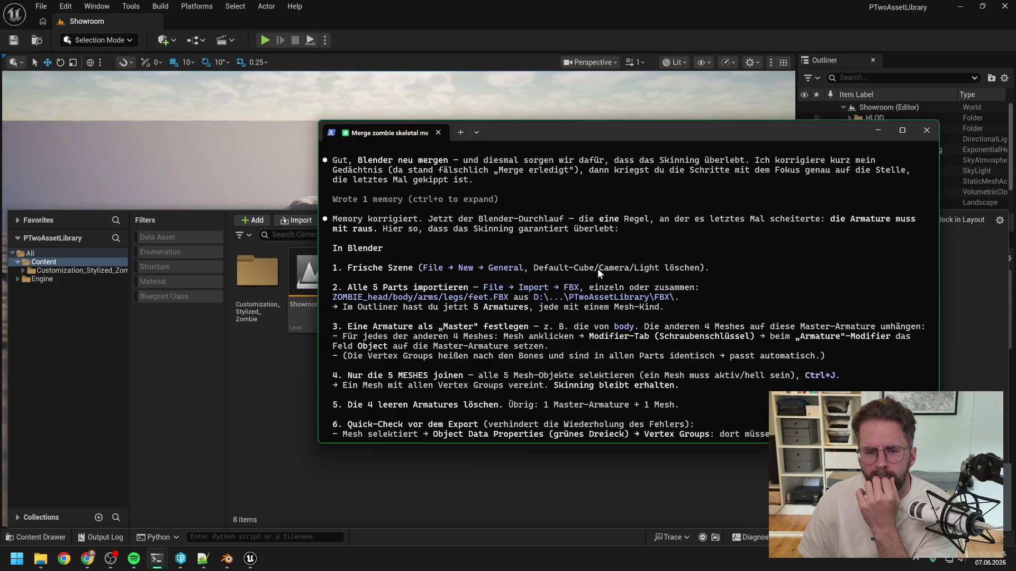
scroll(583, 269, "down", 10)
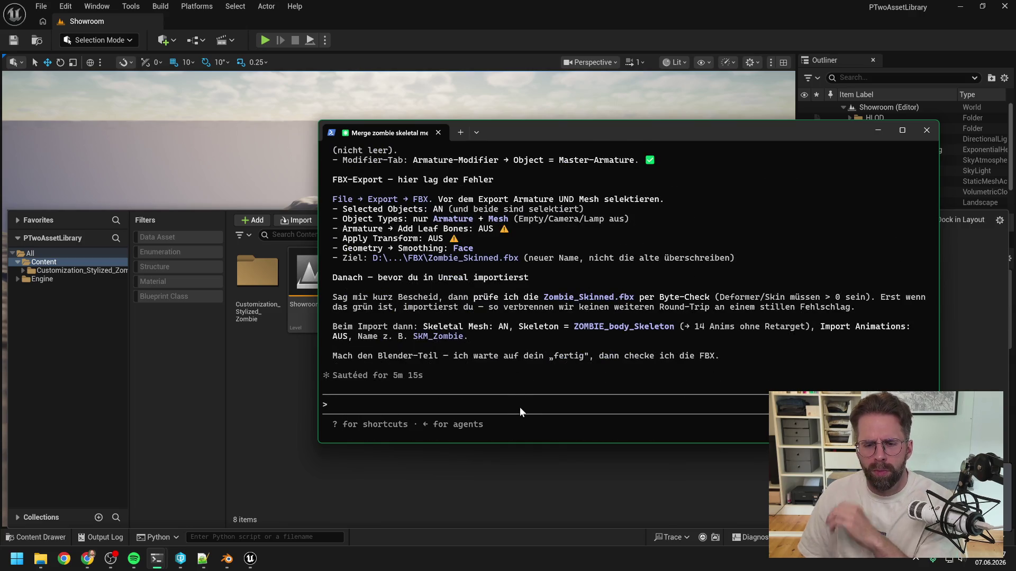
type("moment, wir müssen denke ich nochmal")
key("BackSpace")
type("im ")
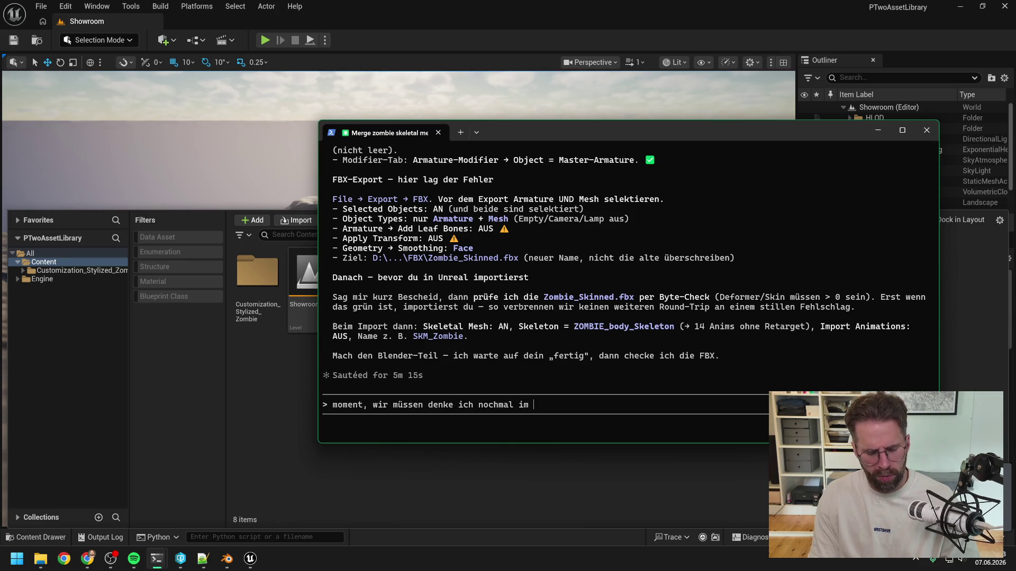
type("Schritt vorher den")
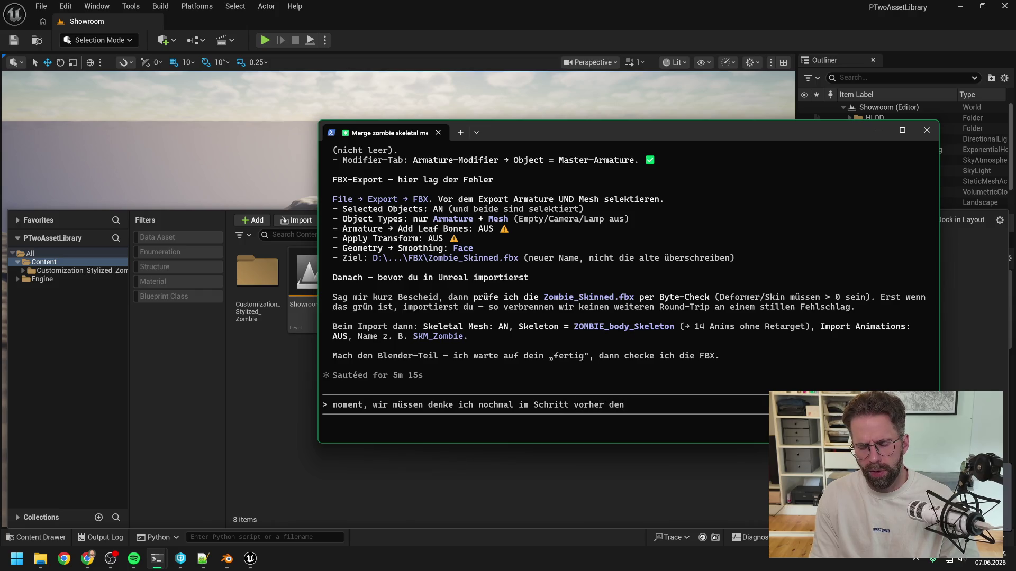
type(" Export aus Unreal anschaune")
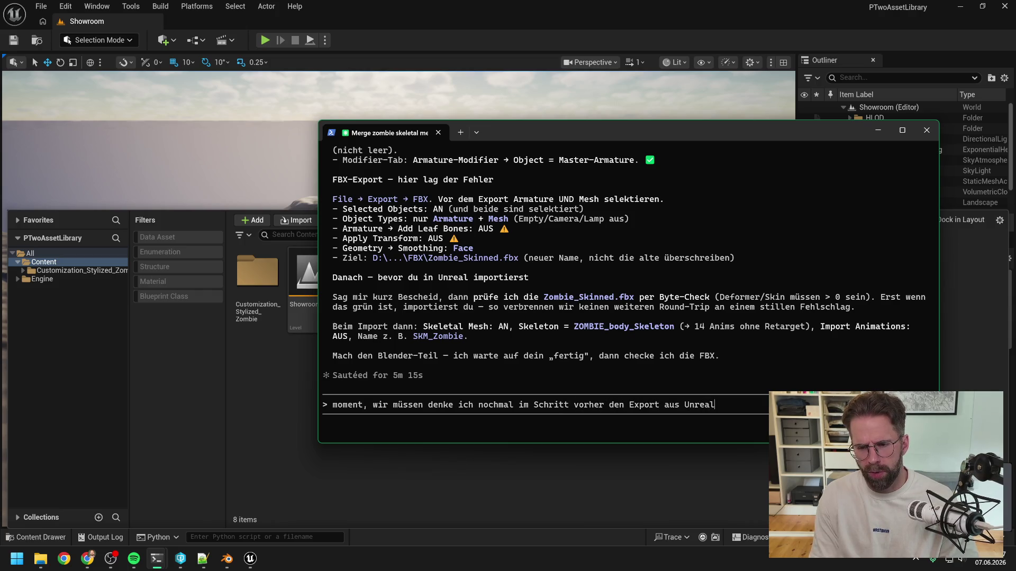
key("BackSpace")
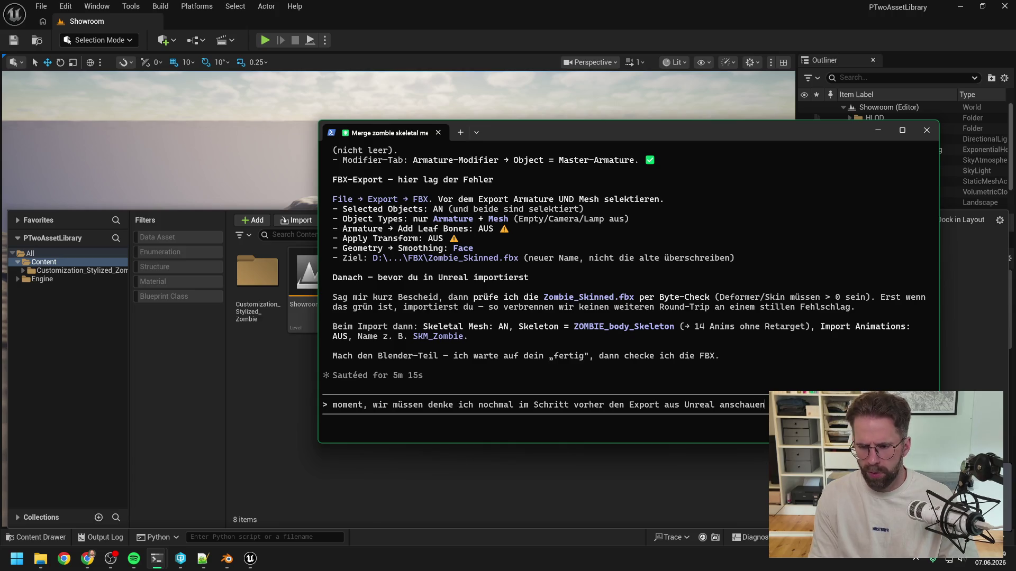
left_click(395, 462)
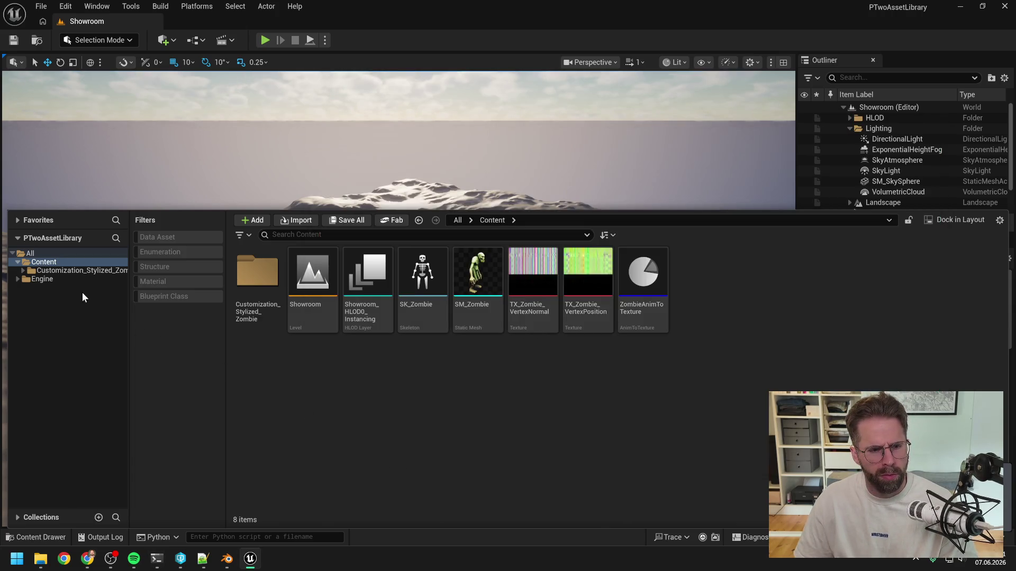
- Open Customization_Stylized_Zombie > Meshes and scroll through its ZOMBIE assets
left_click(87, 270)
left_click(547, 285)
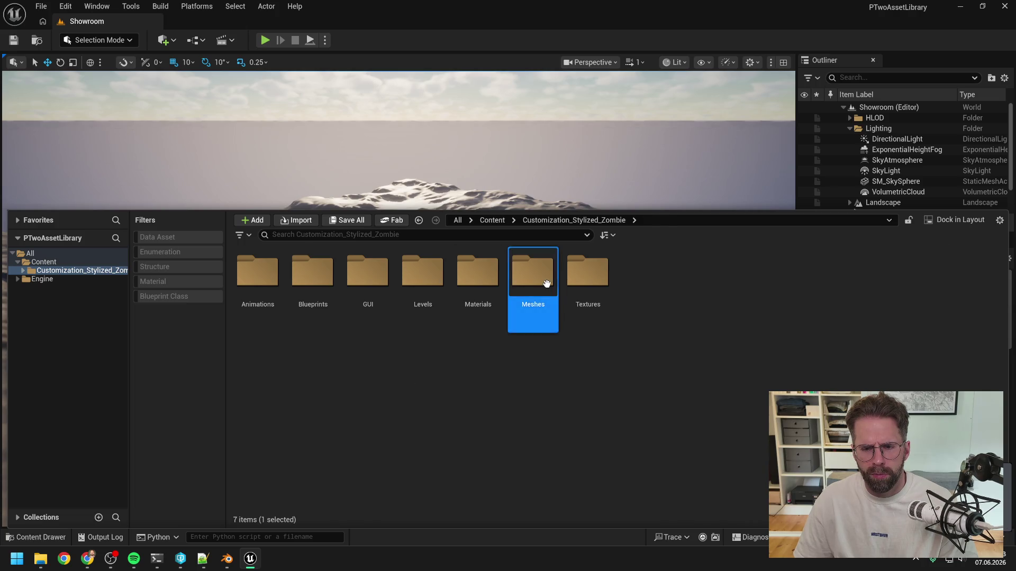
double_click(546, 284)
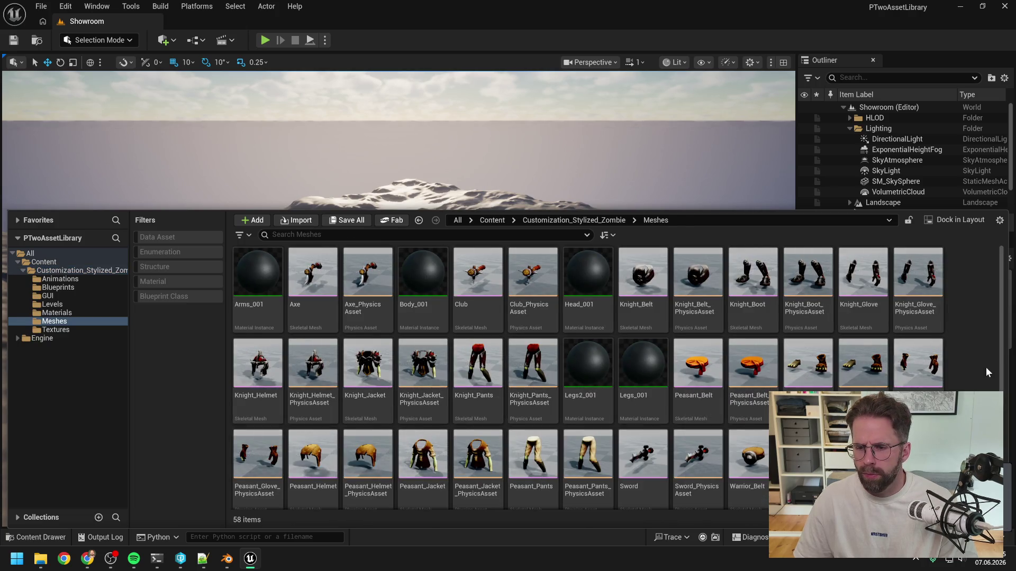
scroll(986, 368, "down", 3)
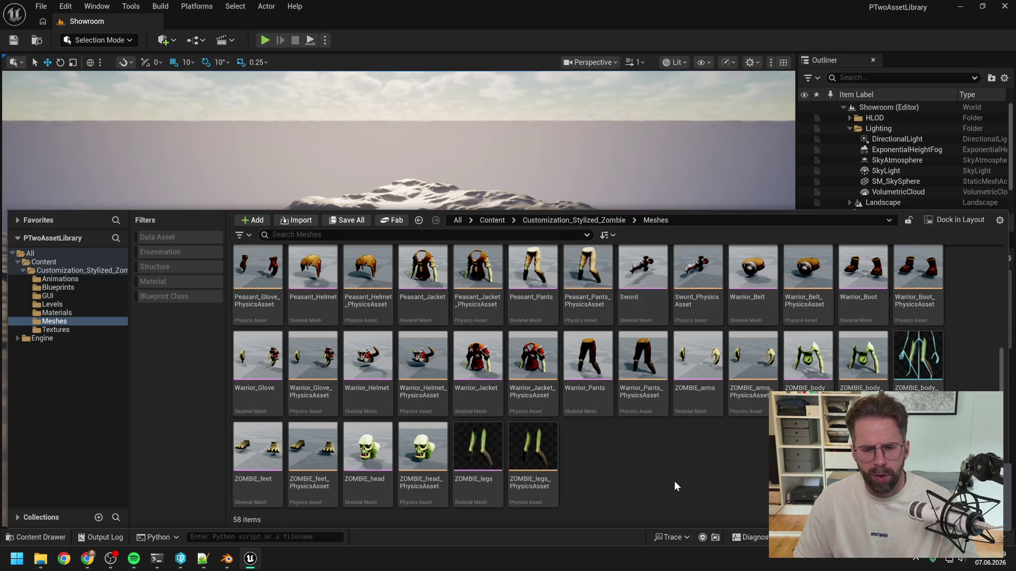
scroll(697, 365, "up", 3)
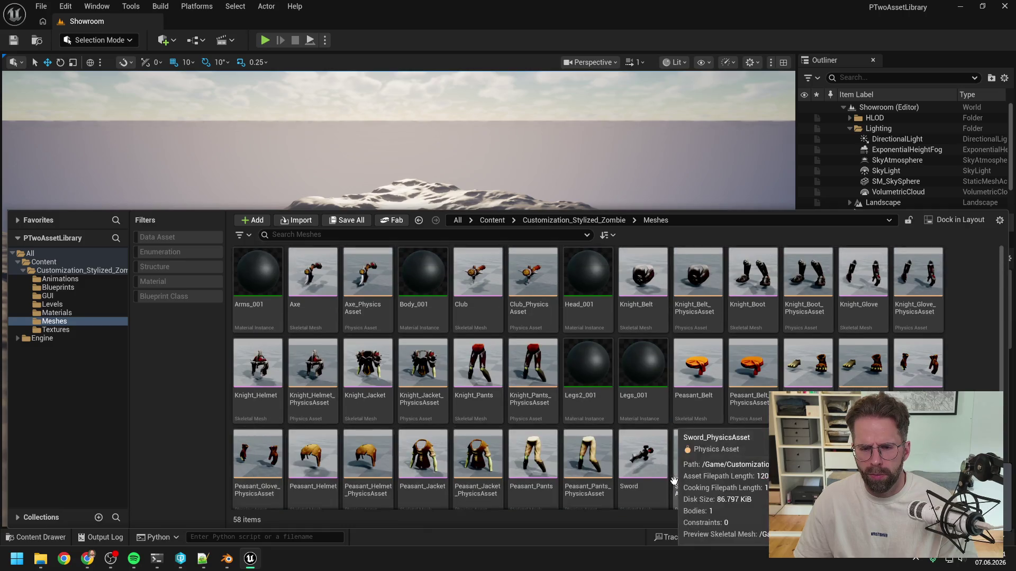
left_click(226, 559)
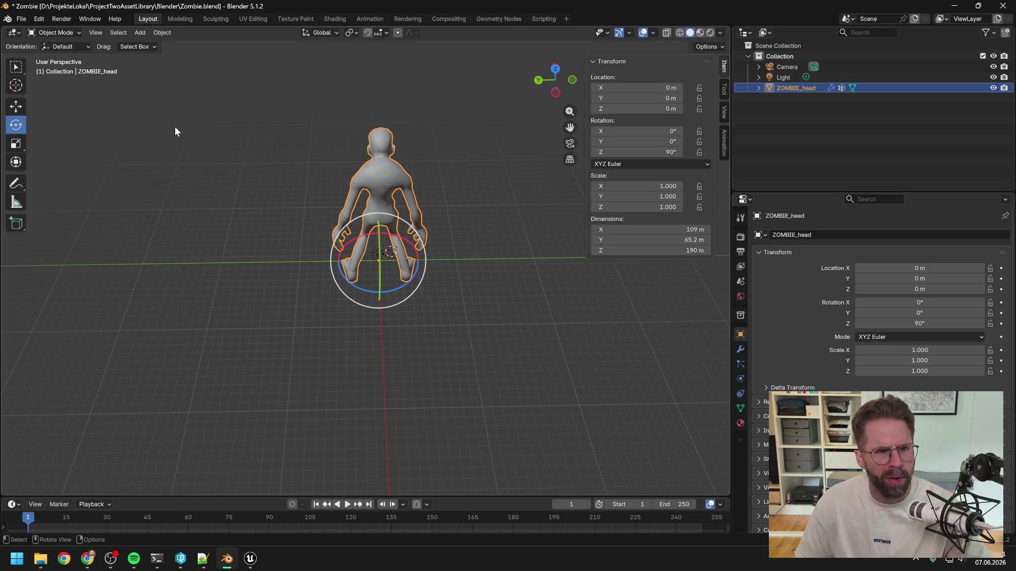
- Save the Blender scene under the new name Zombie2.blend
left_click(20, 19)
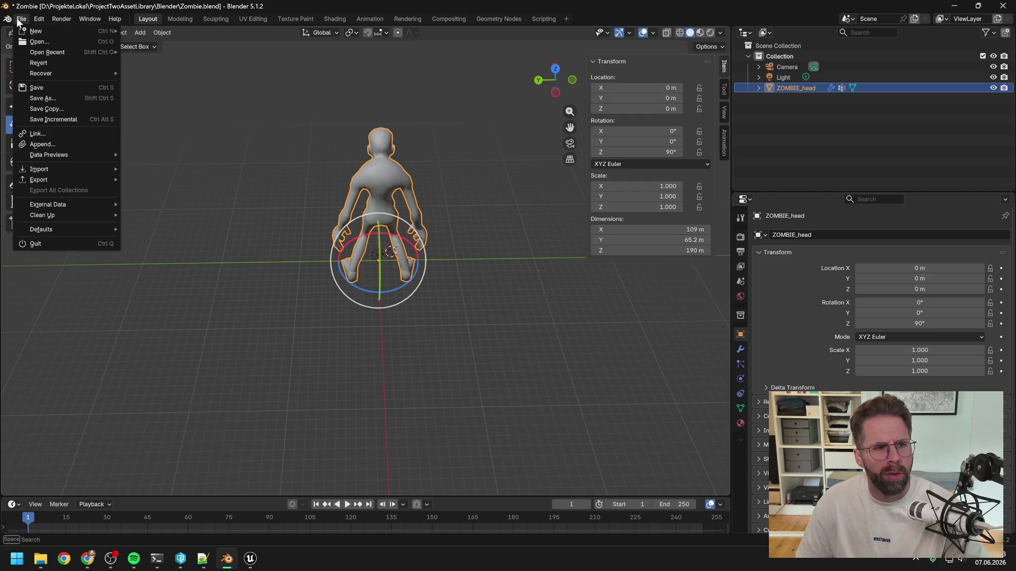
left_click(43, 98)
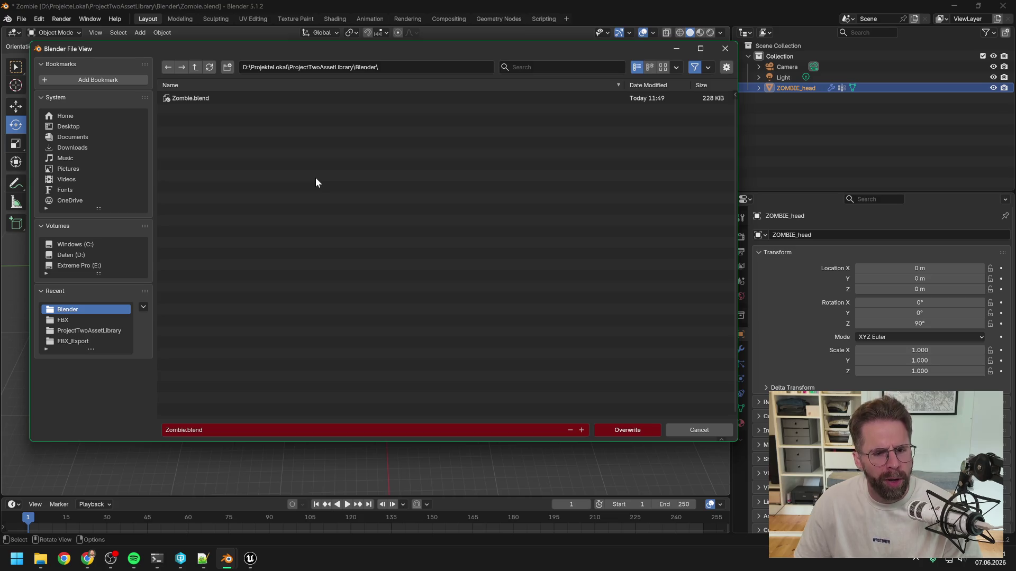
left_click(212, 429)
key("Left")
key("Left")
key("Left")
type("2")
key("Return")
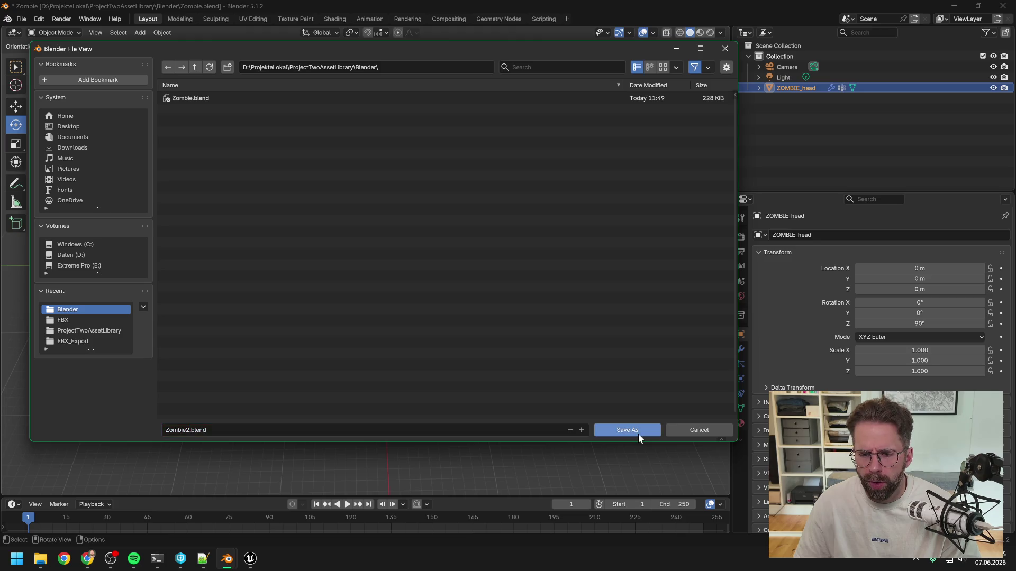
left_click(633, 430)
- Delete the ZOMBIE_head object, leaving only Camera and Light
left_click(798, 93)
left_click(796, 88)
key("Delete")
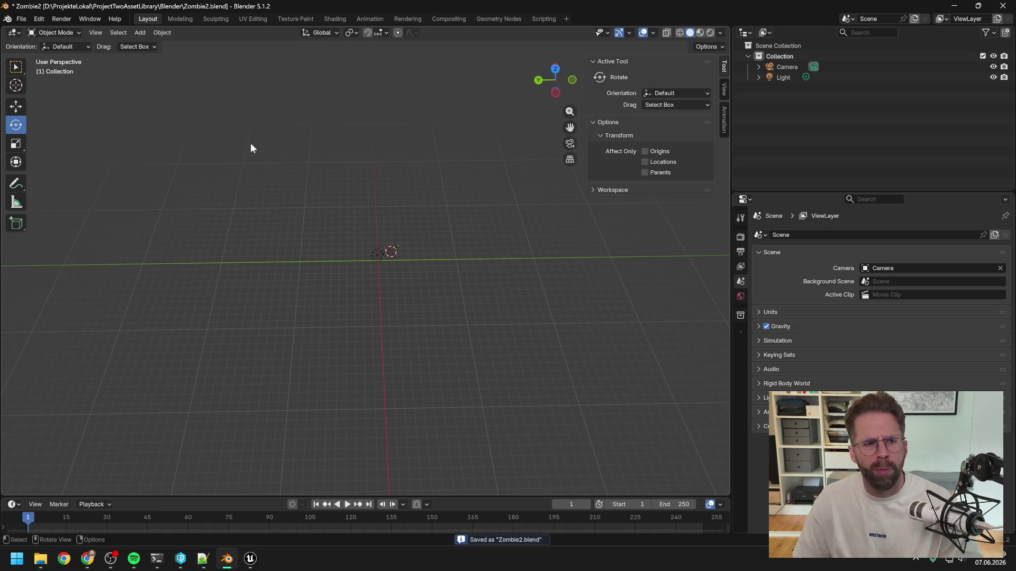
- Import ZOMBIE_arms, body, feet, head and legs FBX files from PTwoAssetLibrary/FBX
left_click(19, 20)
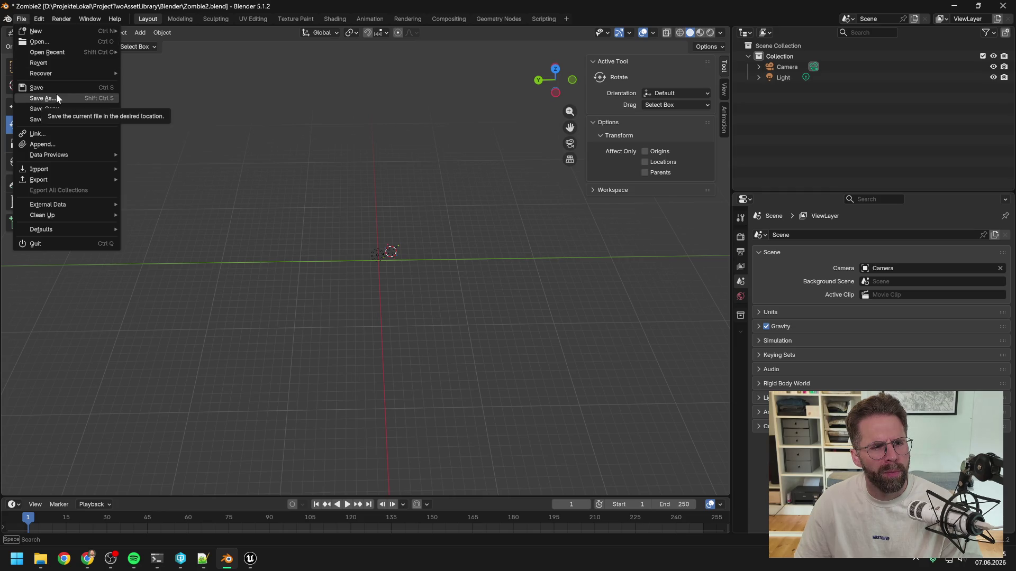
mouse_move(53, 167)
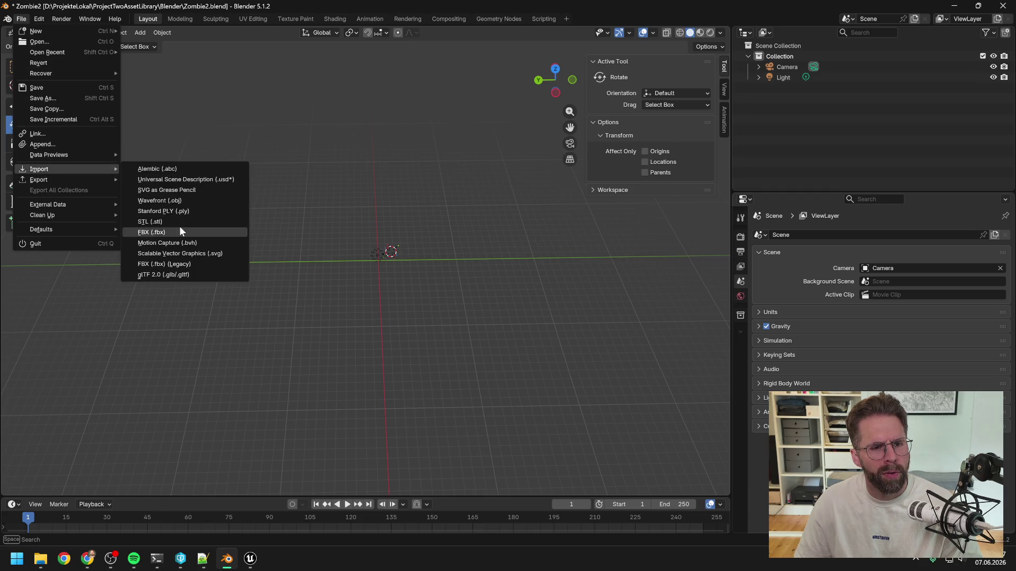
left_click(179, 227)
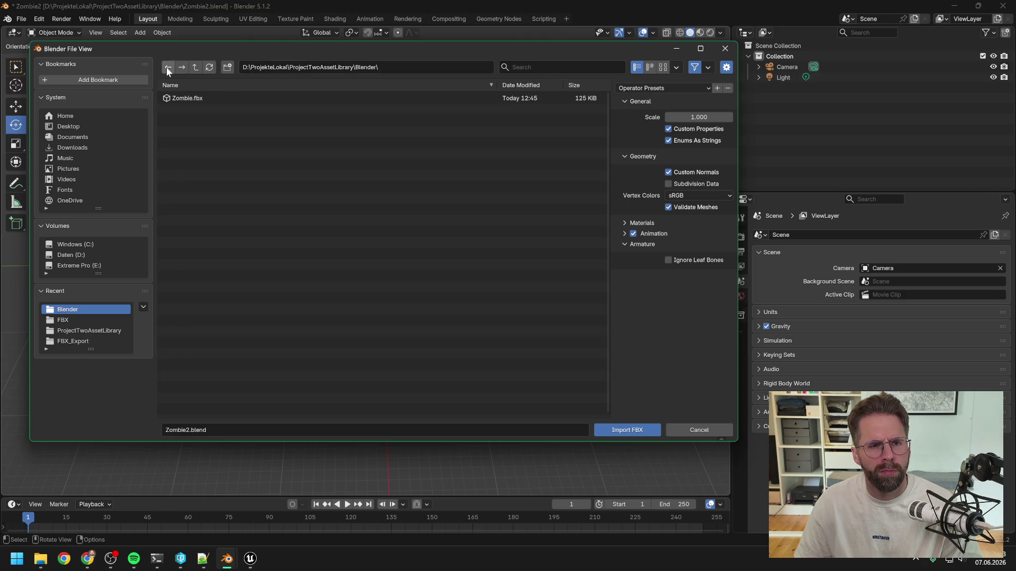
left_click(197, 67)
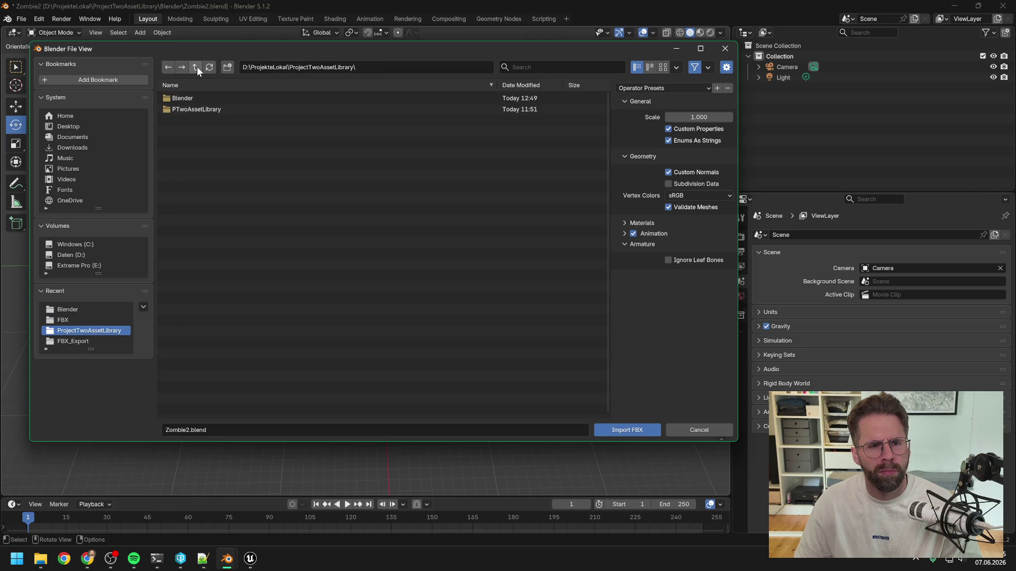
double_click(205, 110)
double_click(203, 130)
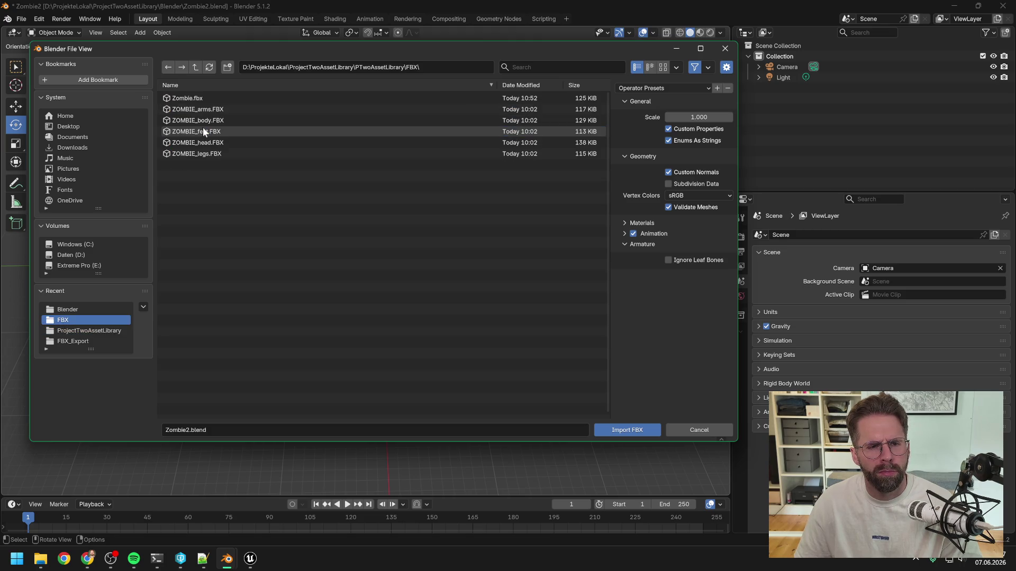
left_click(211, 109)
left_click(218, 154, "shift")
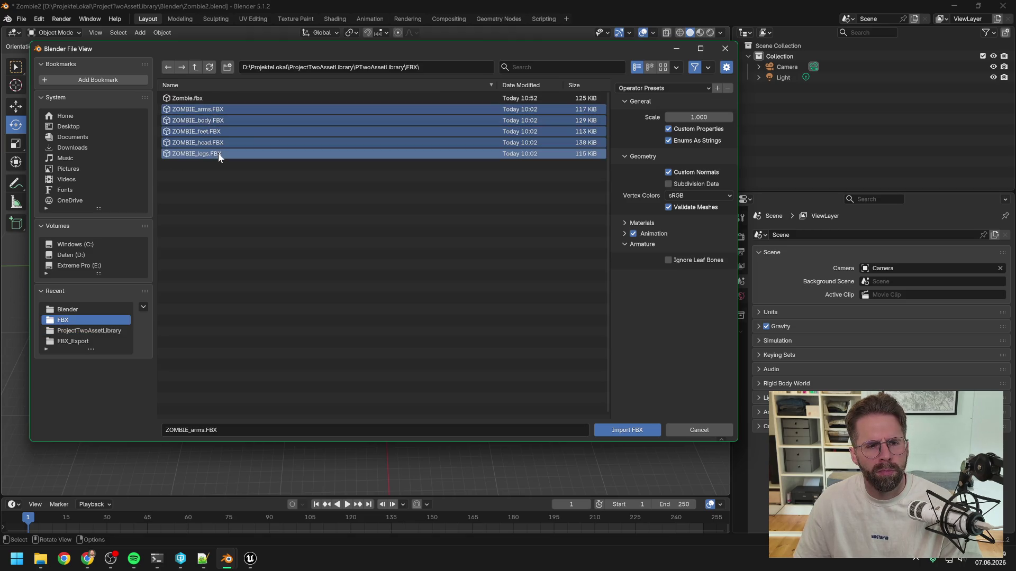
left_click(624, 430)
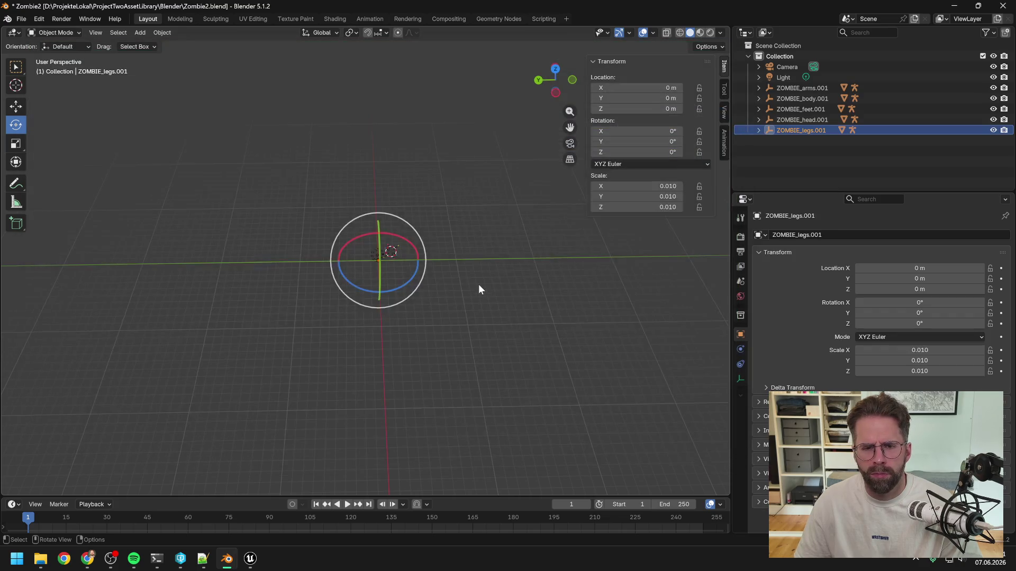
- Orbit and zoom around the imported zombie, checking the ZOMBIE_legs.001 part
mouse_move(382, 257)
left_mouse_down()
mouse_move(505, 258)
mouse_move(499, 252)
mouse_move(596, 243)
mouse_move(437, 236)
left_mouse_up()
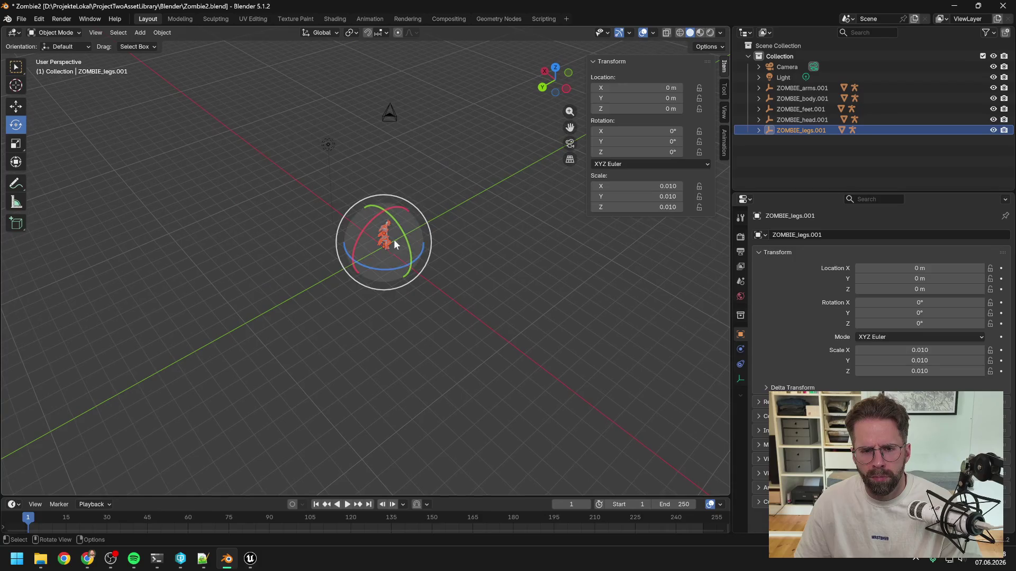
mouse_move(360, 247)
left_mouse_down()
mouse_move(378, 249)
mouse_move(332, 252)
left_mouse_up()
left_click(367, 250)
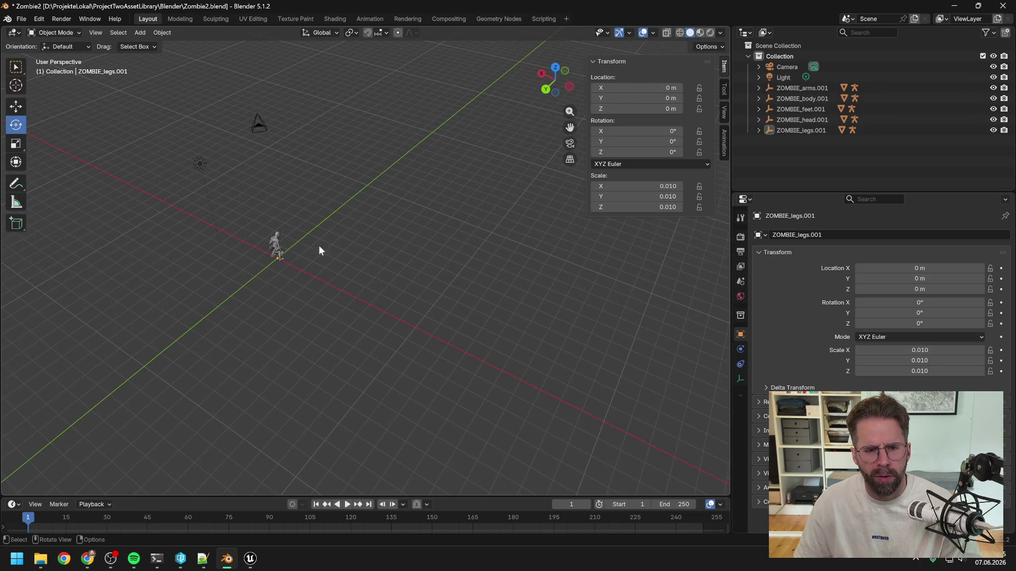
left_click_drag(381, 239, 382, 240)
left_click(276, 246)
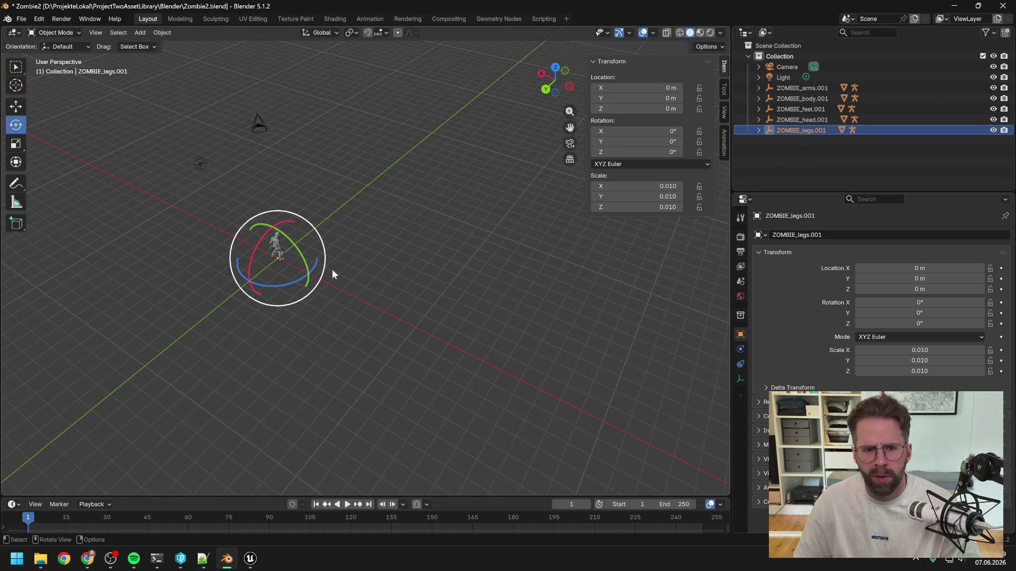
left_click(379, 198)
mouse_move(371, 241)
left_mouse_down()
mouse_move(290, 243)
mouse_move(264, 179)
mouse_move(351, 244)
left_mouse_up()
scroll(352, 240, "down", 3)
scroll(351, 253, "up", 5)
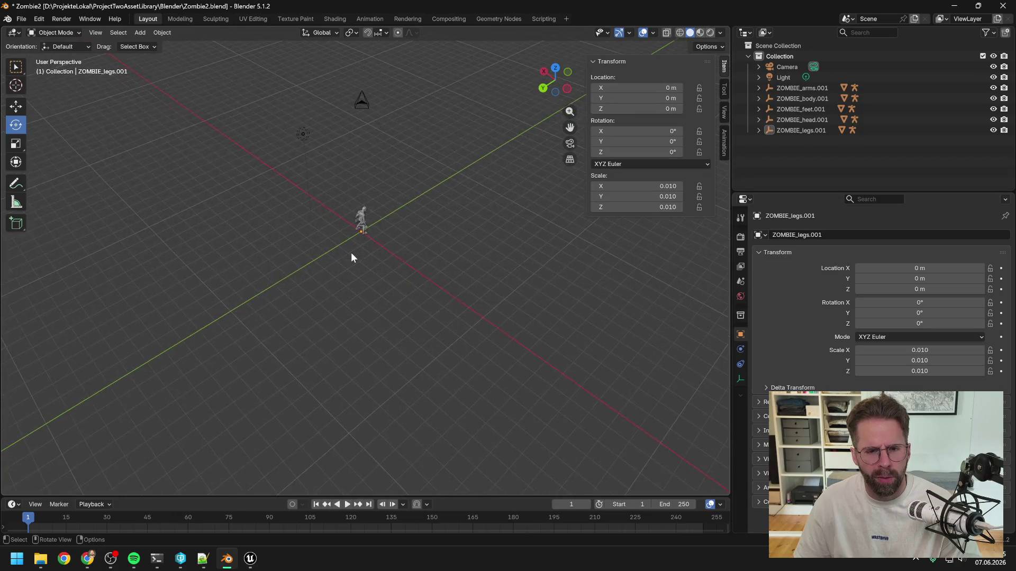
mouse_move(380, 227)
left_mouse_down()
mouse_move(342, 228)
mouse_move(380, 224)
left_mouse_up()
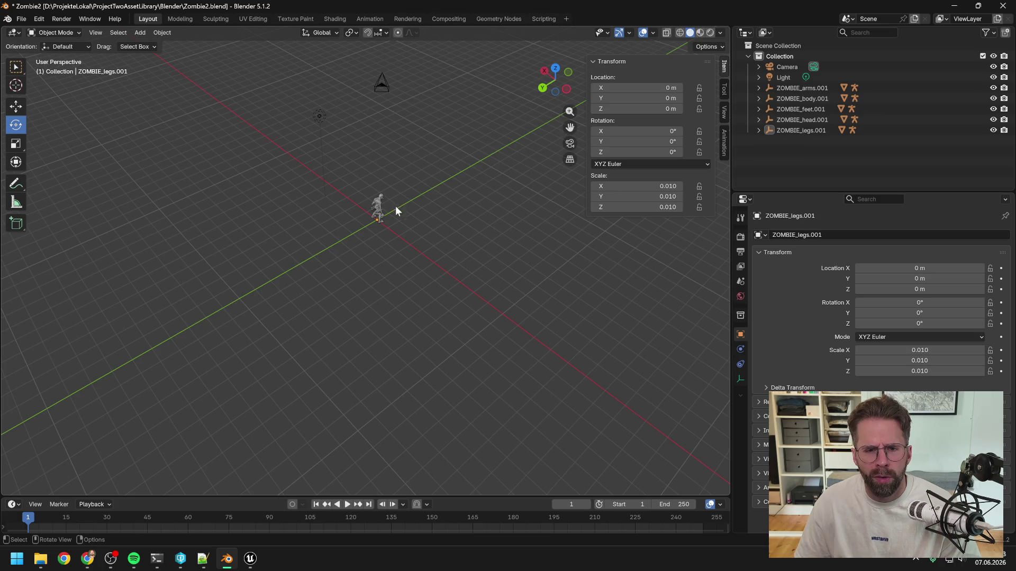
- Inspect the zombie's Hip_J bone and mode list, deselect it, and return to Unreal
left_click(381, 208)
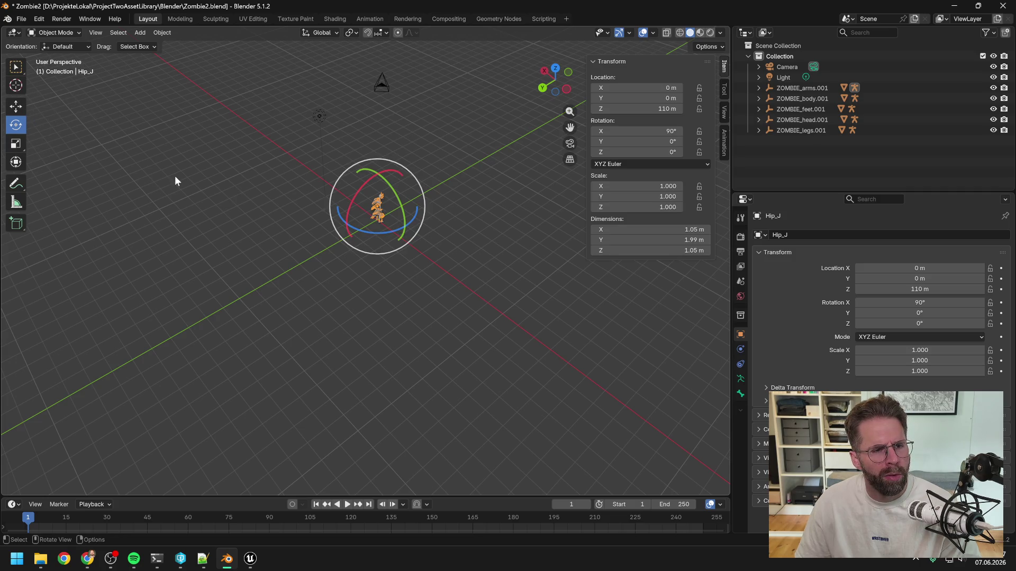
left_click(68, 35)
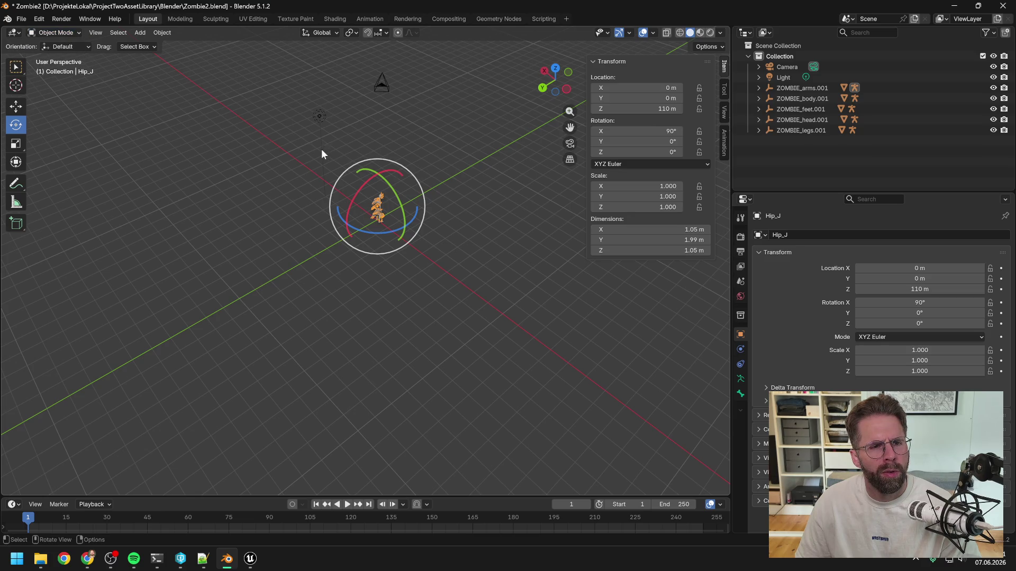
left_click(445, 226)
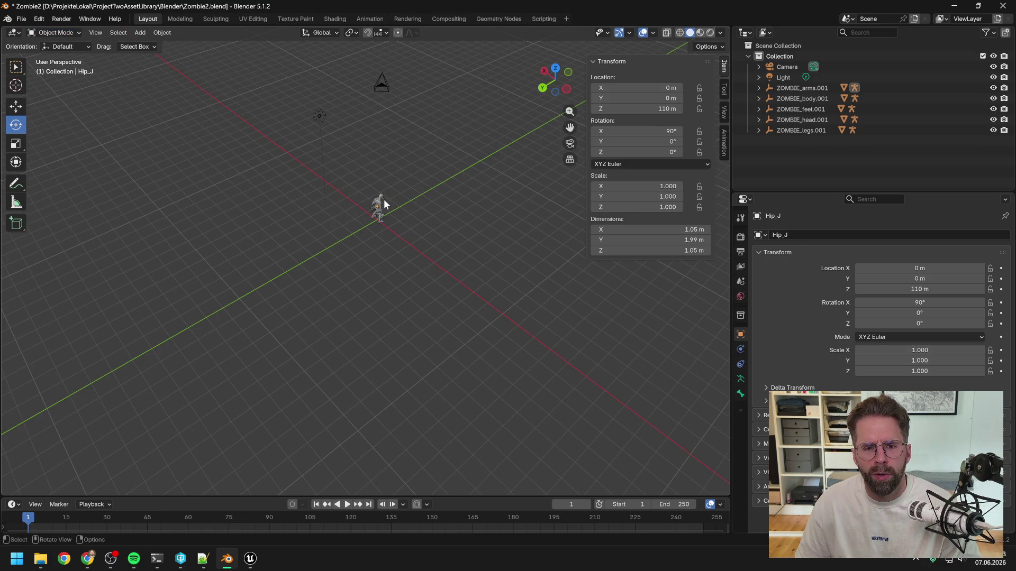
key("alt+Tab")
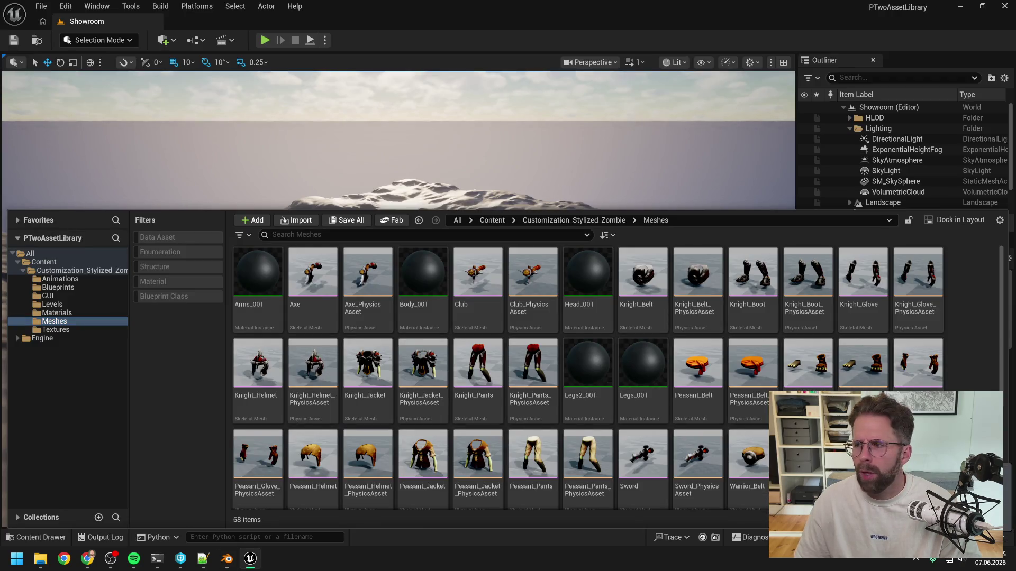
key("alt+Tab")
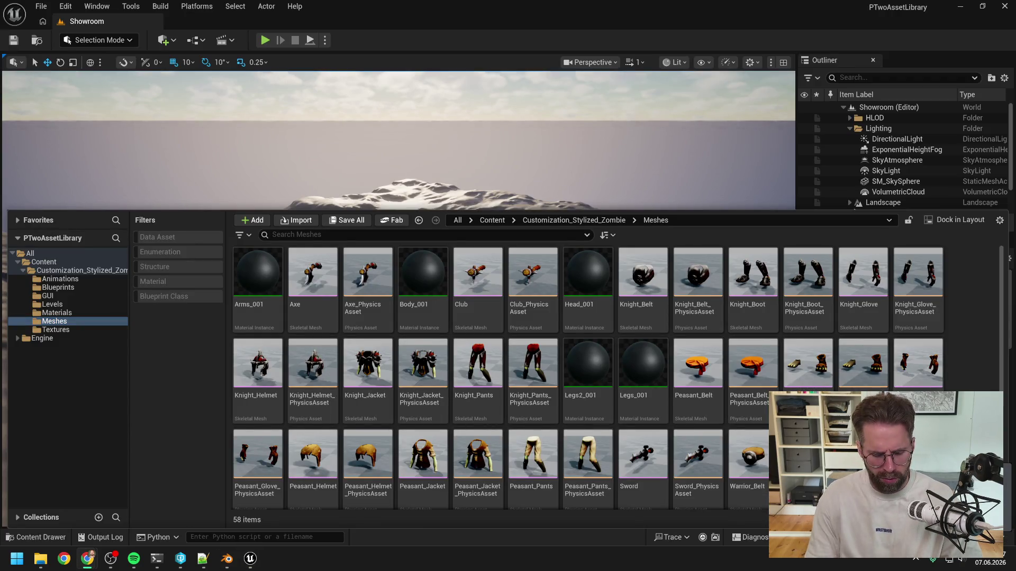
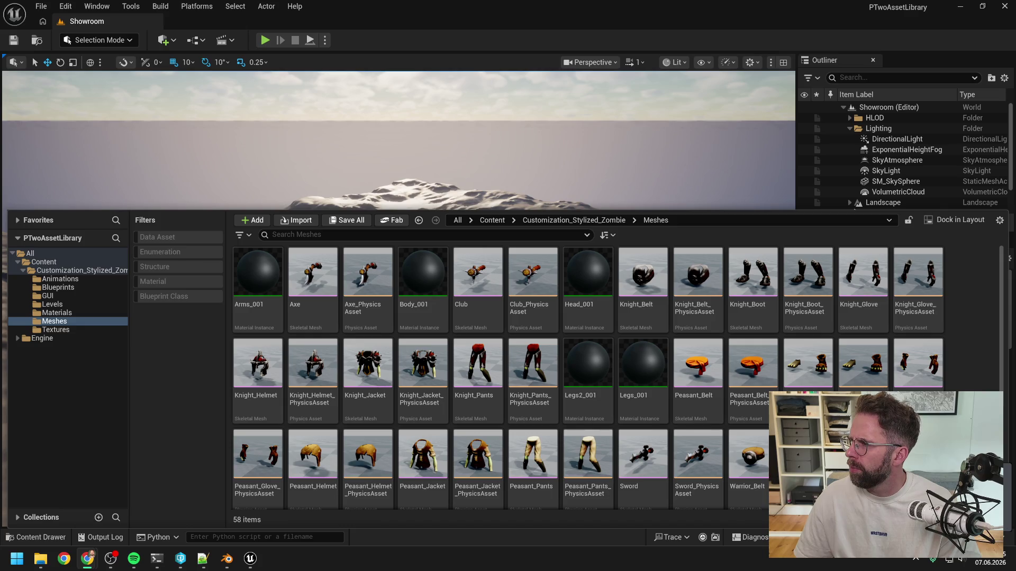
- Bring the Chrome forum thread forward, then move the window left and widen it
key("alt+Tab")
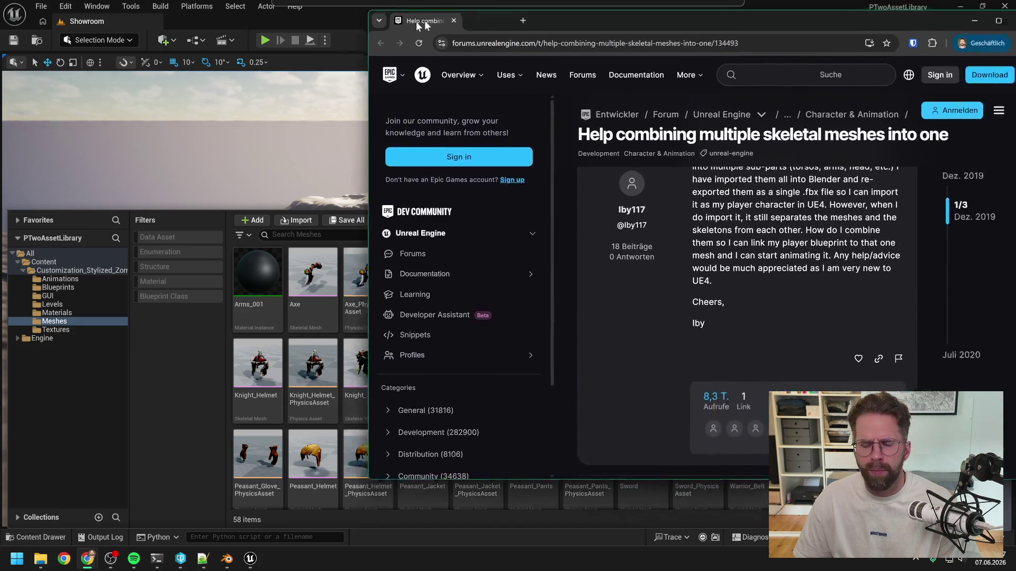
left_click_drag(678, 27, 536, 26)
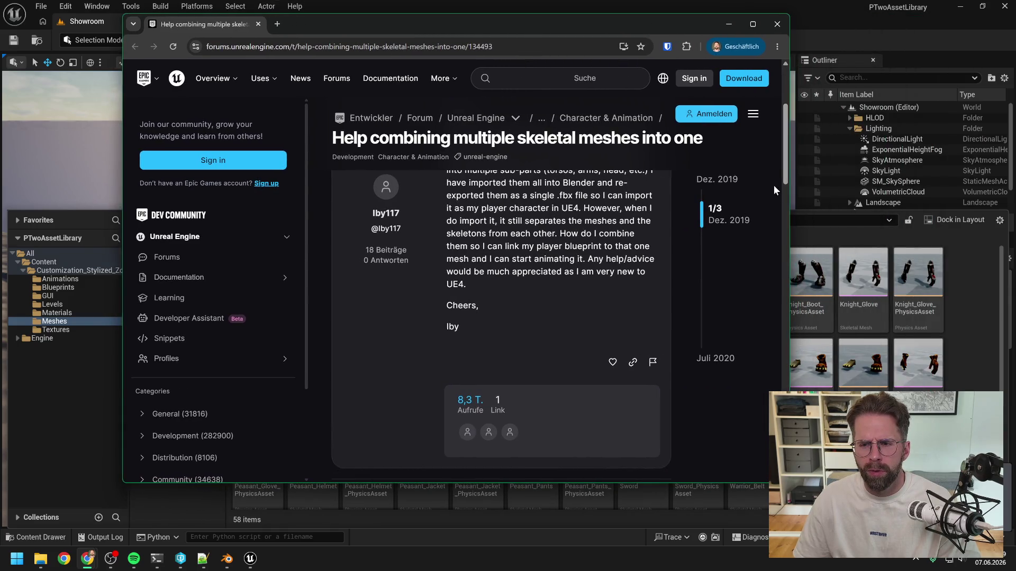
left_click_drag(791, 187, 936, 187)
- Scroll to CaptnSpinny's reply and open the Working with Modular Characters link in a new tab
scroll(678, 244, "down", 5)
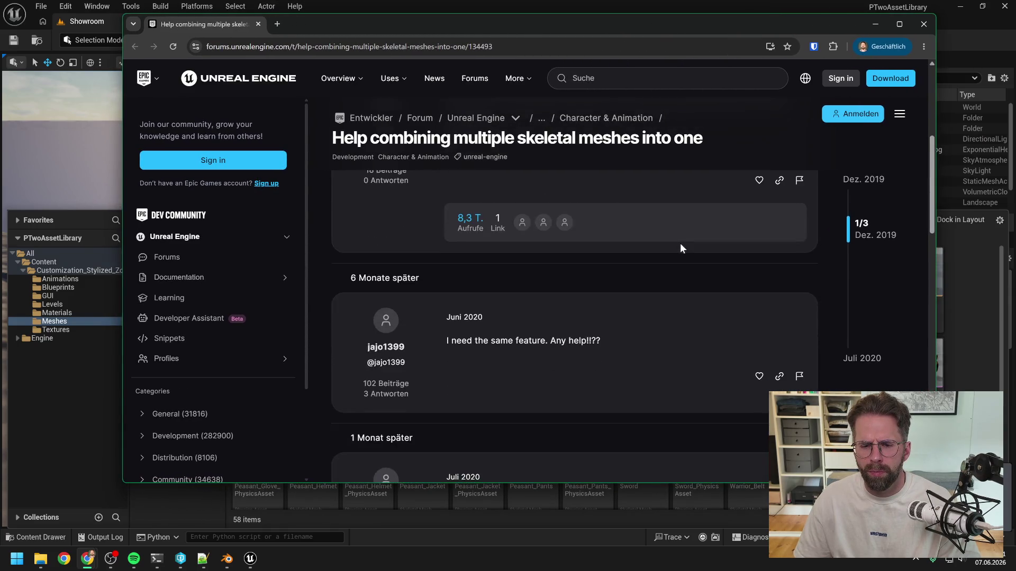
scroll(677, 246, "down", 3)
scroll(672, 249, "down", 1)
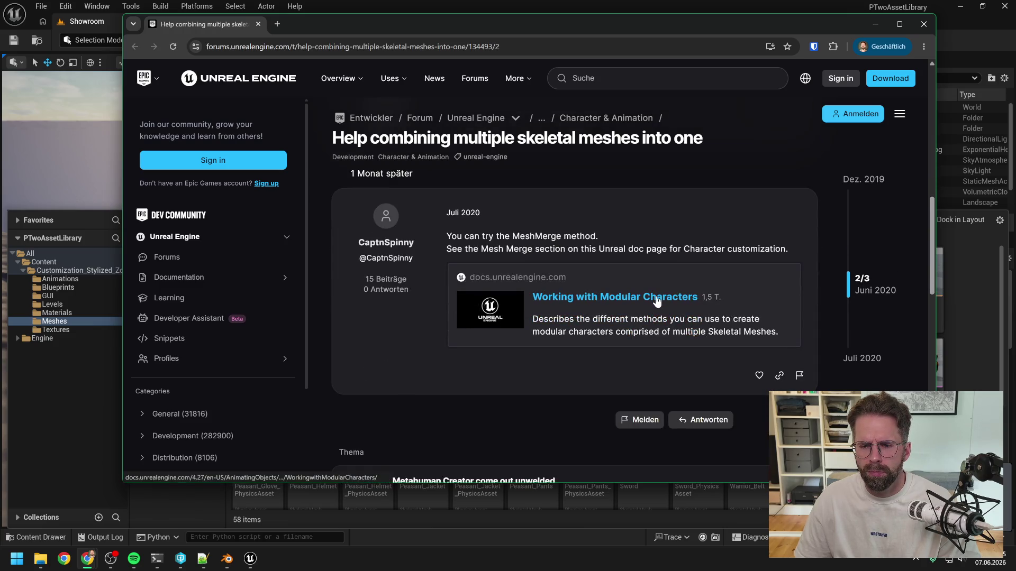
scroll(662, 278, "down", 3)
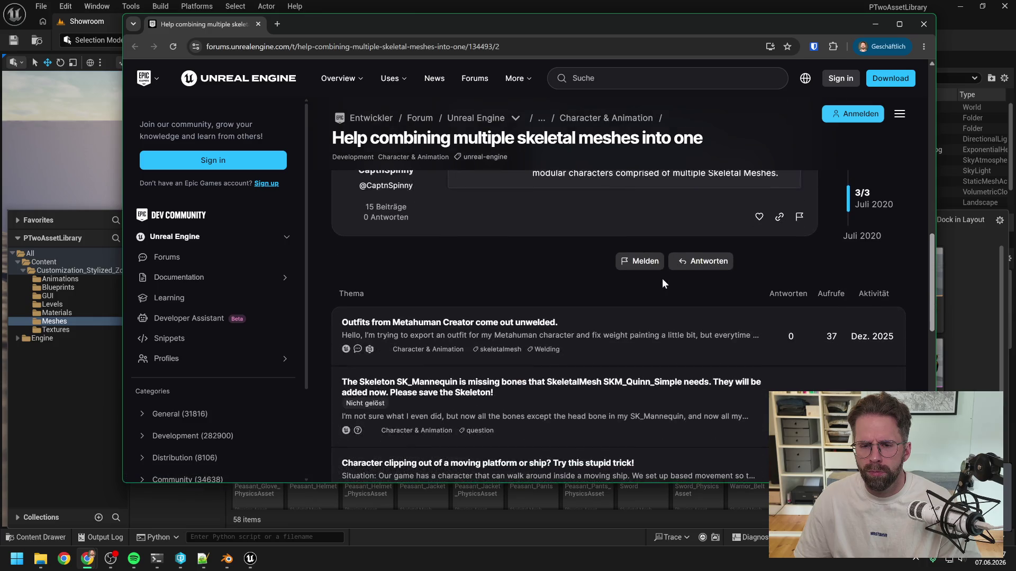
scroll(662, 279, "up", 2)
middle_click(620, 250)
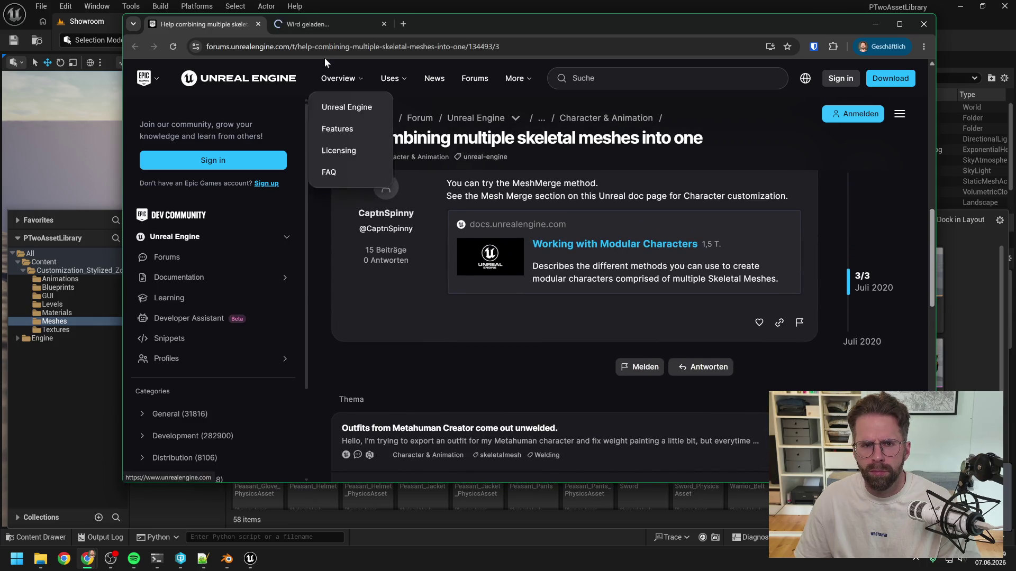
- Switch to the Working with Modular Characters page and read past Master Pose Component and Copy Pose From Mesh
left_click(321, 23)
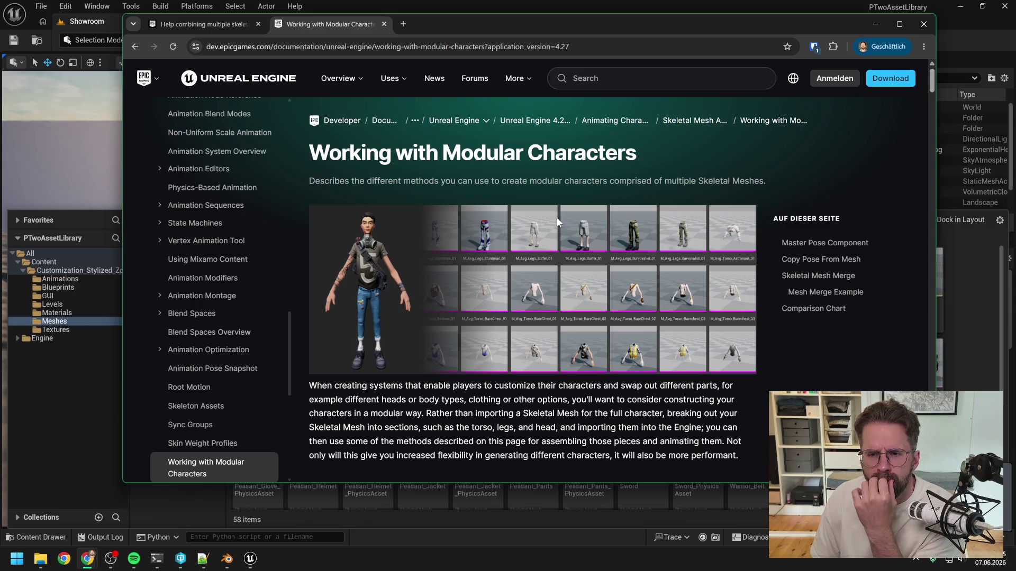
scroll(556, 217, "down", 4)
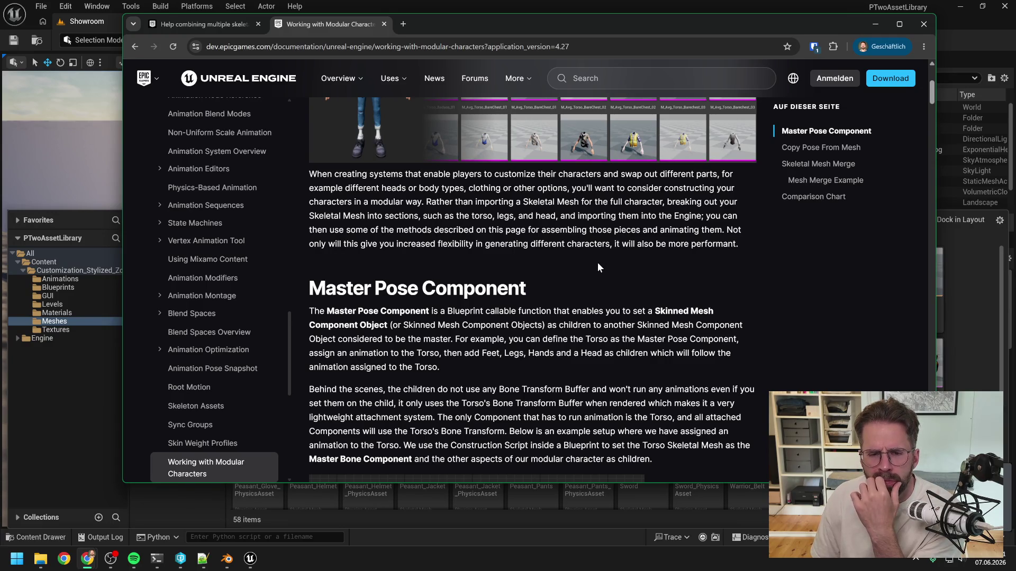
scroll(598, 263, "down", 3)
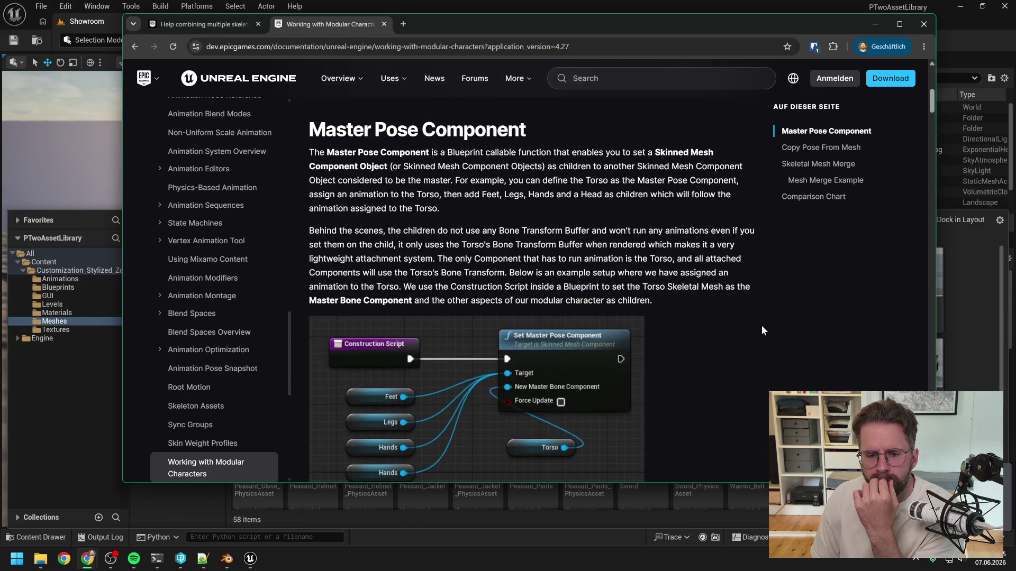
scroll(762, 327, "down", 1)
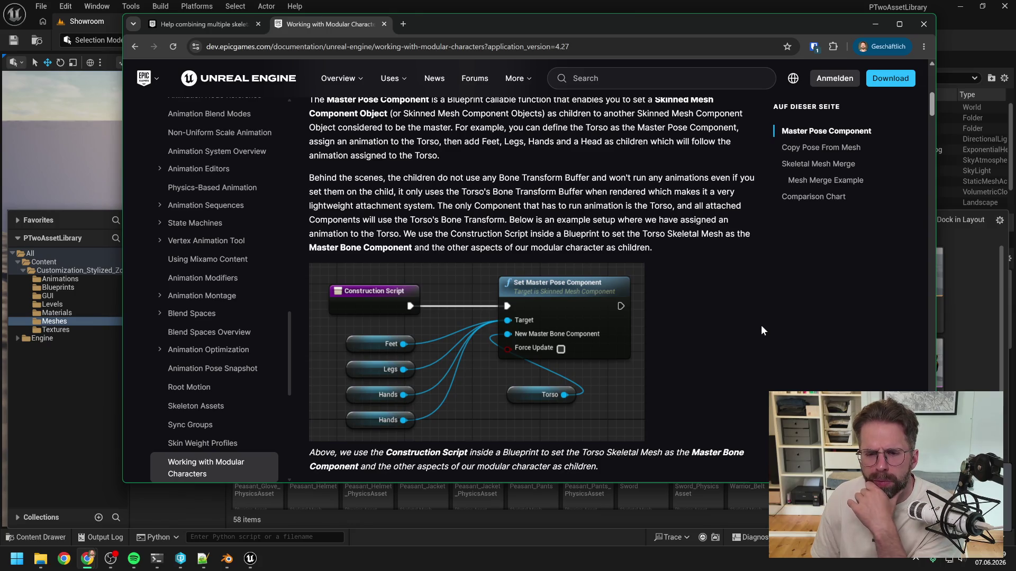
scroll(722, 303, "down", 2)
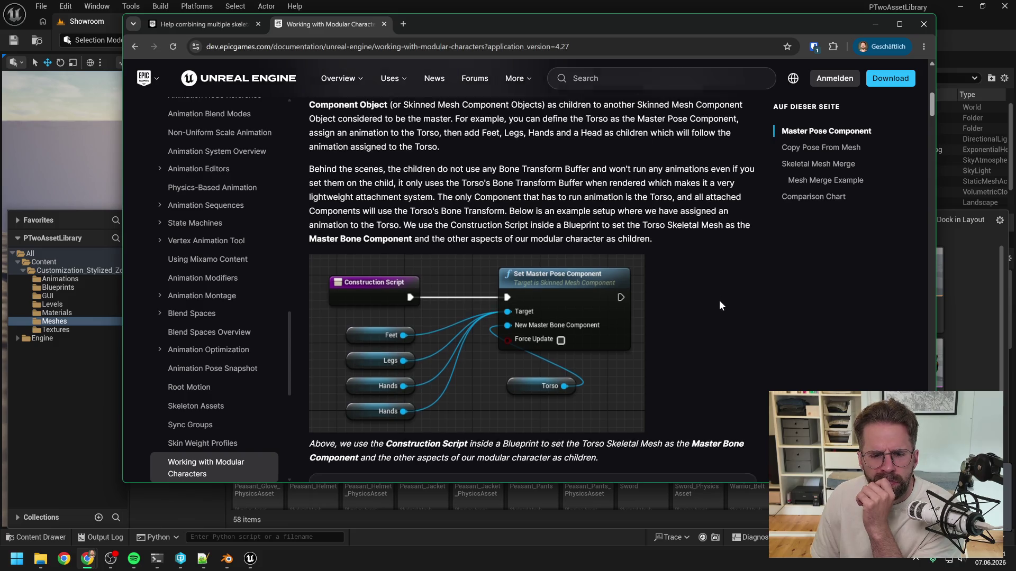
scroll(757, 274, "down", 6)
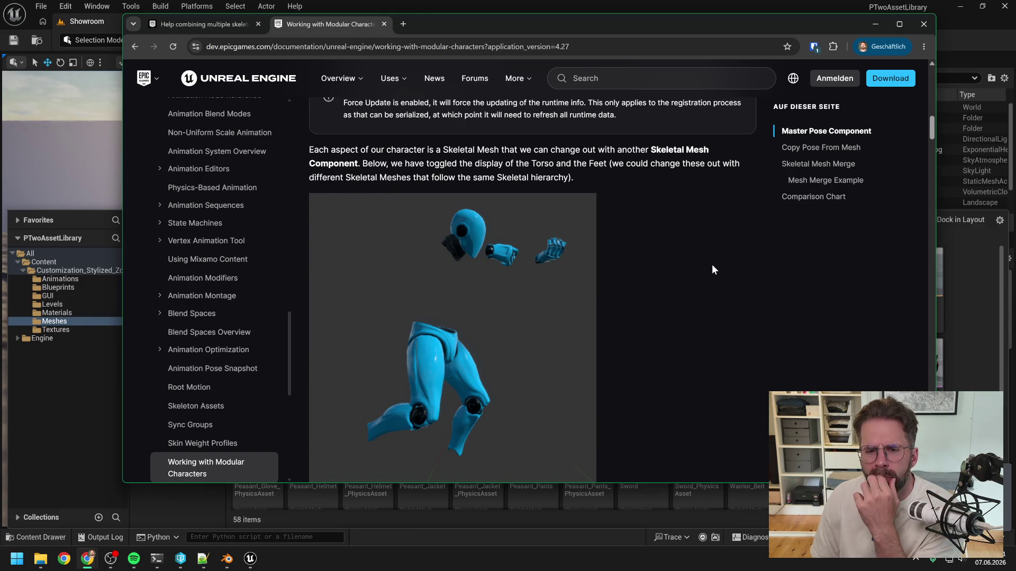
scroll(712, 267, "down", 10)
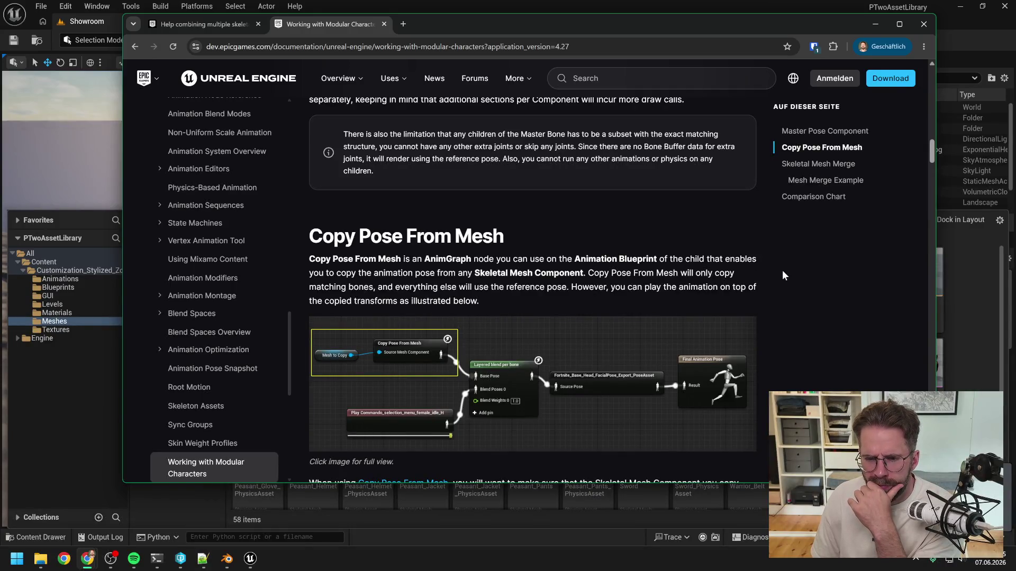
scroll(782, 270, "down", 5)
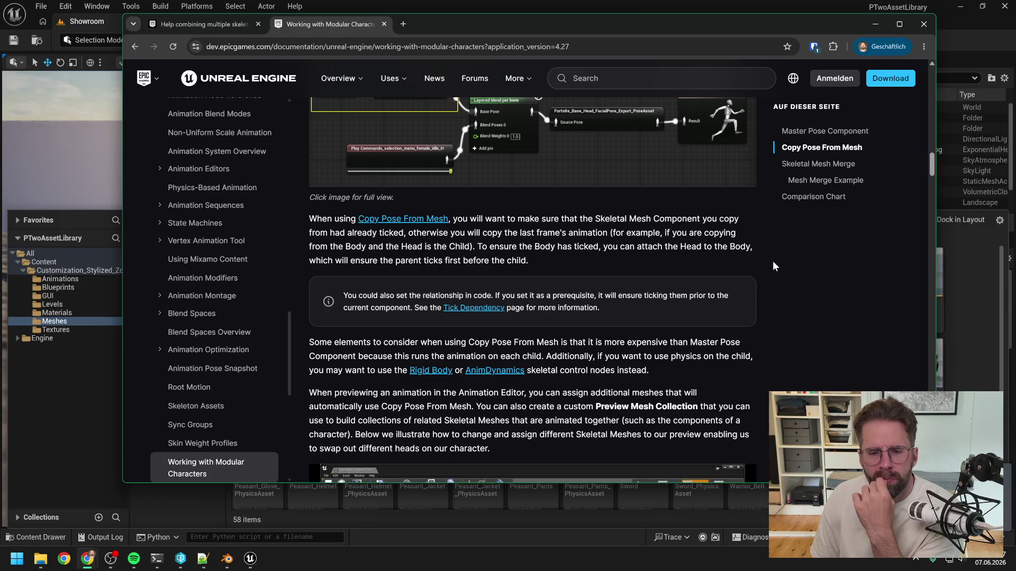
scroll(774, 262, "down", 3)
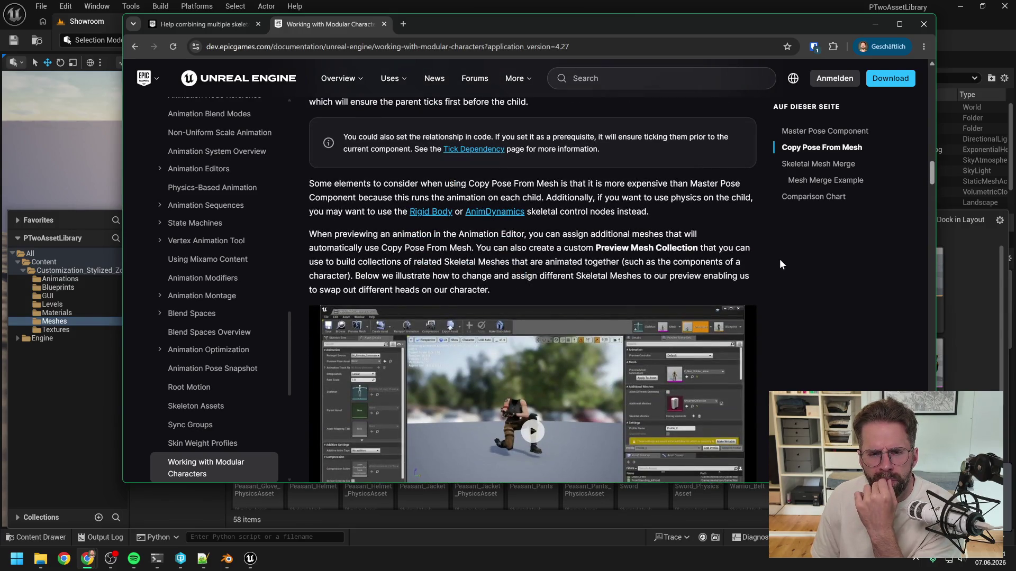
scroll(780, 263, "down", 8)
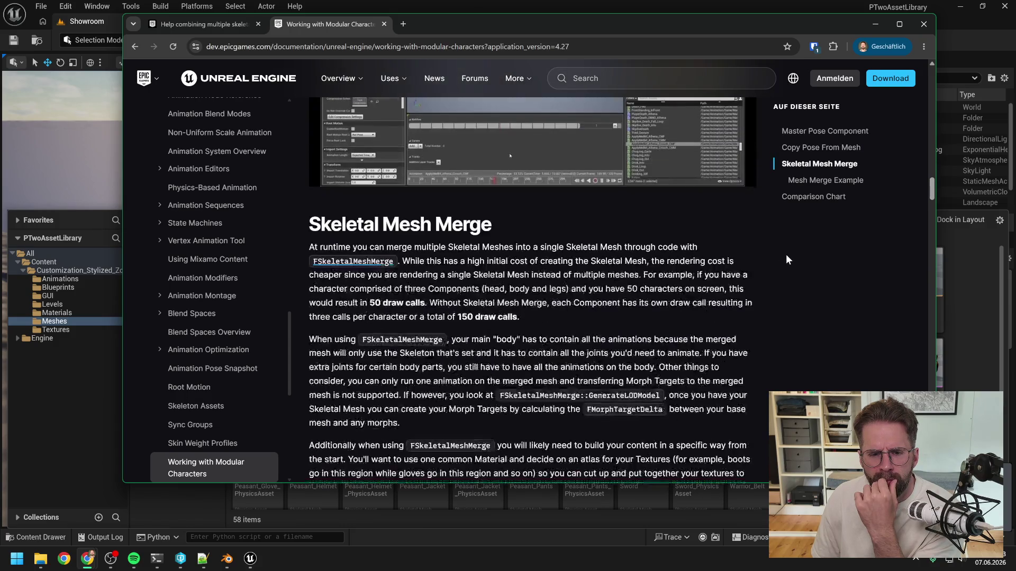
scroll(785, 259, "down", 1)
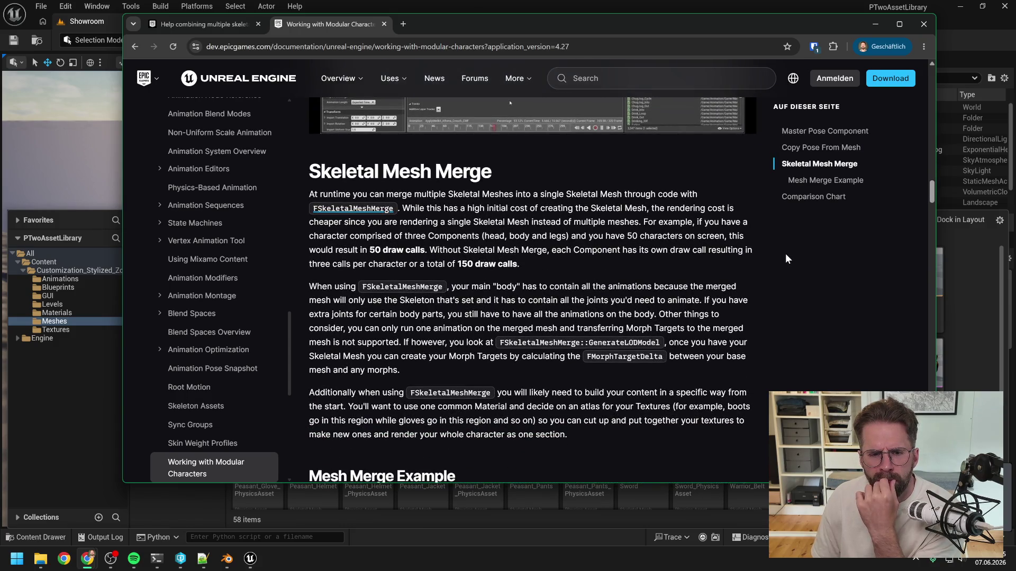
scroll(777, 251, "down", 2)
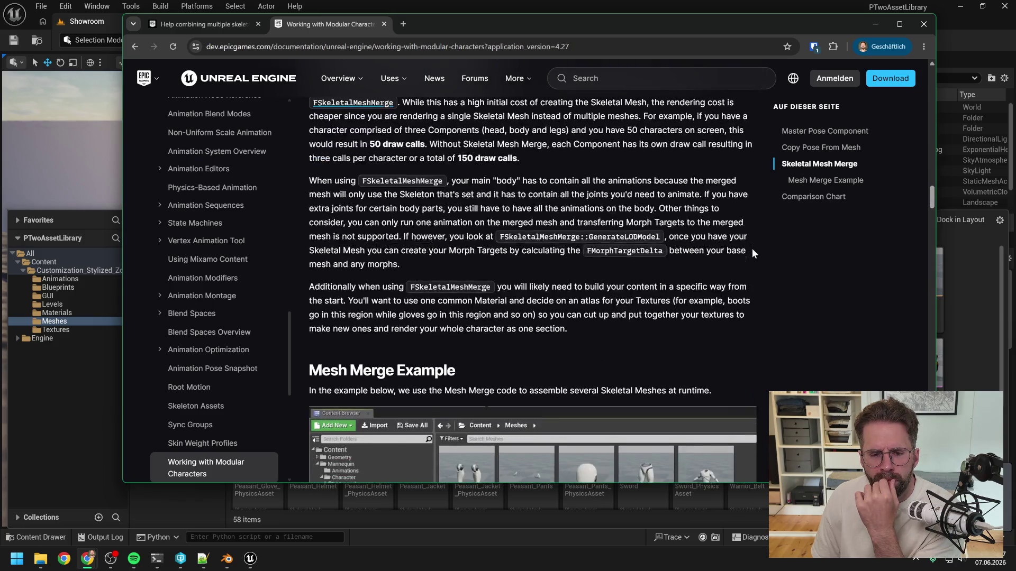
scroll(751, 248, "down", 6)
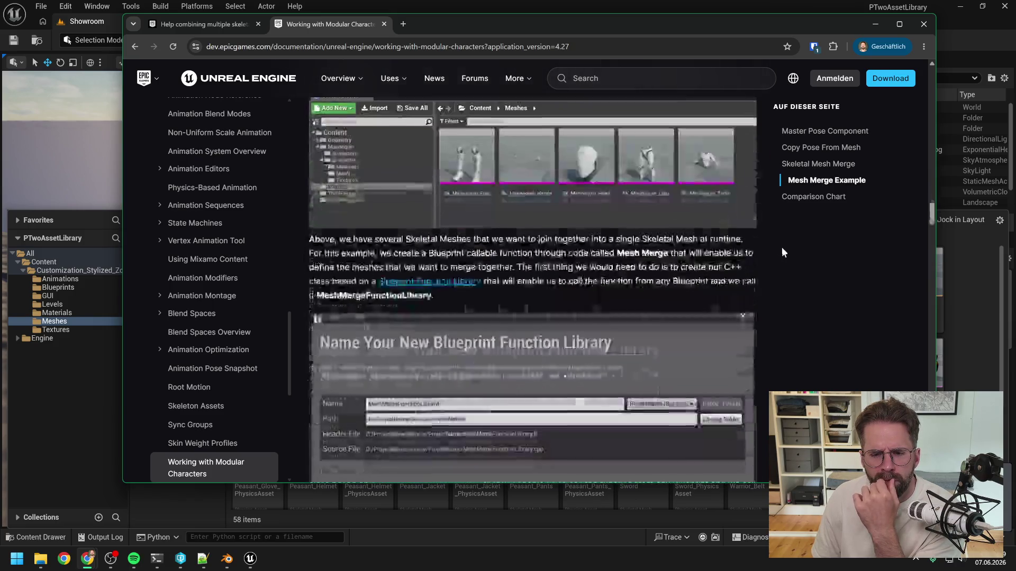
scroll(782, 252, "down", 2)
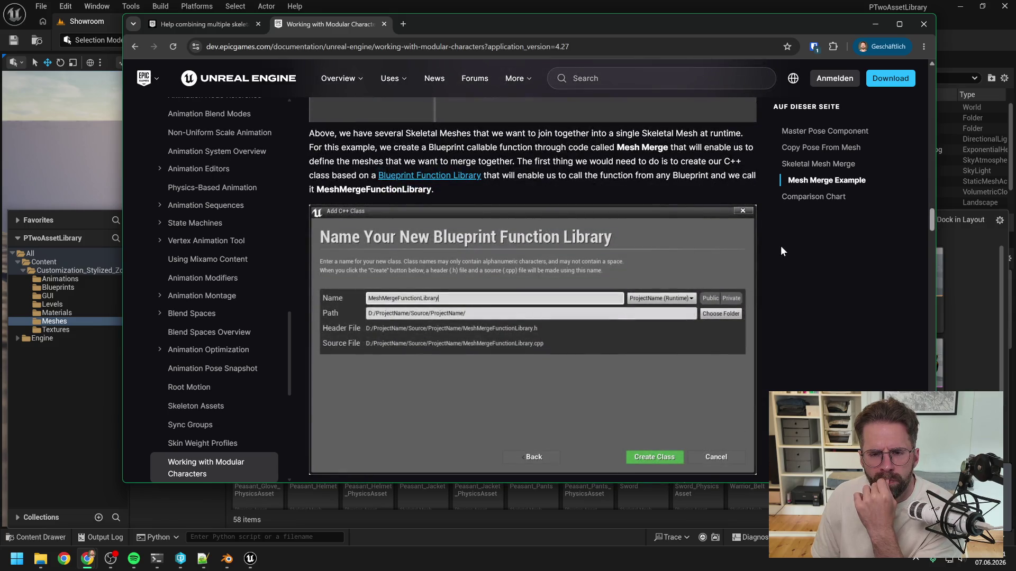
scroll(791, 273, "down", 4)
scroll(804, 272, "down", 4)
scroll(803, 273, "down", 1)
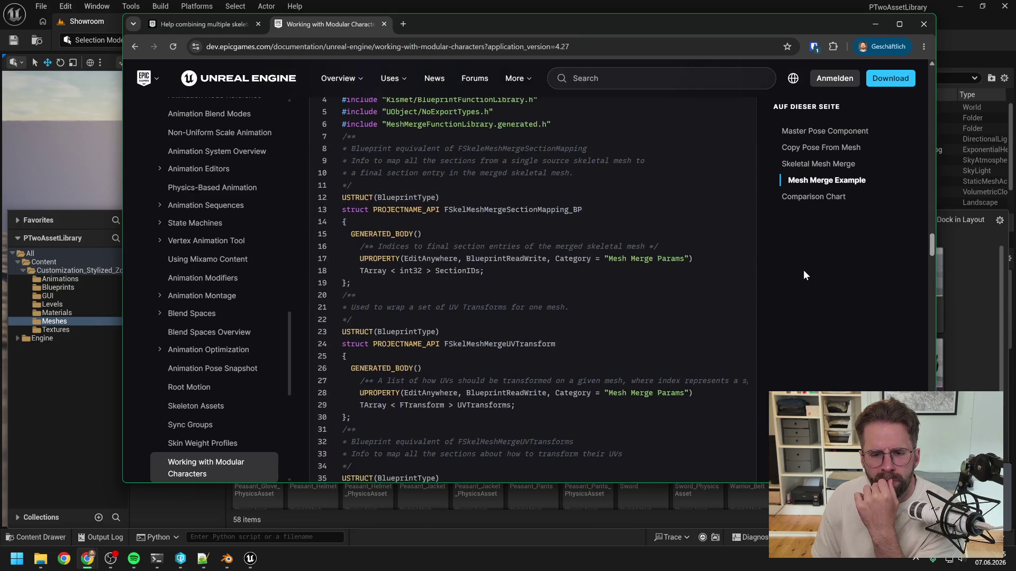
scroll(803, 270, "down", 10)
scroll(803, 271, "down", 8)
scroll(803, 270, "down", 20)
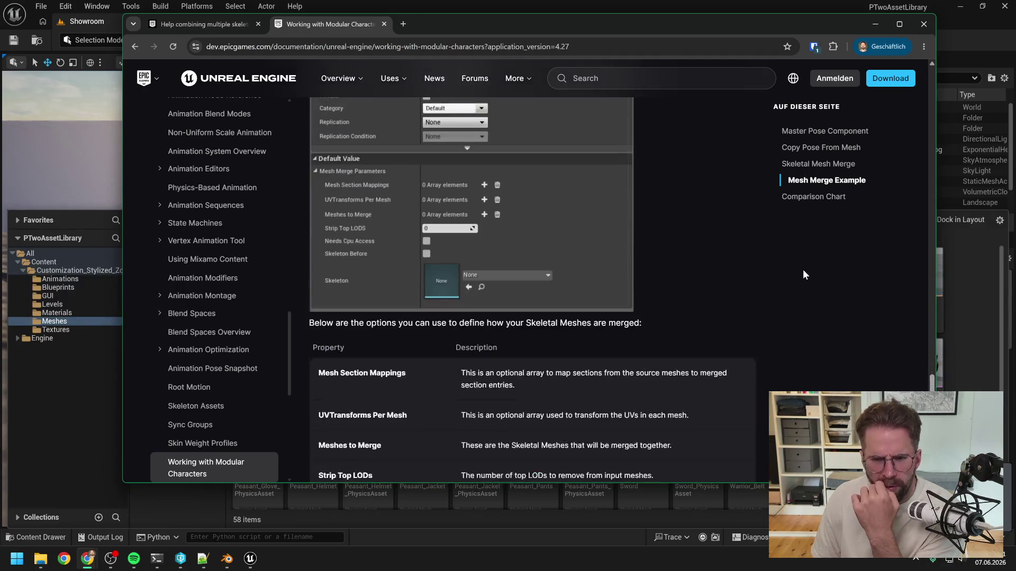
scroll(803, 270, "up", 4)
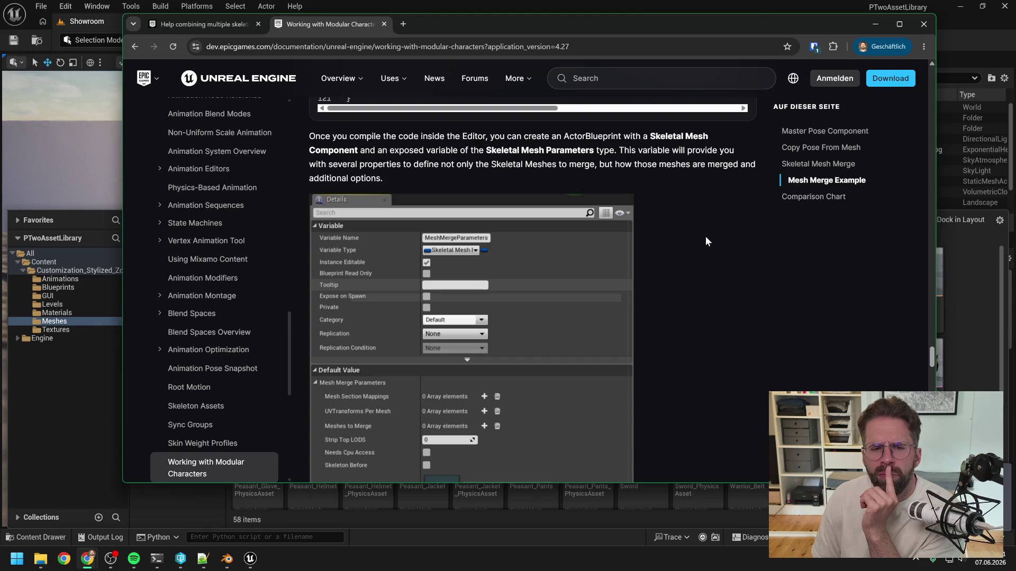
scroll(705, 237, "down", 5)
scroll(709, 229, "down", 20)
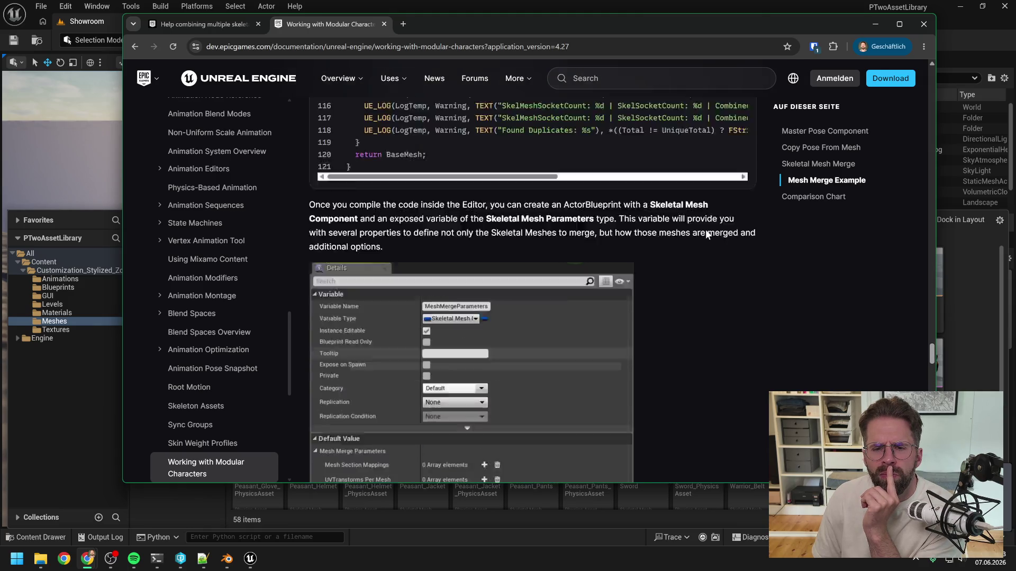
scroll(731, 255, "up", 20)
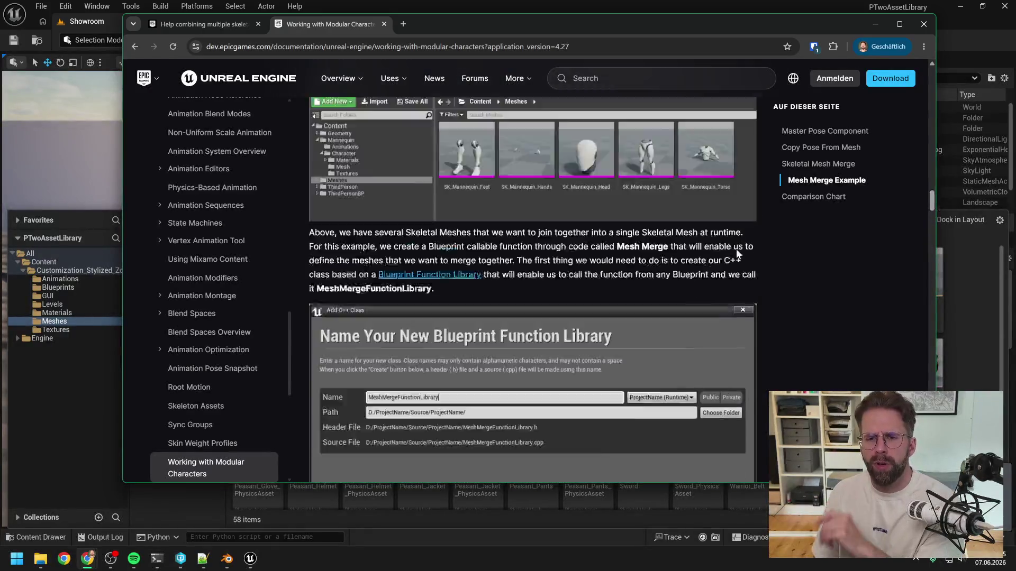
scroll(668, 250, "up", 4)
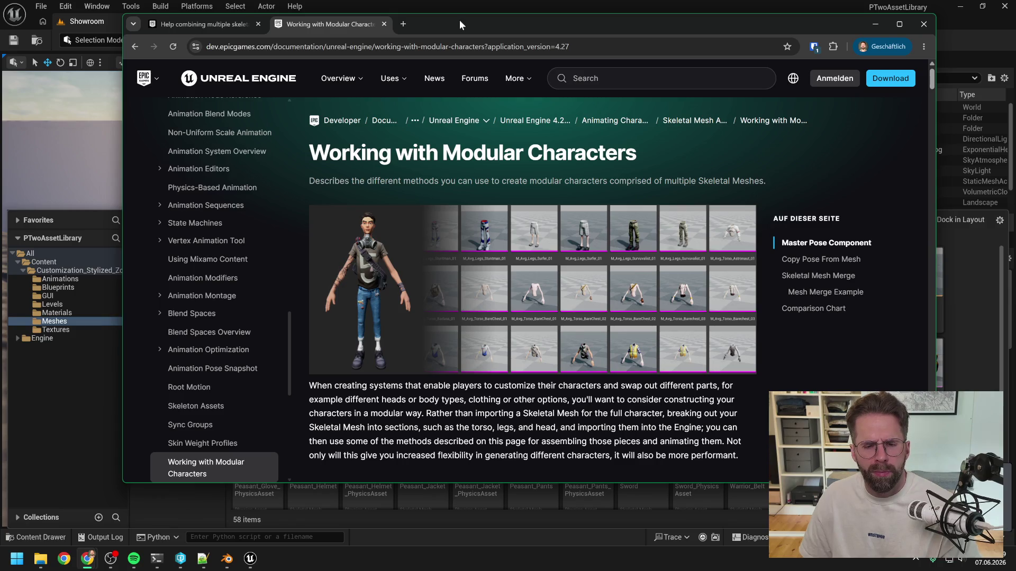
left_click(456, 4)
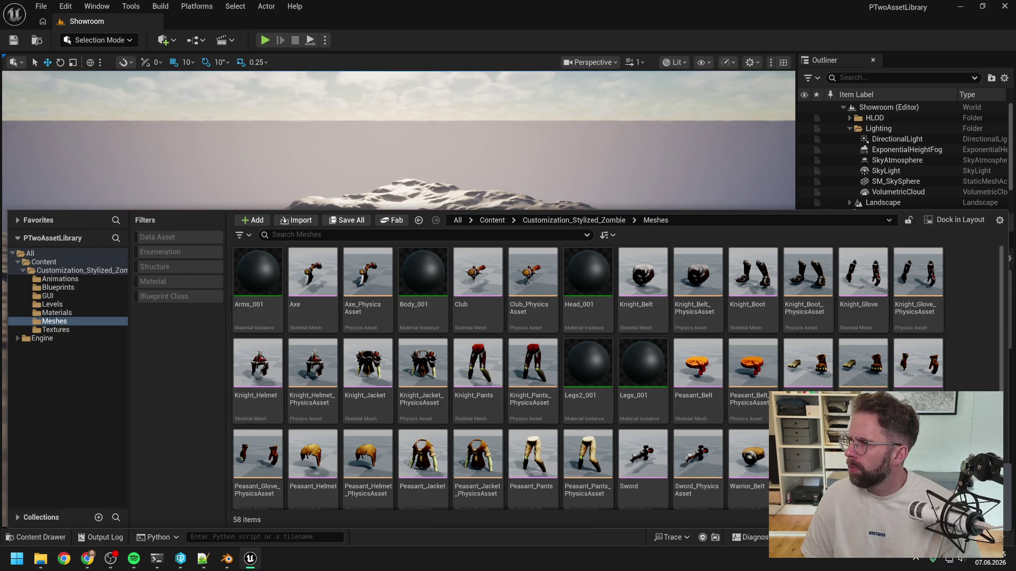
- Alt-Tab between windows to bring the browser with the YouTube tutorial forward
key("alt+Tab")
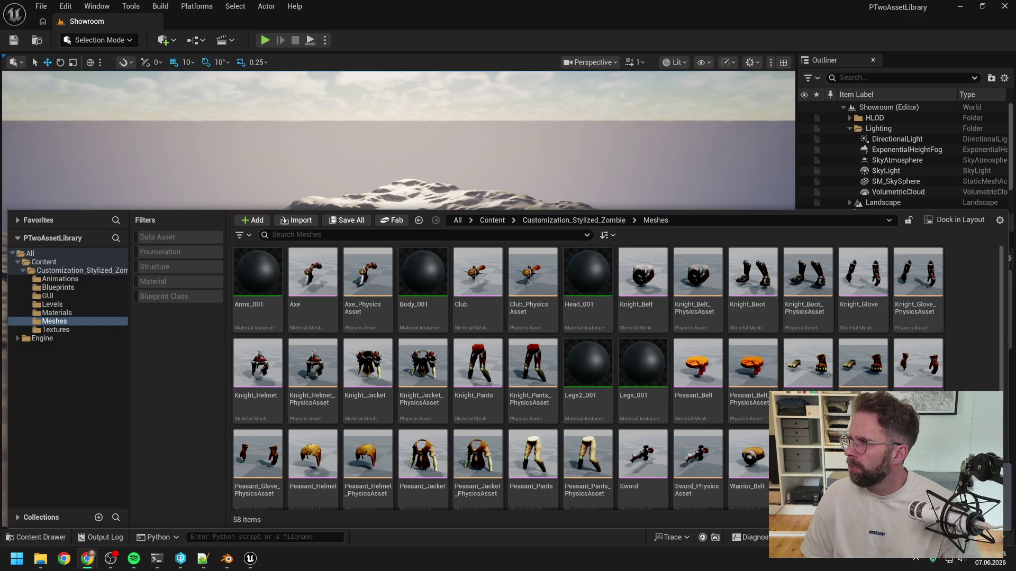
key("alt+Tab")
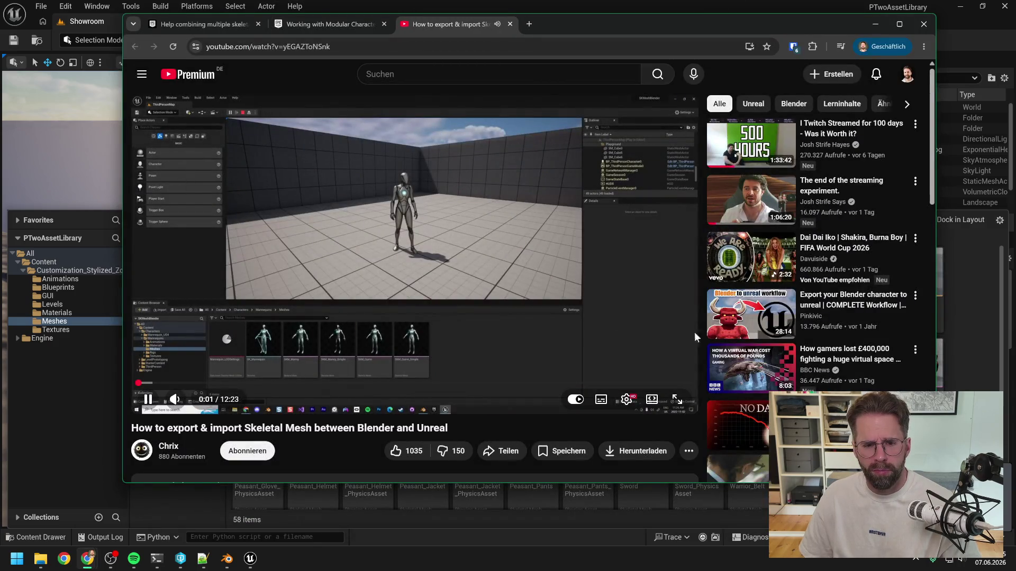
- Raise the tutorial's volume, seek back to the Unreal export part, and go fullscreen
mouse_move(186, 401)
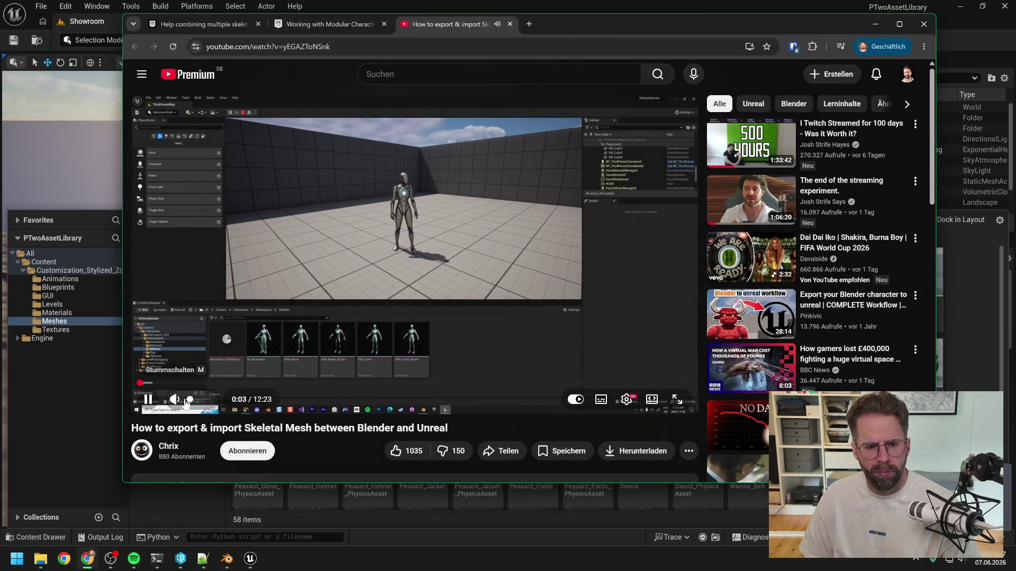
left_click_drag(189, 401, 194, 402)
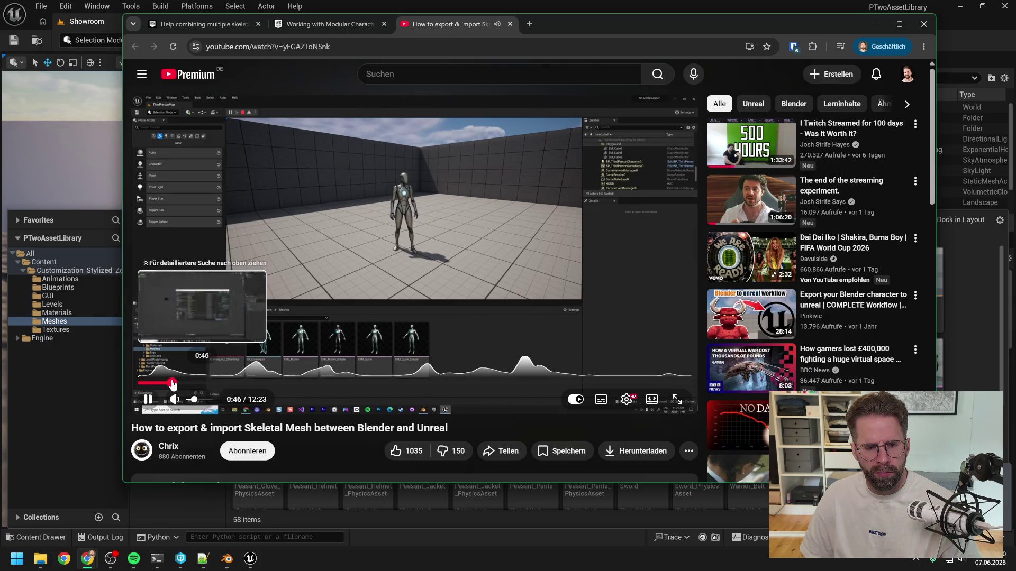
left_click(173, 383)
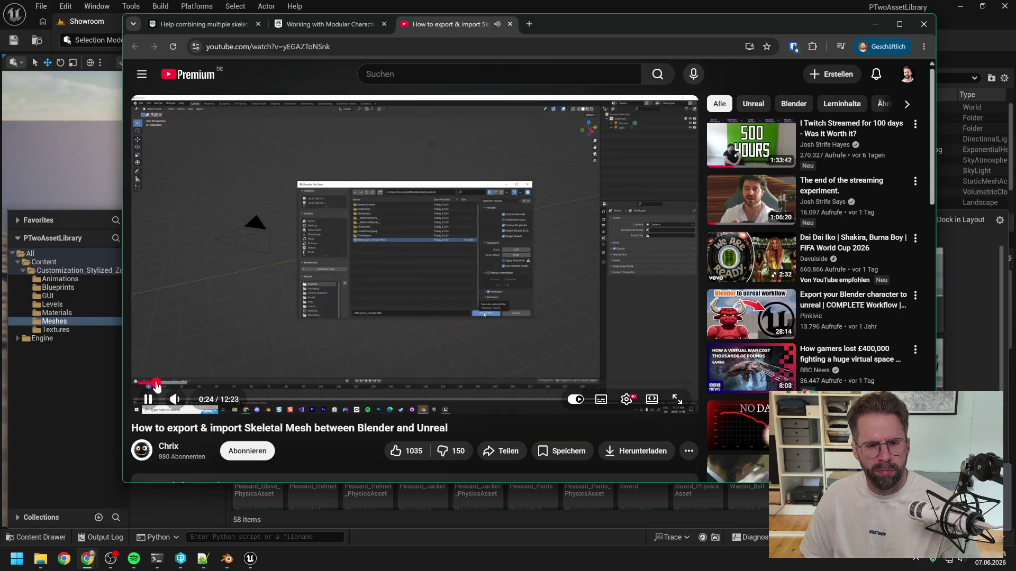
left_click(157, 383)
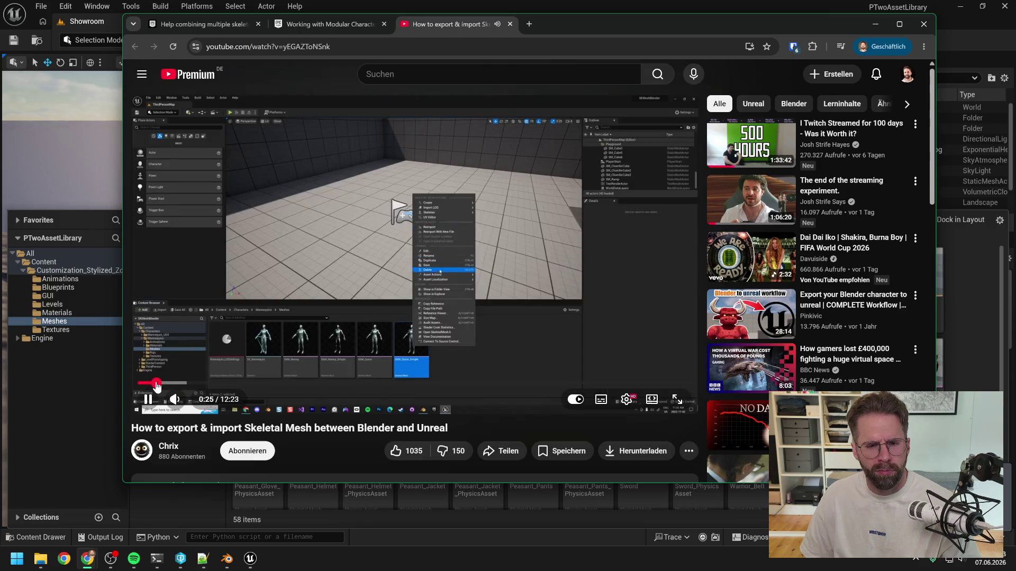
key("f")
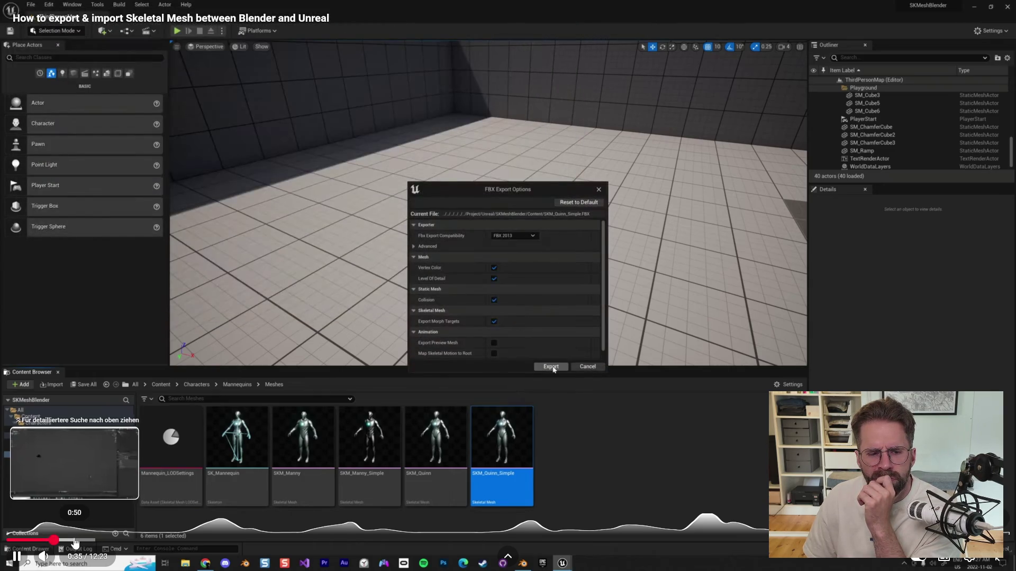
- Skip ahead to the Blender part and set playback quality to 2160p60 4K
left_click(77, 540)
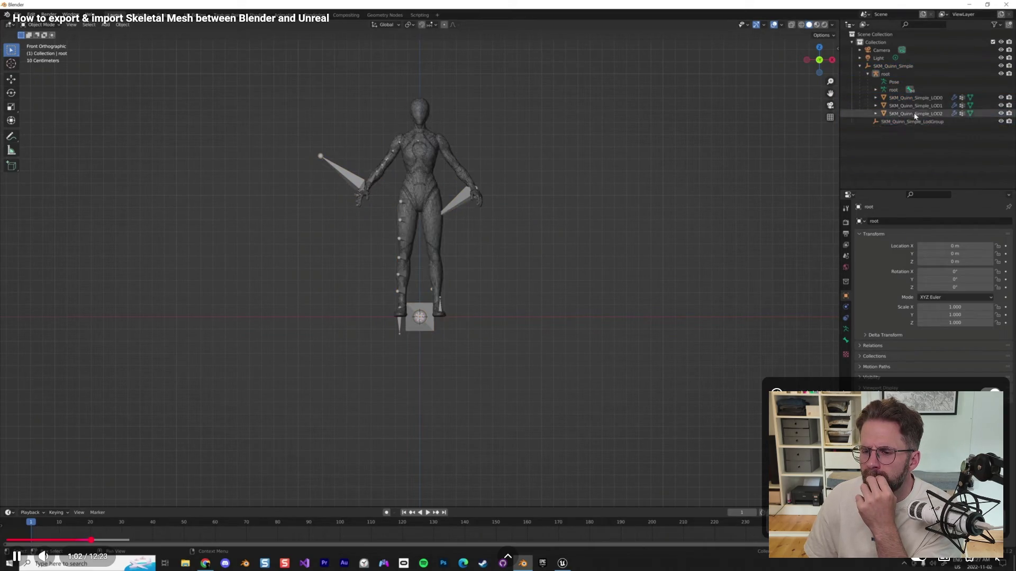
left_click(944, 556)
left_click(923, 523)
left_click(919, 368)
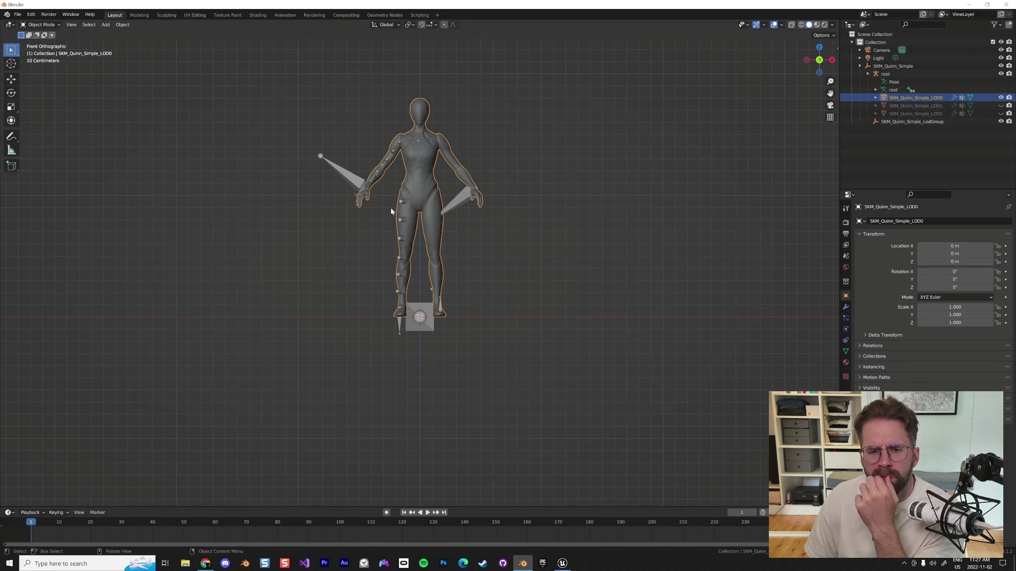
- Interact with the fullscreen tutorial while it plays through the Blender section
scroll(459, 153, "down", 4)
scroll(453, 168, "up", 6)
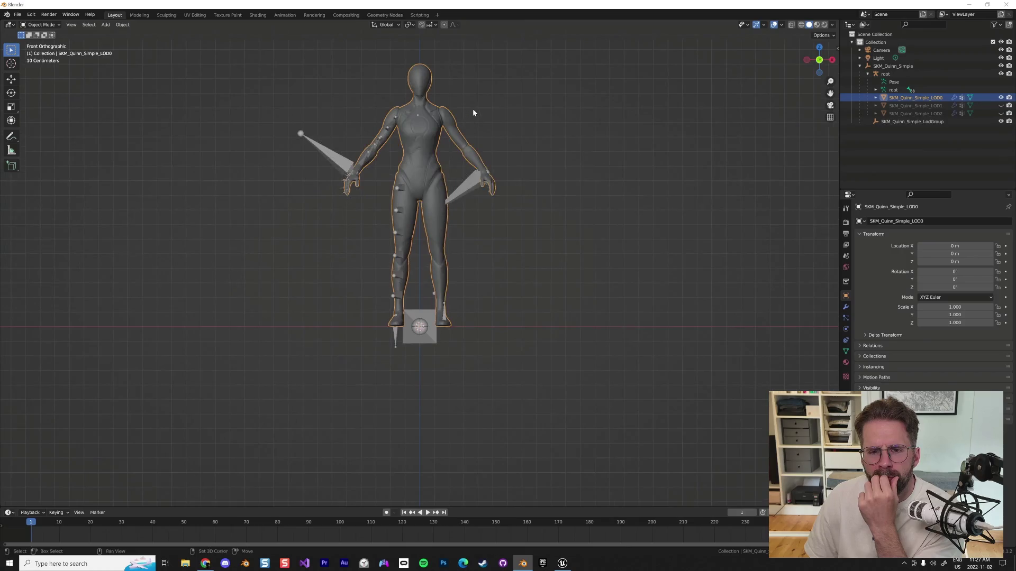
left_click_drag(473, 112, 479, 227)
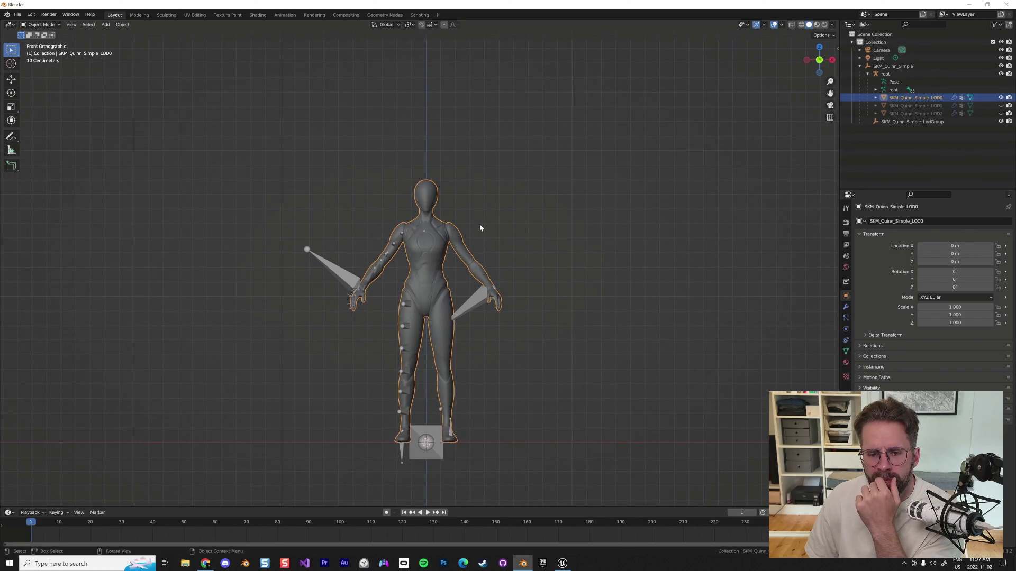
key("Tab")
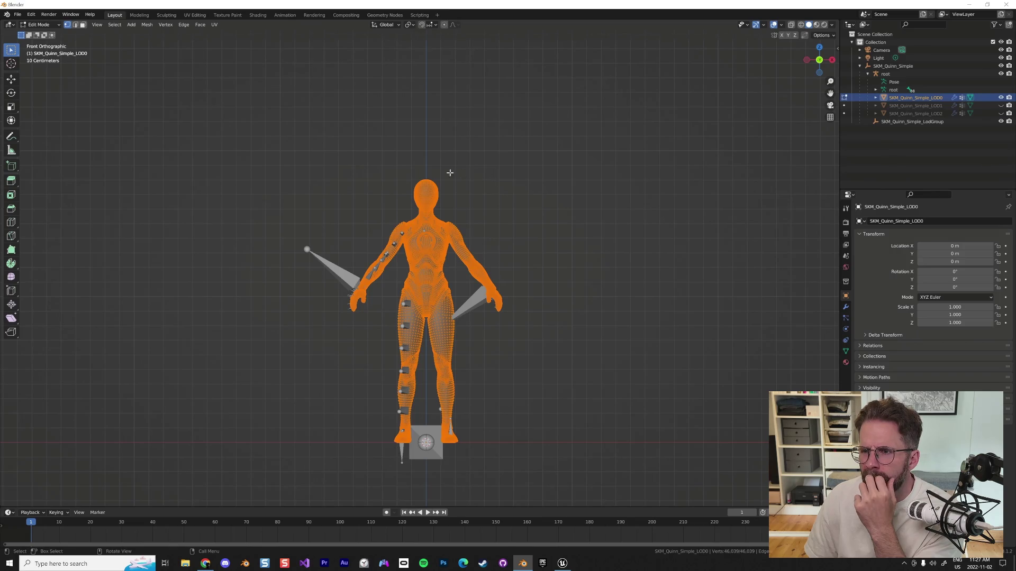
key("alt+a")
scroll(432, 173, "up", 4)
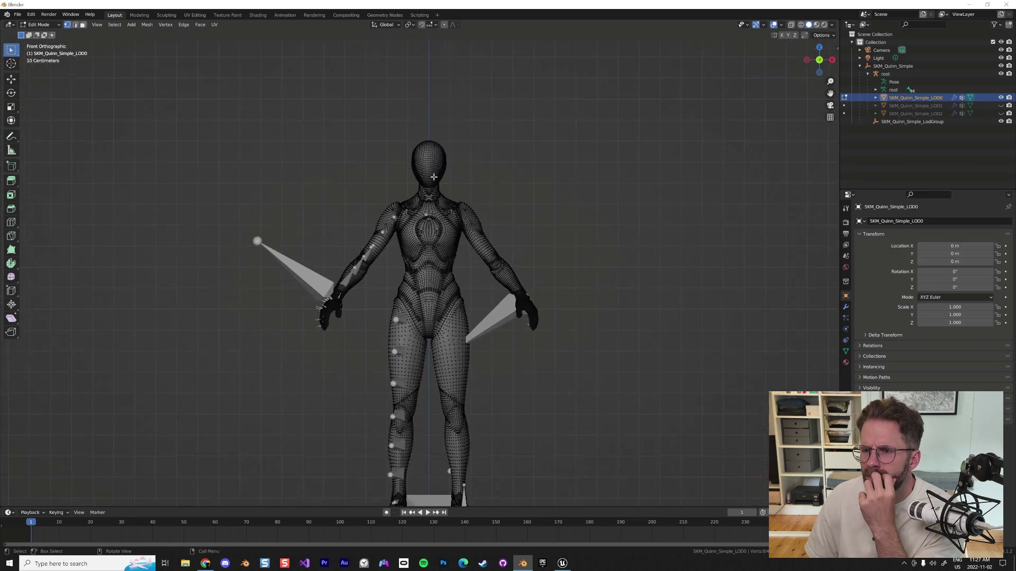
left_click(845, 307)
left_click(1008, 223)
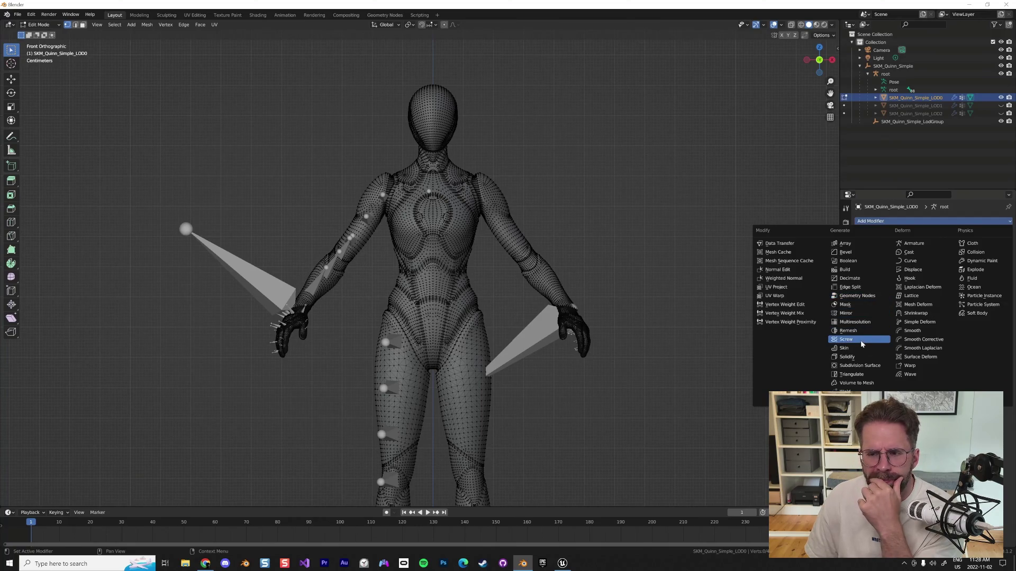
left_click(854, 315)
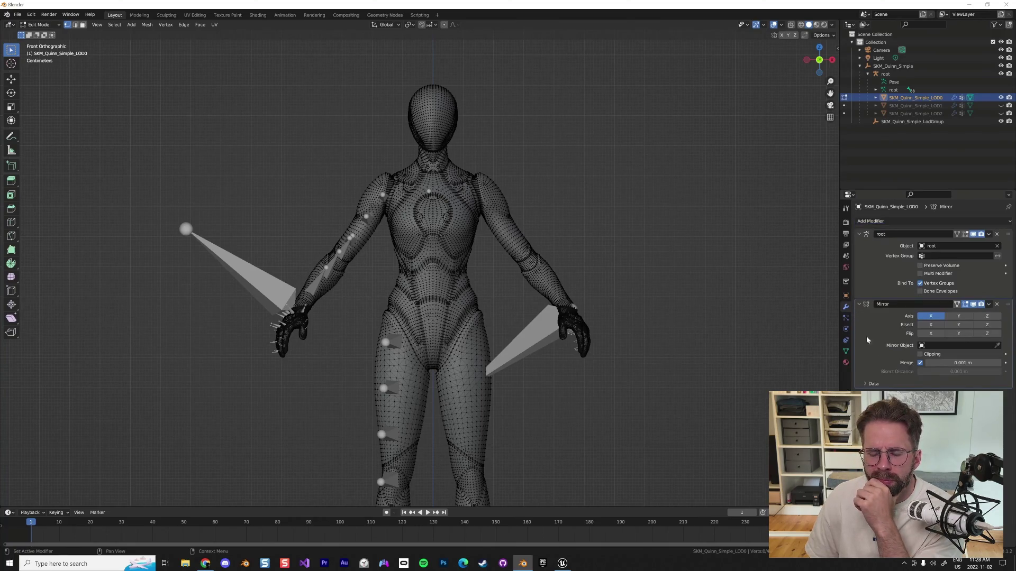
left_click_drag(447, 83, 463, 91)
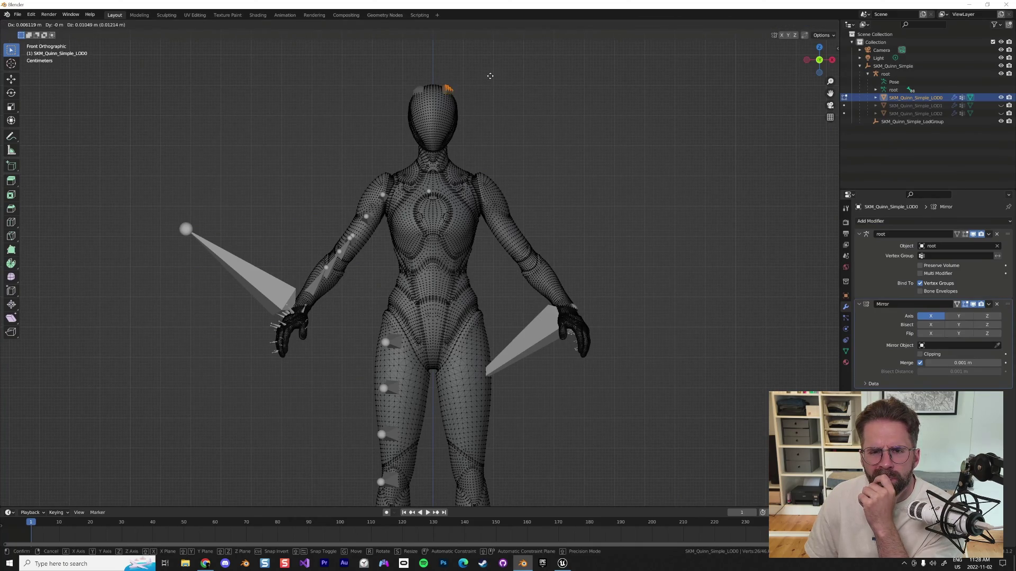
key("o")
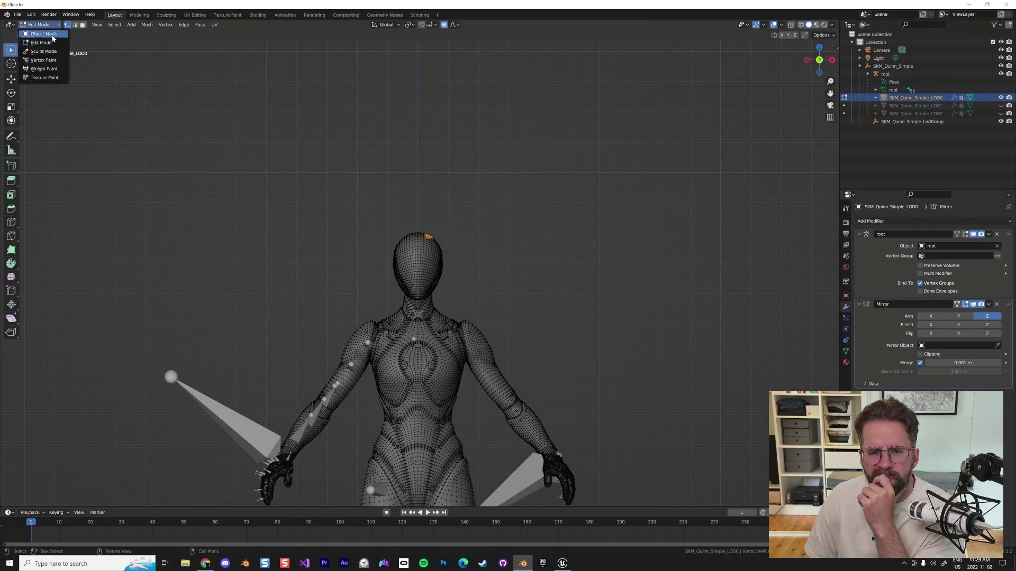
- Keep following the tutorial until it shows Blender's FBX export dialog with Smoothing set to Face
left_click_drag(485, 205, 476, 164)
scroll(476, 164, "down", 10)
key("g")
key("KP_1")
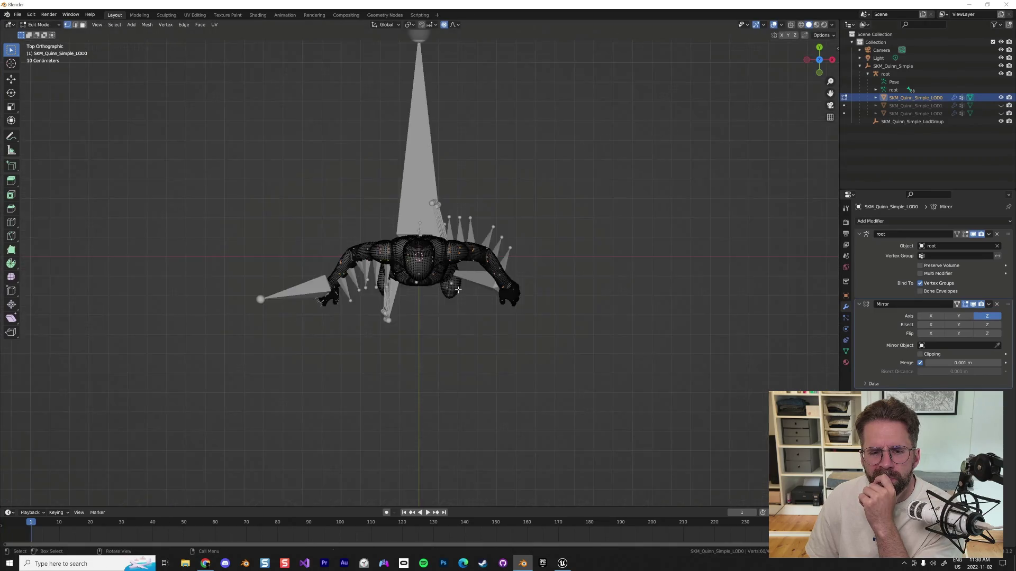
scroll(434, 254, "up", 15)
mouse_move(506, 468)
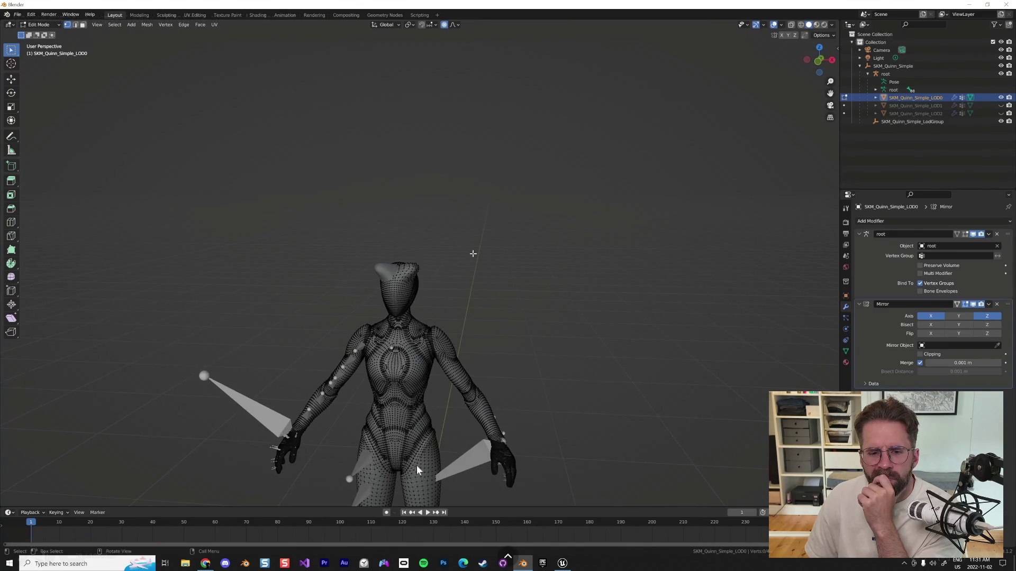
mouse_move(336, 462)
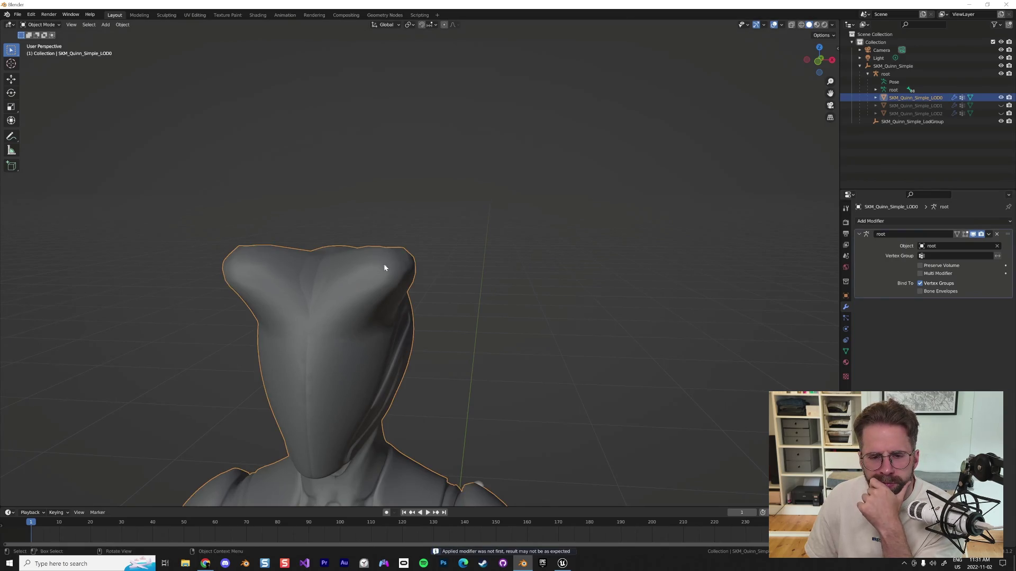
key("Tab")
mouse_move(431, 238)
left_mouse_down()
mouse_move(667, 298)
mouse_move(619, 238)
mouse_move(576, 224)
mouse_move(524, 242)
mouse_move(440, 238)
mouse_move(513, 233)
left_mouse_up()
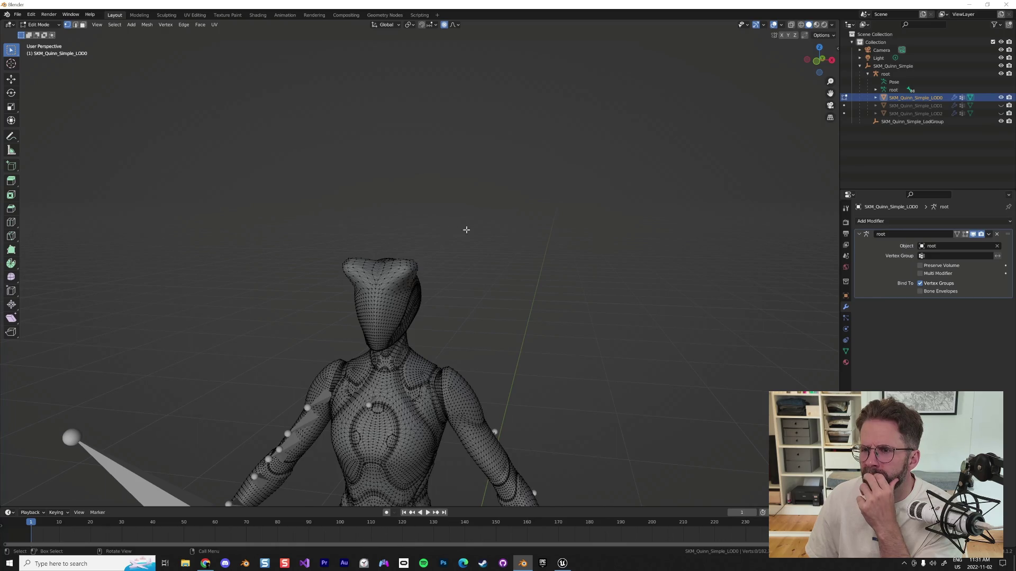
left_click(893, 66)
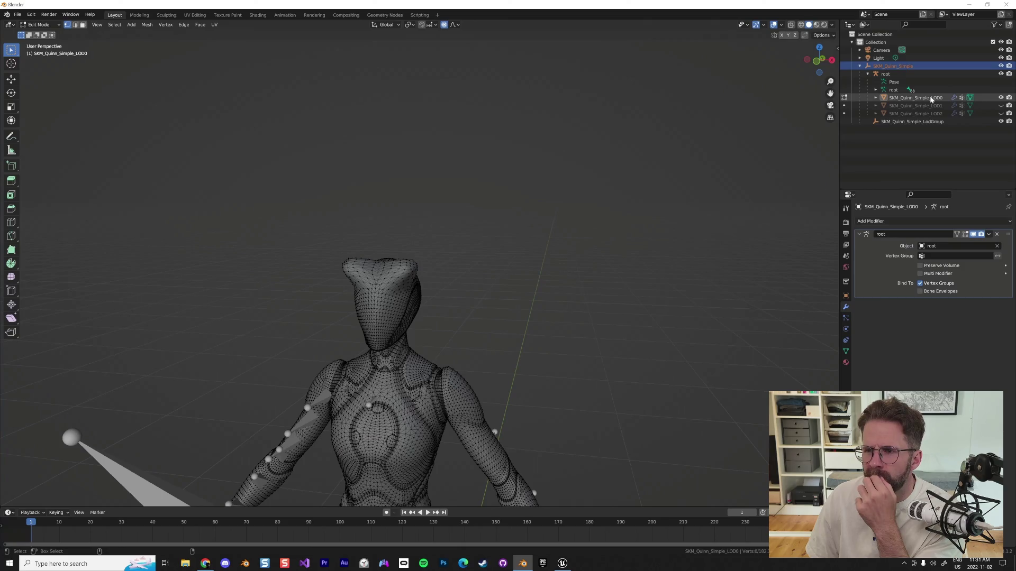
left_click(912, 97)
left_click(894, 65)
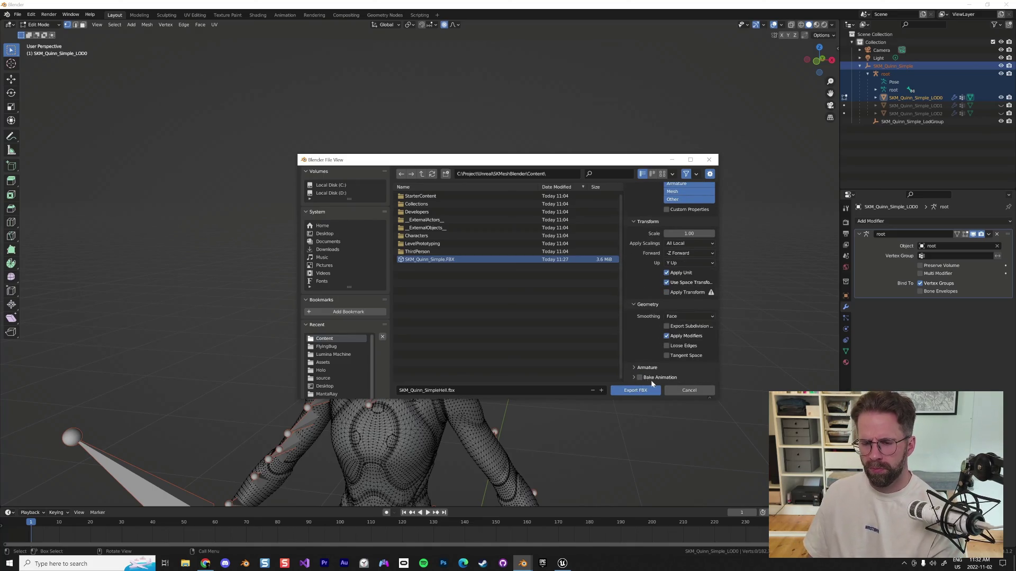
- Follow the tutorial's Unreal FBX import to its failed-to-merge-bones cancellation and close the Message Log
left_click(635, 367)
scroll(659, 344, "down", 3)
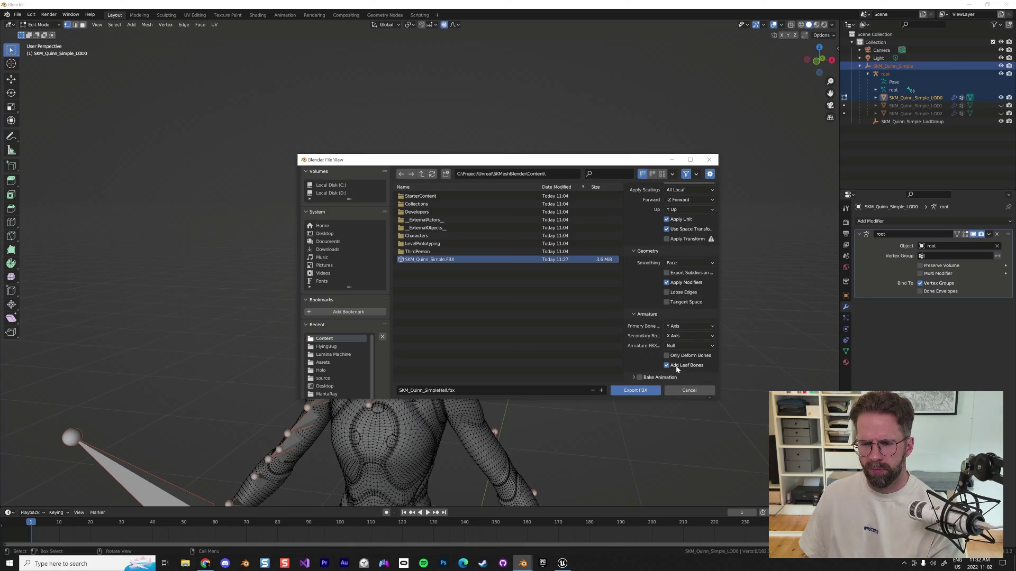
left_click(667, 366)
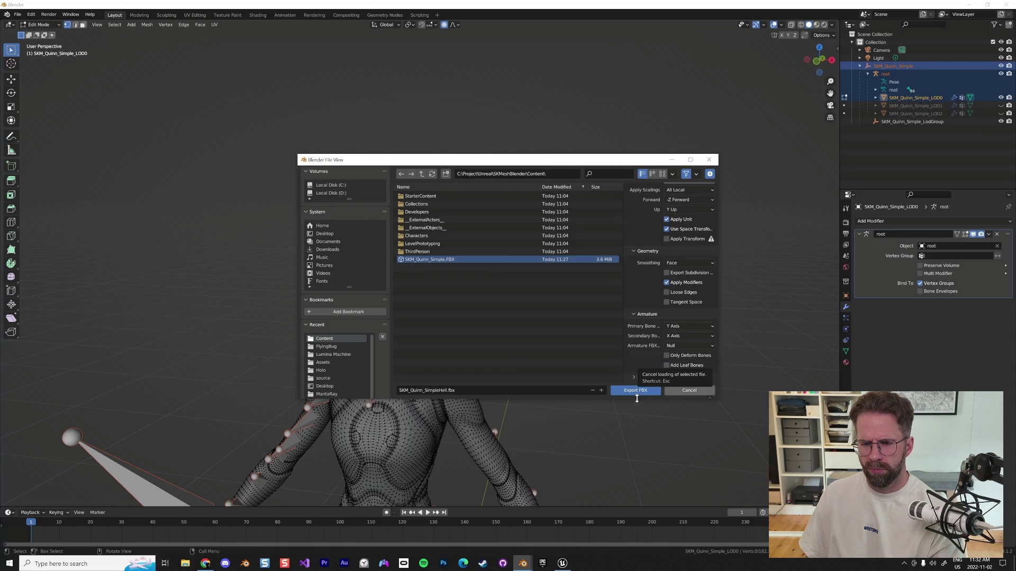
left_click(630, 391)
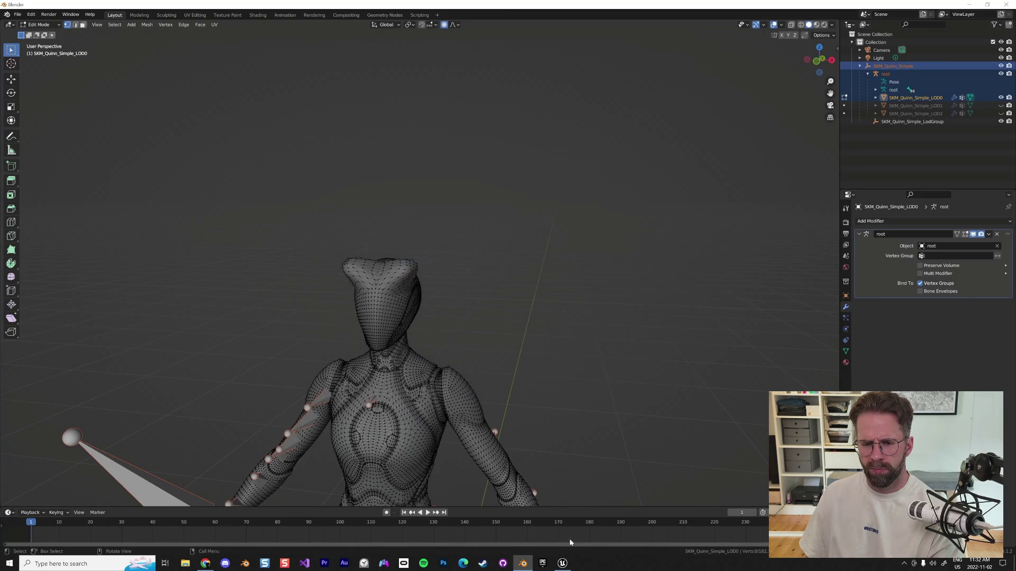
left_click(563, 566)
right_click(594, 436)
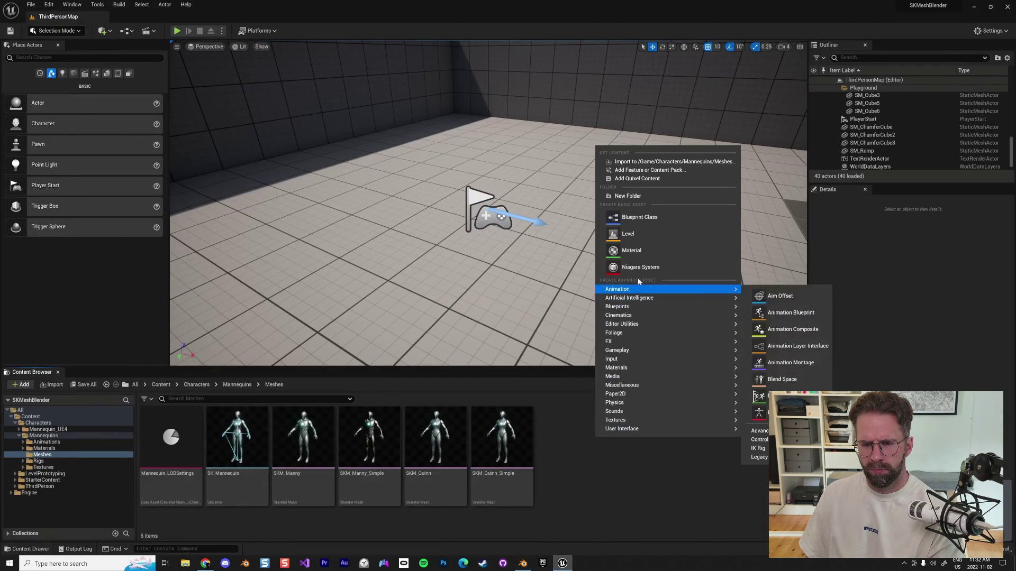
left_click(633, 164)
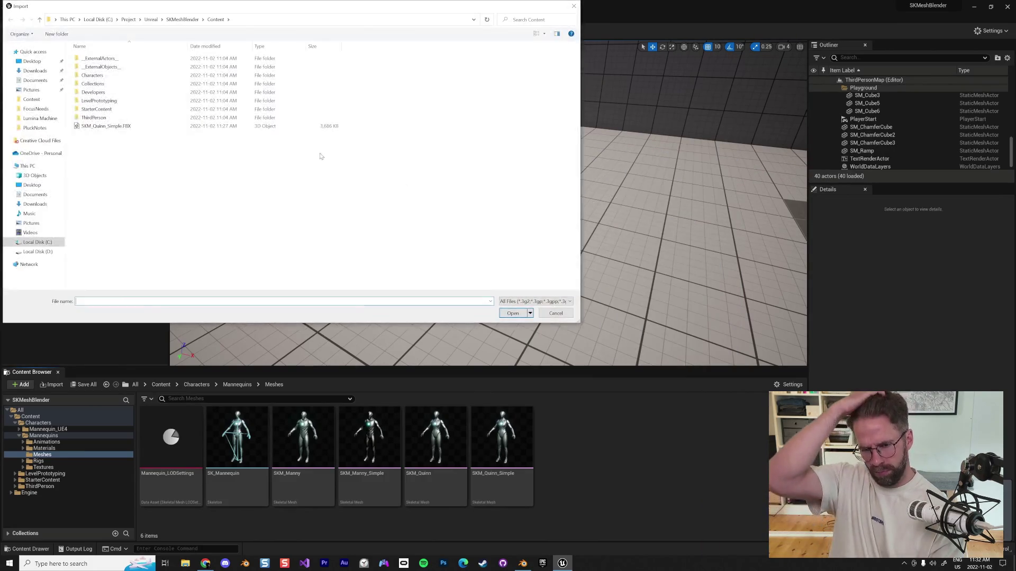
left_click(123, 134)
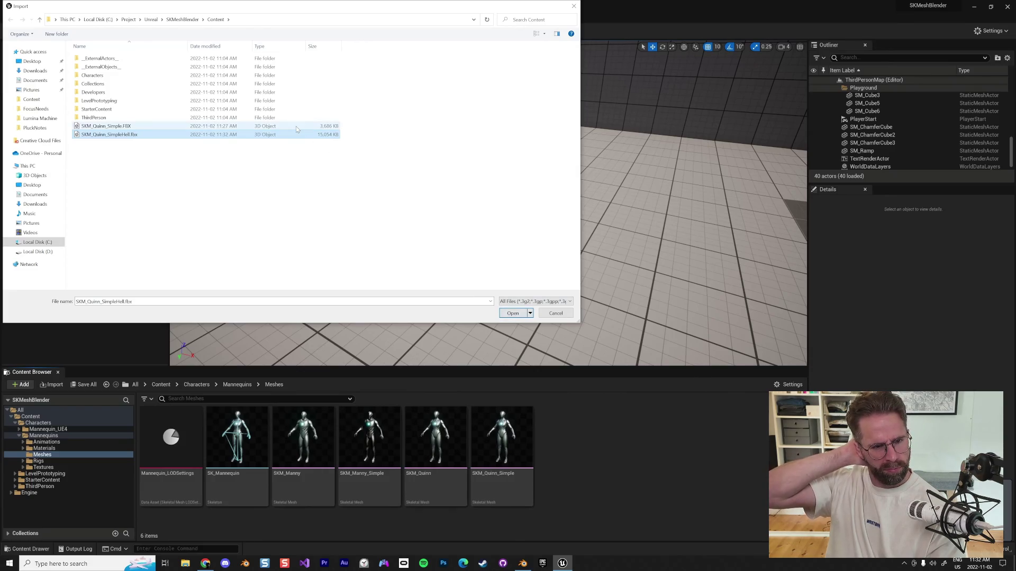
left_click(513, 313)
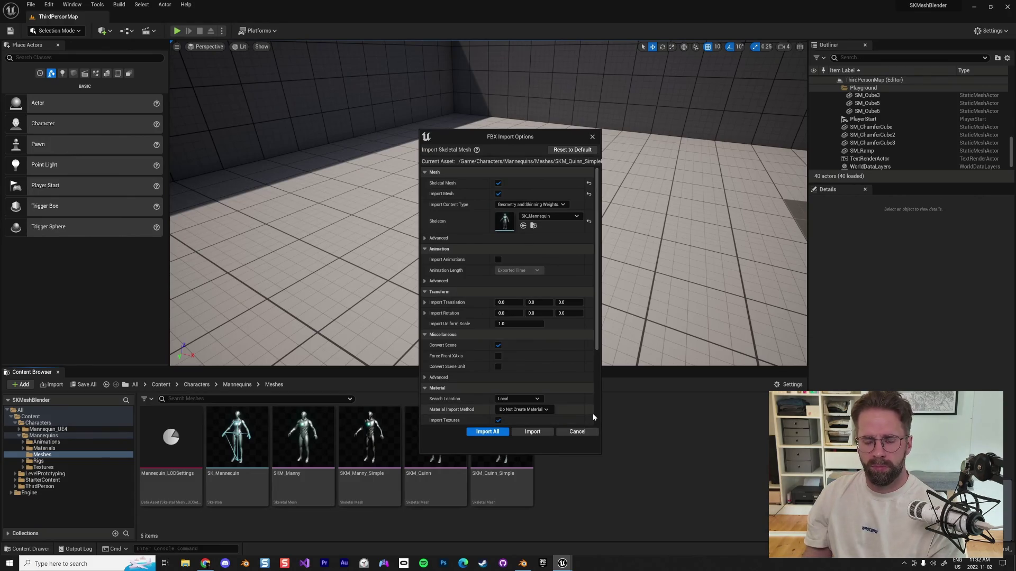
left_click(487, 432)
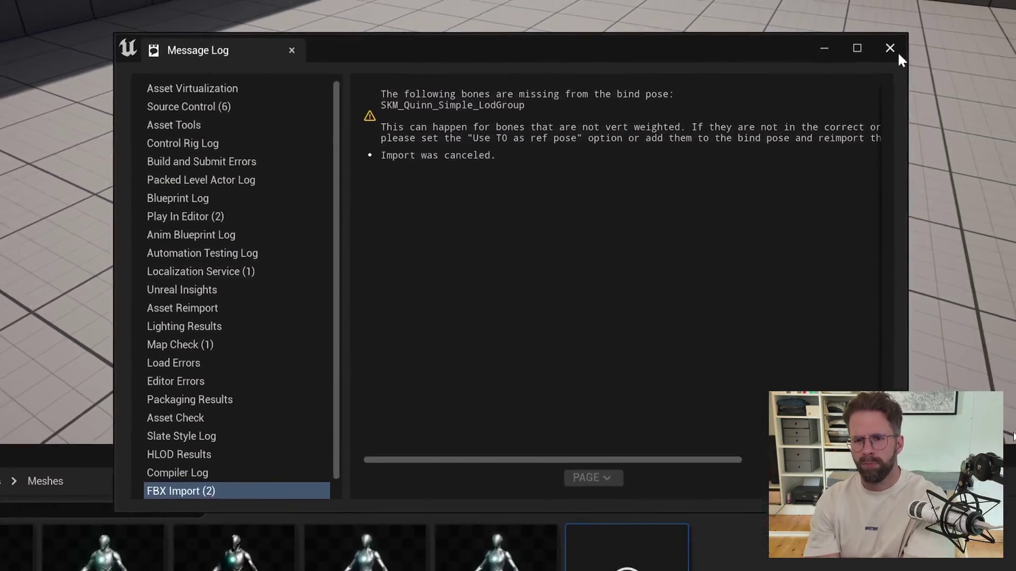
left_click(891, 50)
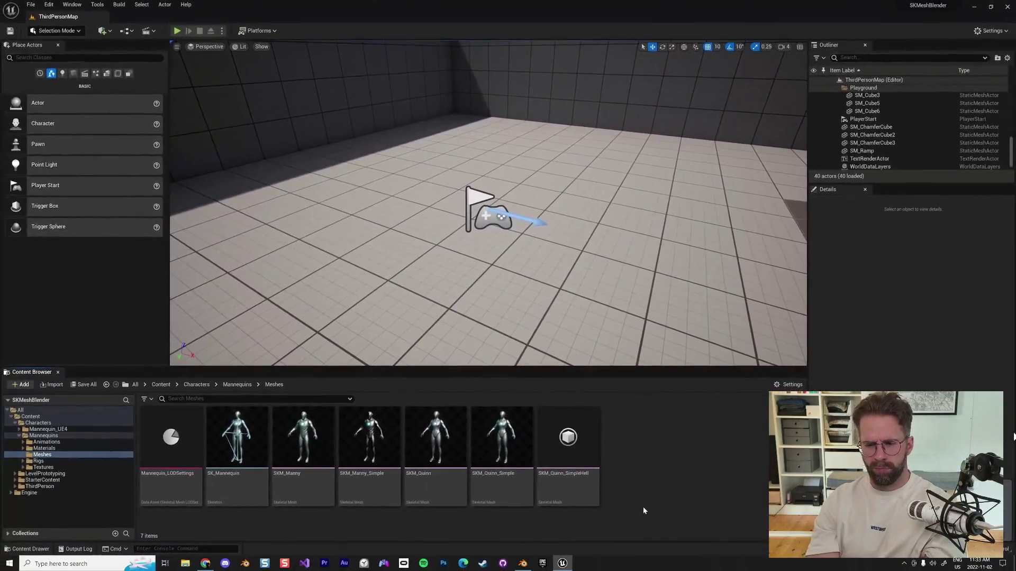
- Delete the SKM_Quinn_SimpleHell asset from Unreal's Meshes folder
left_click(580, 469)
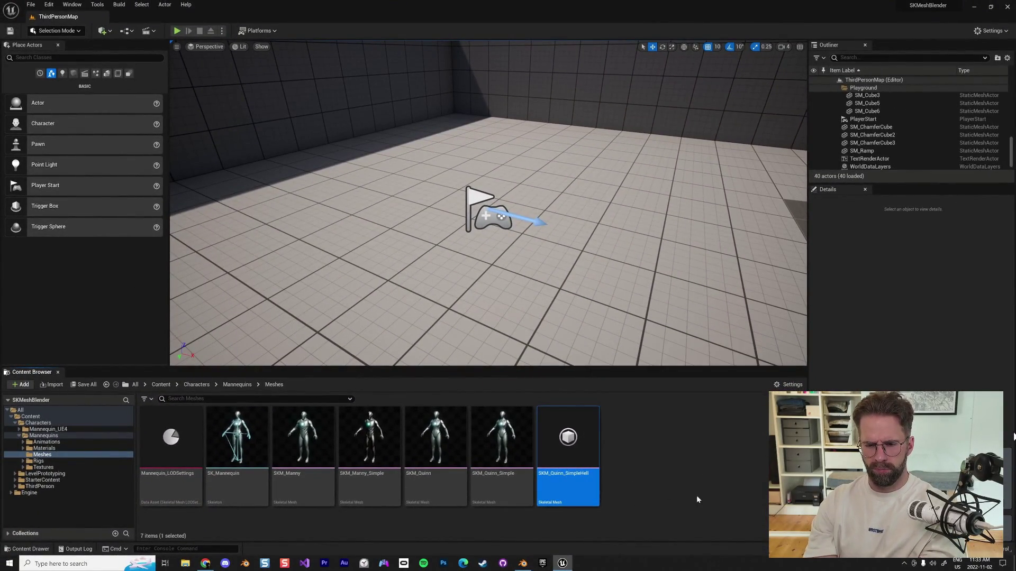
mouse_move(584, 465)
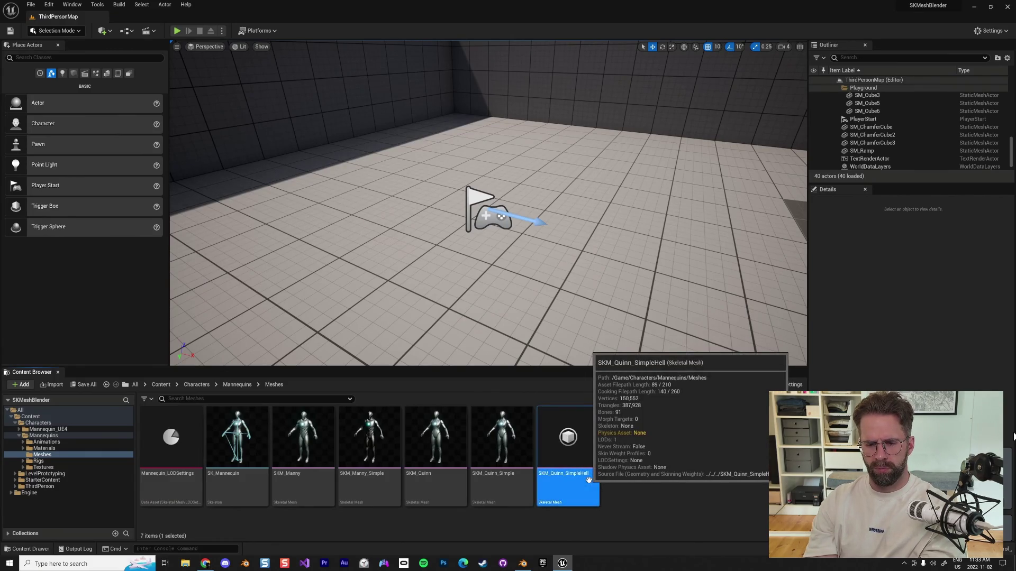
key("Delete")
- In Blender's Outliner, select the root armature, its Pose and the SKM_Quinn_Simple_LOD0 mesh
key("alt+Tab")
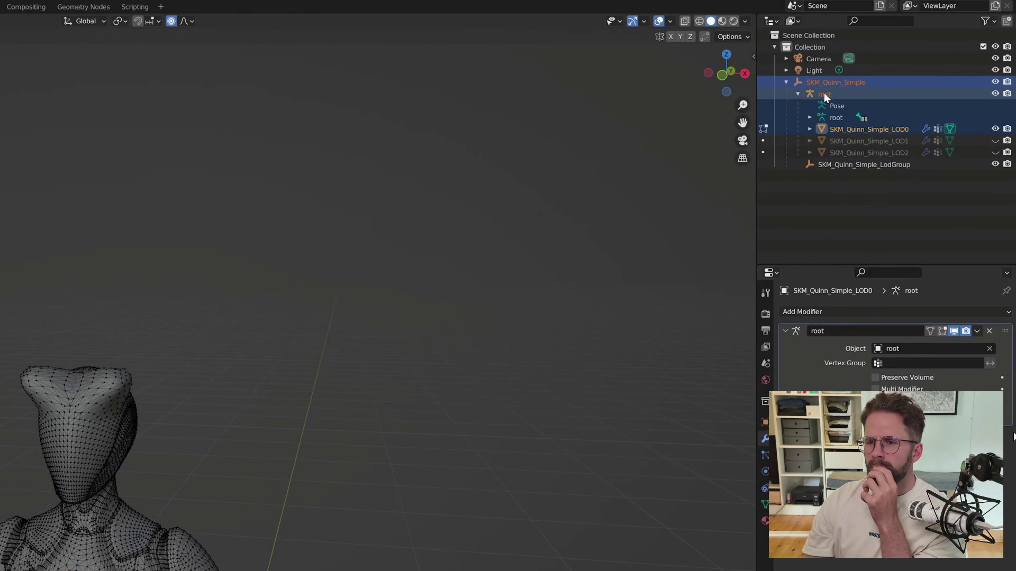
left_click(826, 95)
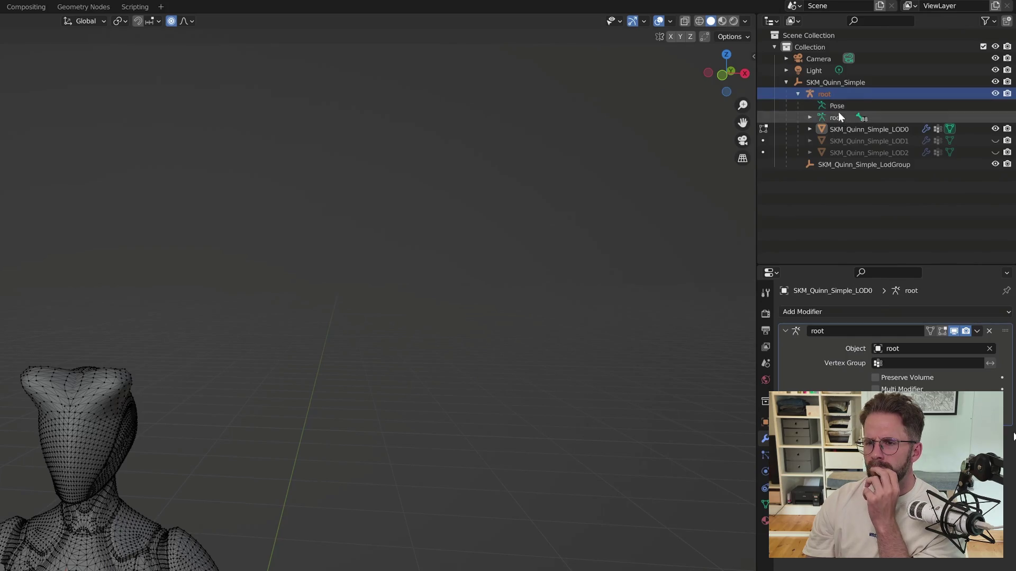
left_click(838, 106)
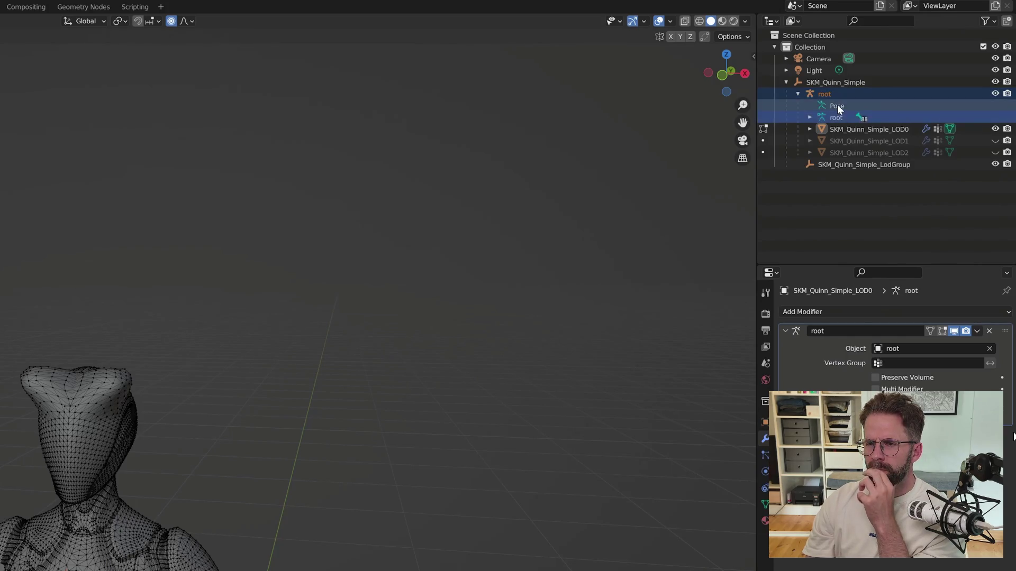
left_click(842, 129, "ctrl")
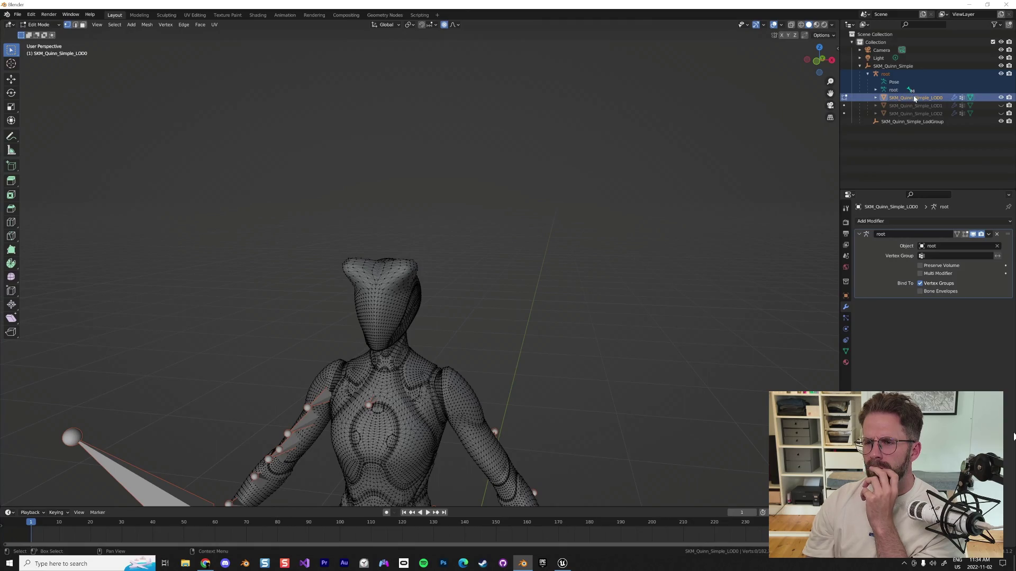
- Export the selection as SKM_Quinn_SimpleHell.fbx with the geometry options expanded
left_click(18, 14)
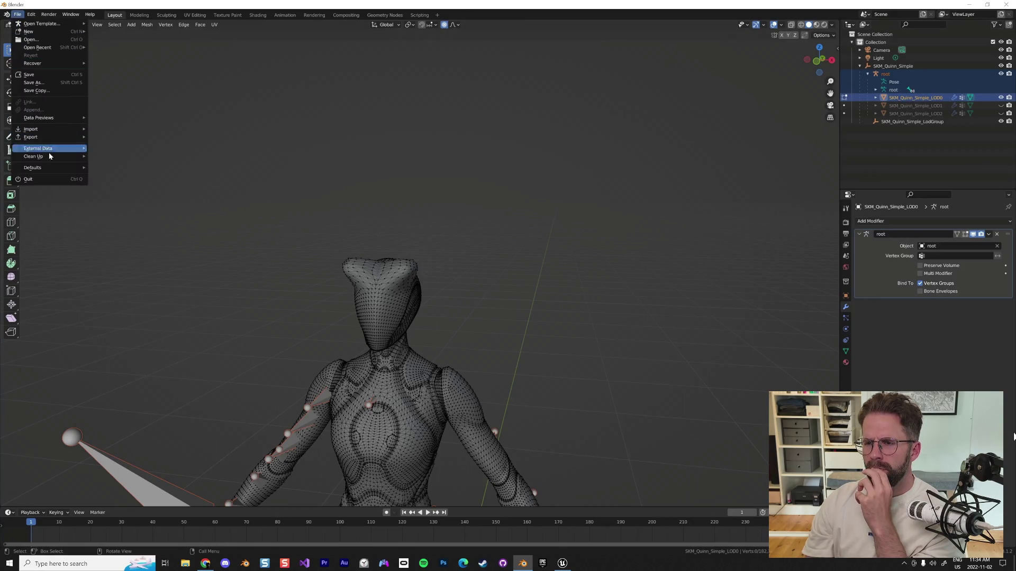
mouse_move(48, 137)
left_click(111, 215)
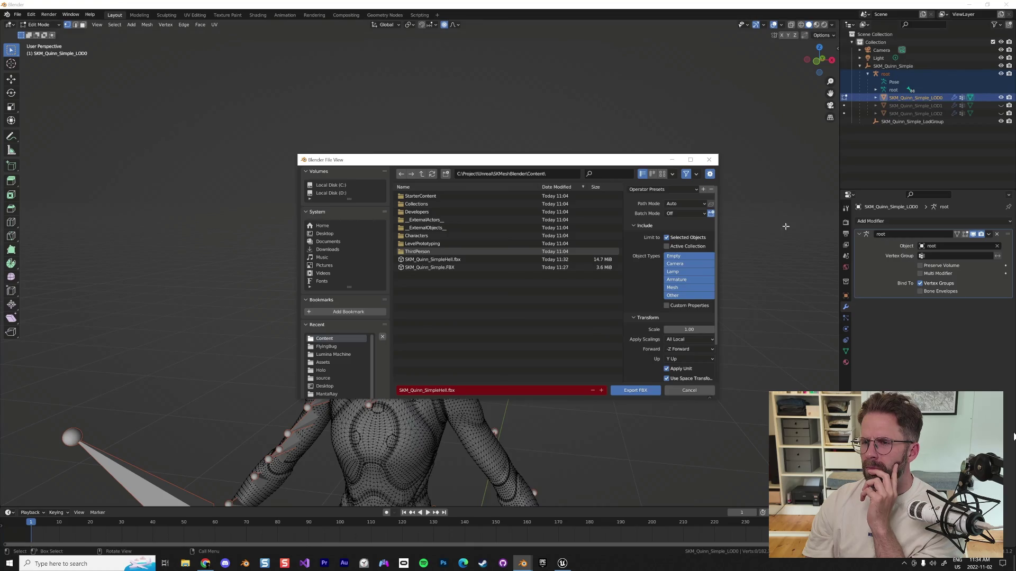
scroll(651, 331, "down", 2)
left_click(635, 359)
scroll(640, 334, "down", 3)
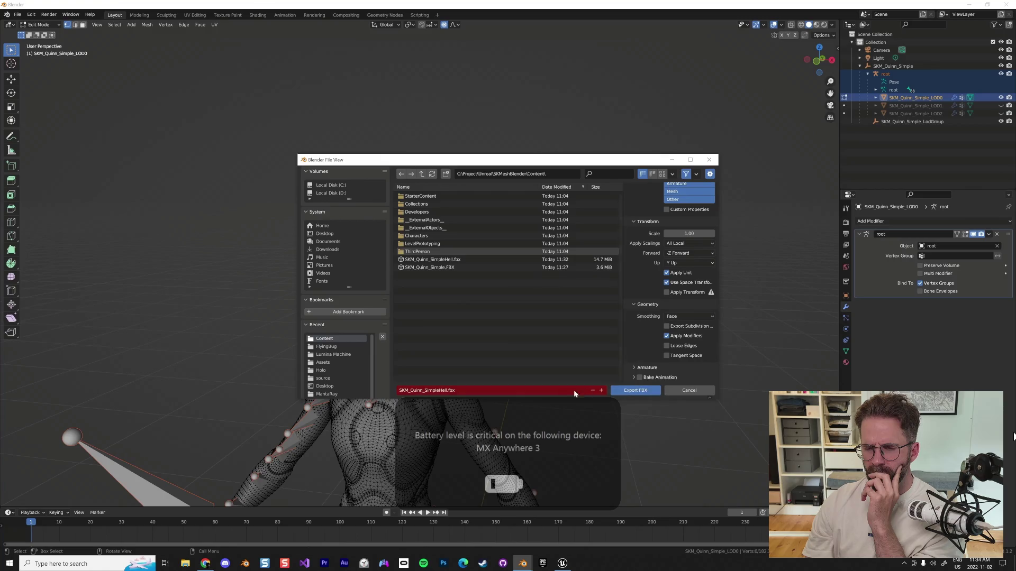
left_click(441, 261)
left_click(636, 390)
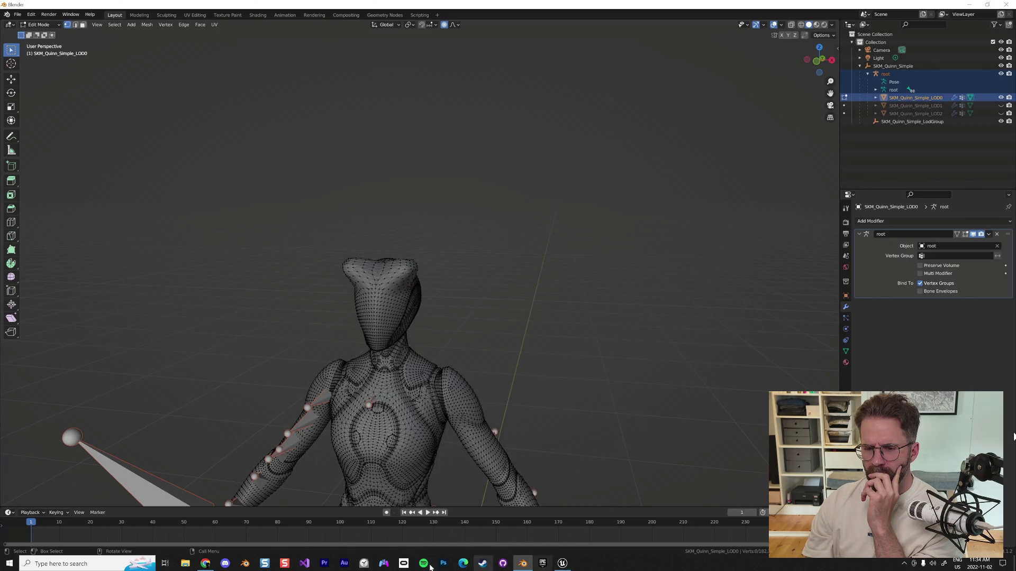
- Import SKM_Quinn_SimpleHell.fbx into Unreal's Meshes folder with Import All
left_click(569, 566)
right_click(598, 437)
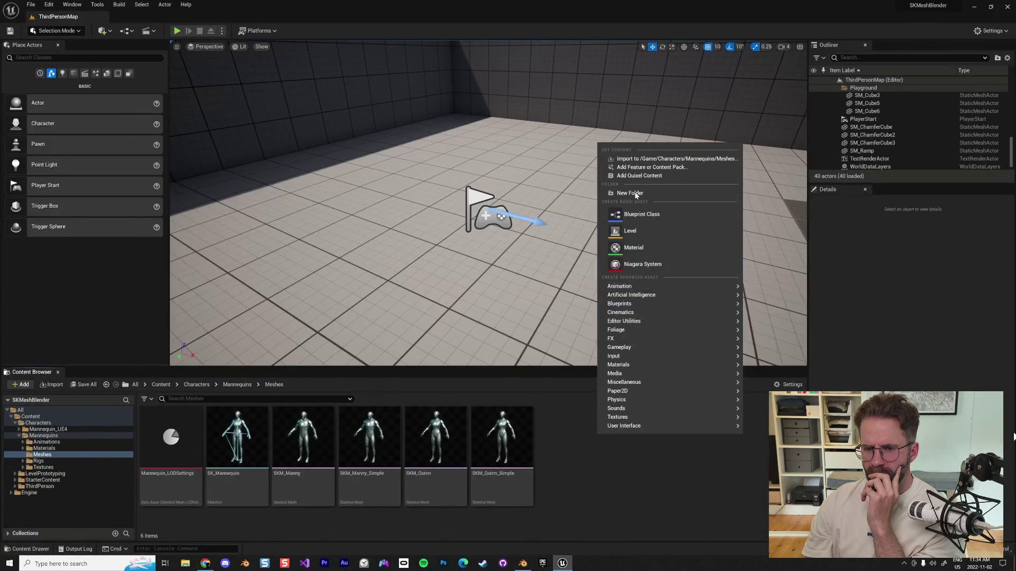
left_click(604, 158)
left_click(127, 136)
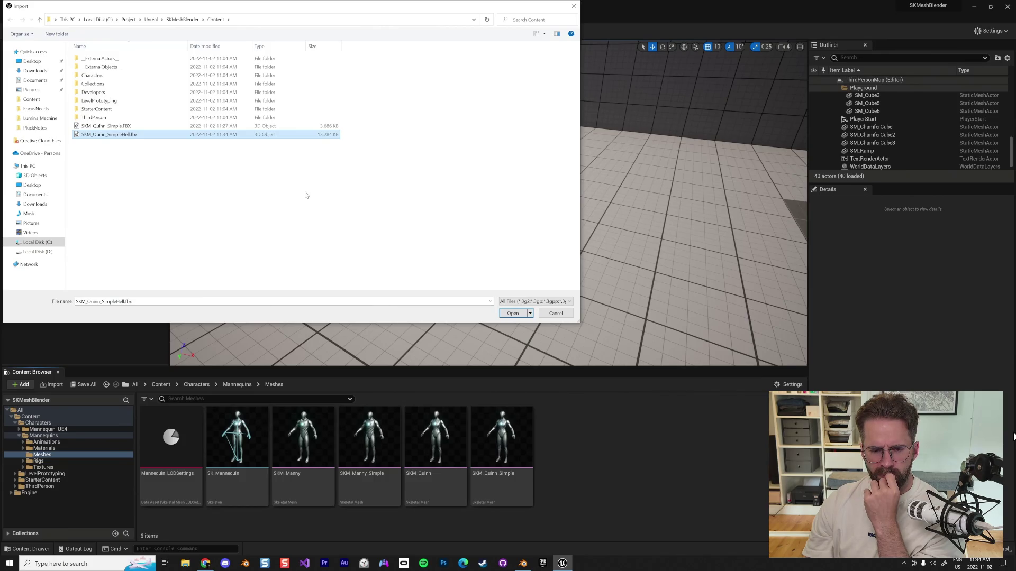
left_click(513, 314)
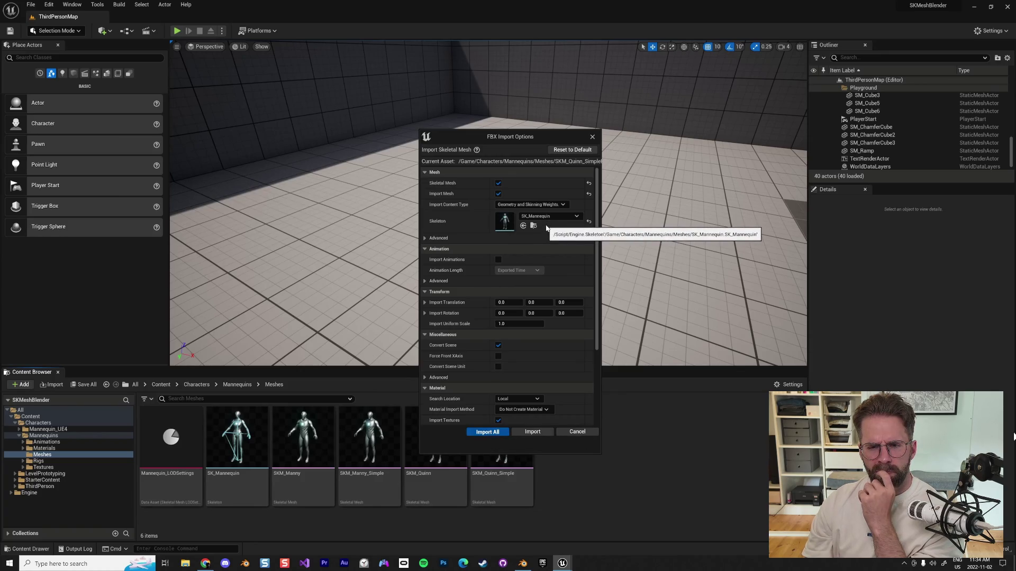
left_click(482, 432)
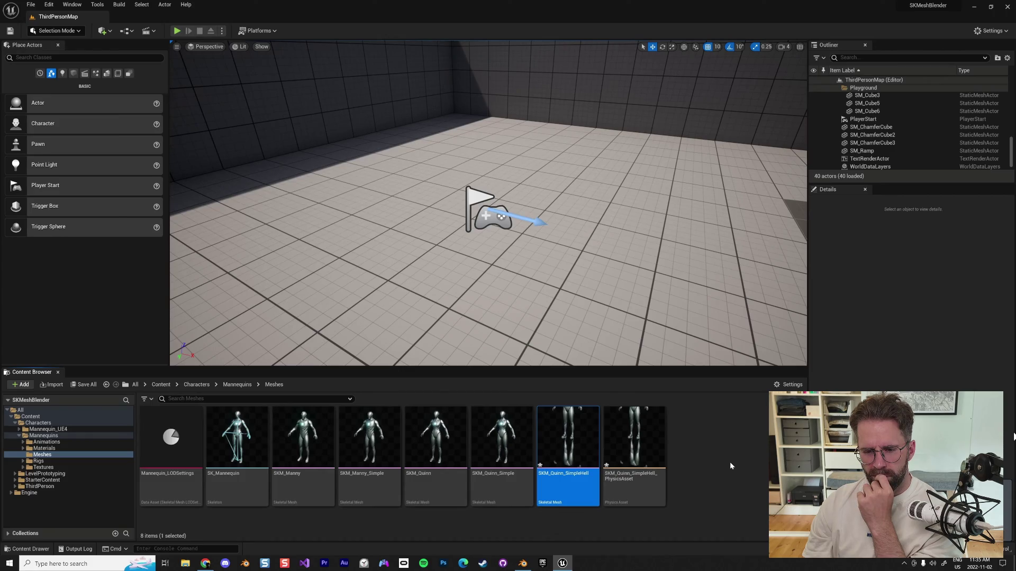
- Check the model's legs in Blender's front view, then pause the tutorial at 4:59
key("alt+Tab")
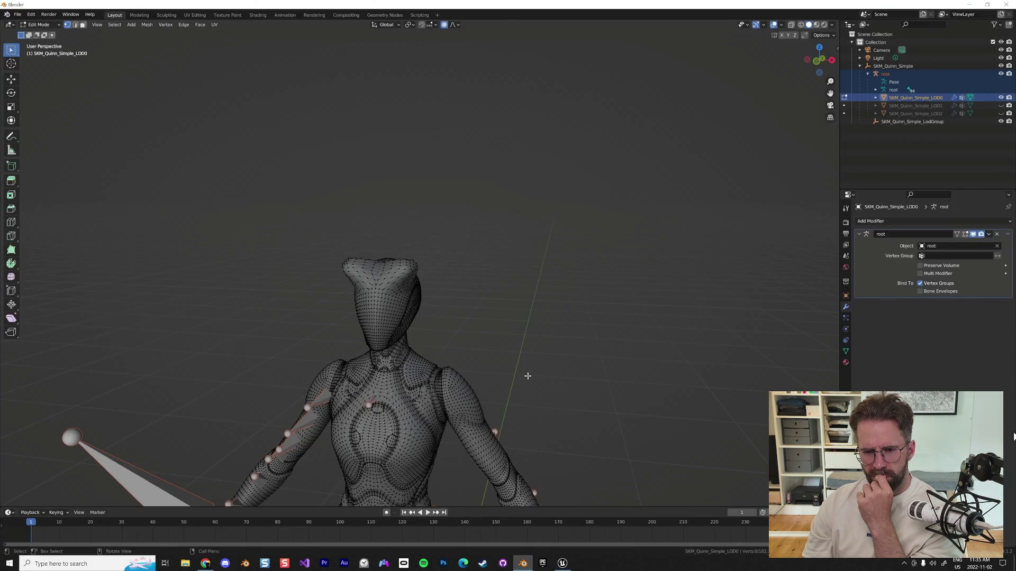
key("Tab")
key("KP_1")
scroll(531, 373, "up", 1)
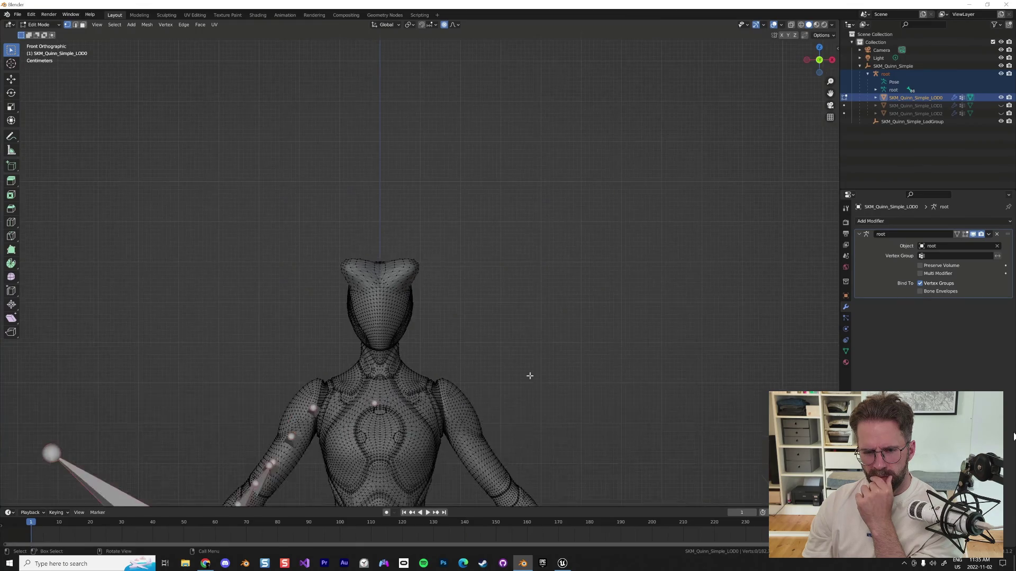
mouse_move(535, 372)
left_mouse_down()
mouse_move(536, 314)
mouse_move(574, 109)
mouse_move(587, 432)
left_mouse_up()
scroll(575, 400, "down", 6)
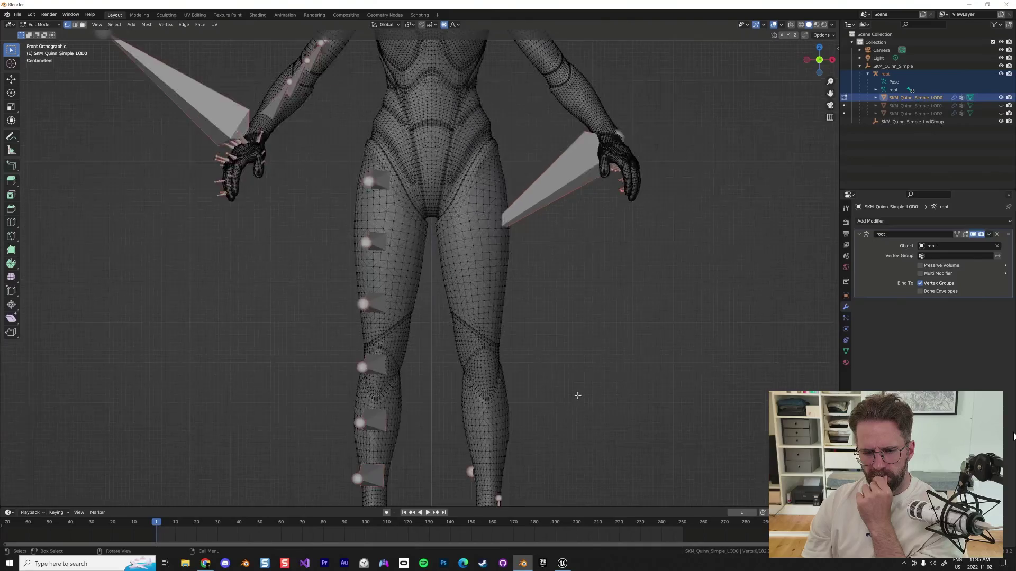
left_click(551, 358)
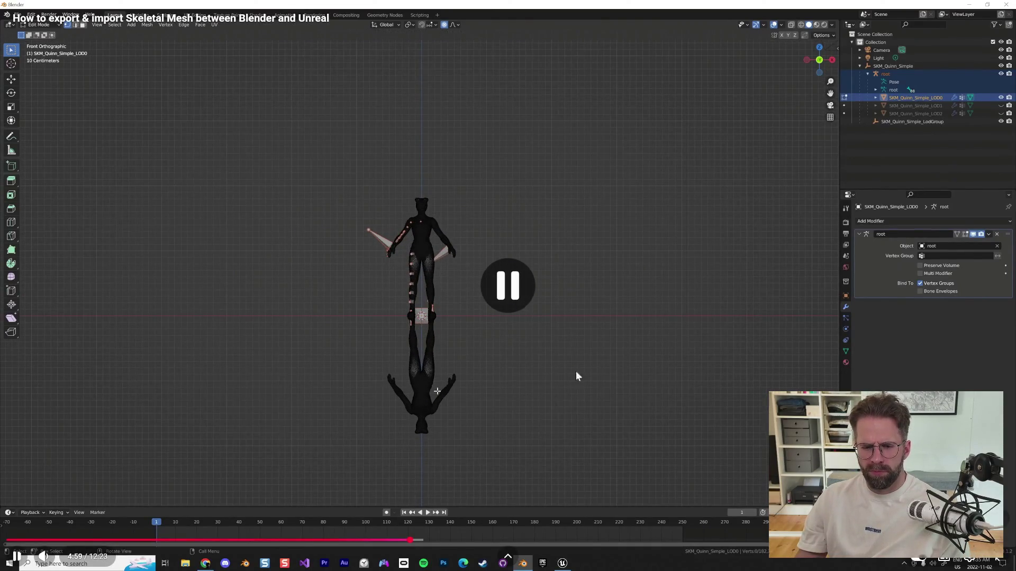
- Exit fullscreen, bring Zombie2.blend forward, and select ZOMBIE_legs.001 in the Outliner
key("Escape")
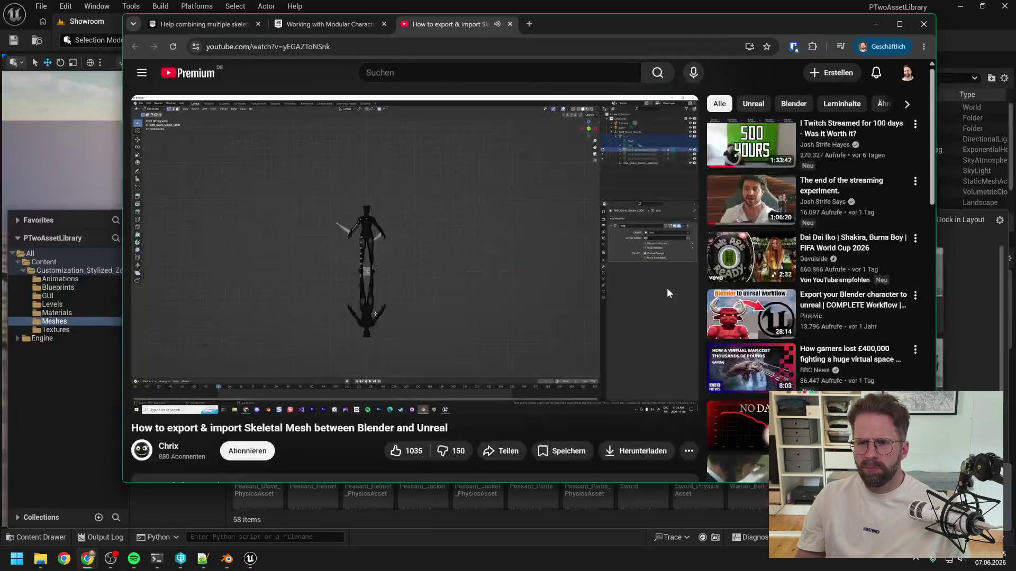
left_click(227, 558)
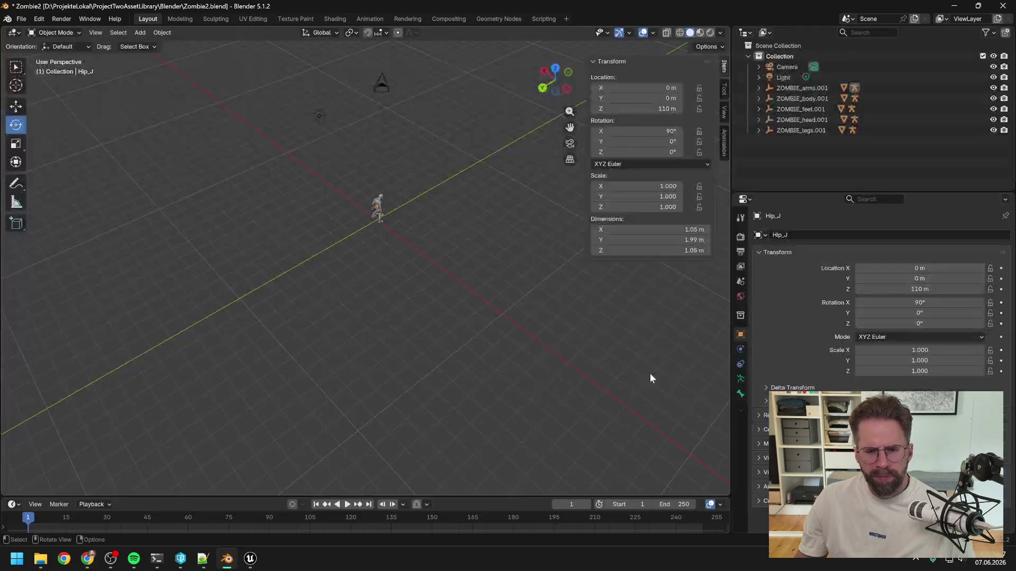
key("super+5")
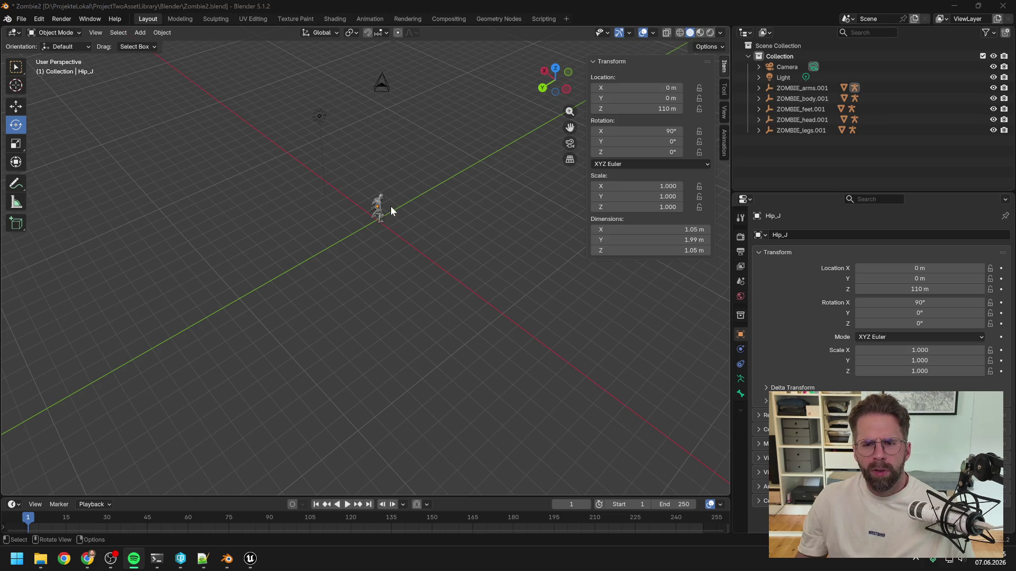
key("alt+Tab")
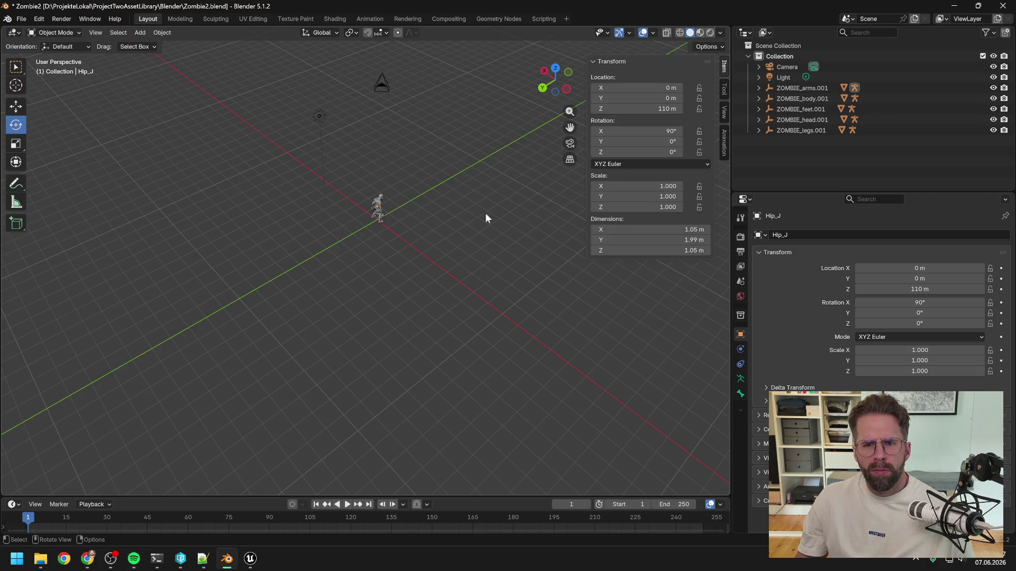
left_click(810, 129)
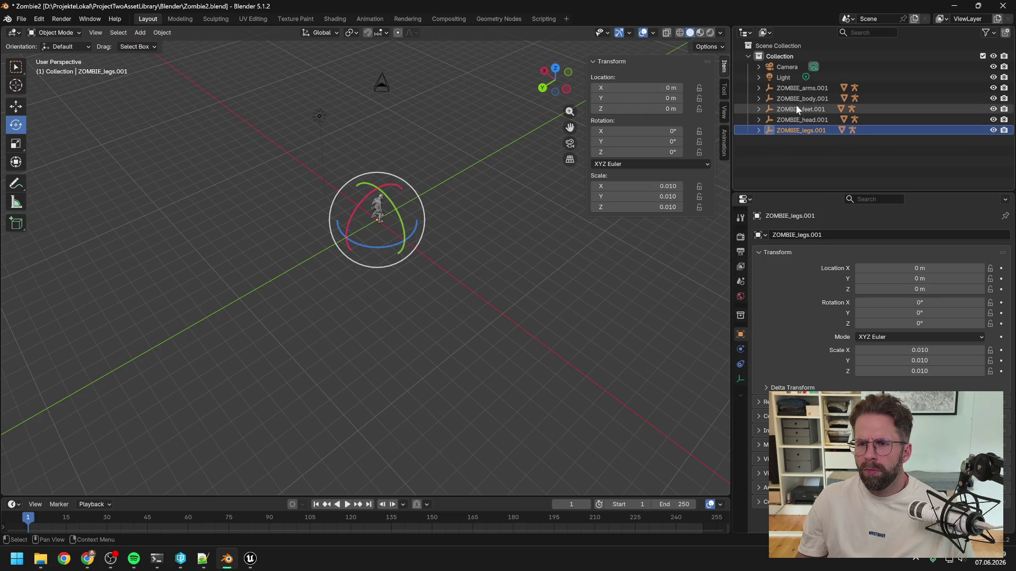
left_click(19, 20)
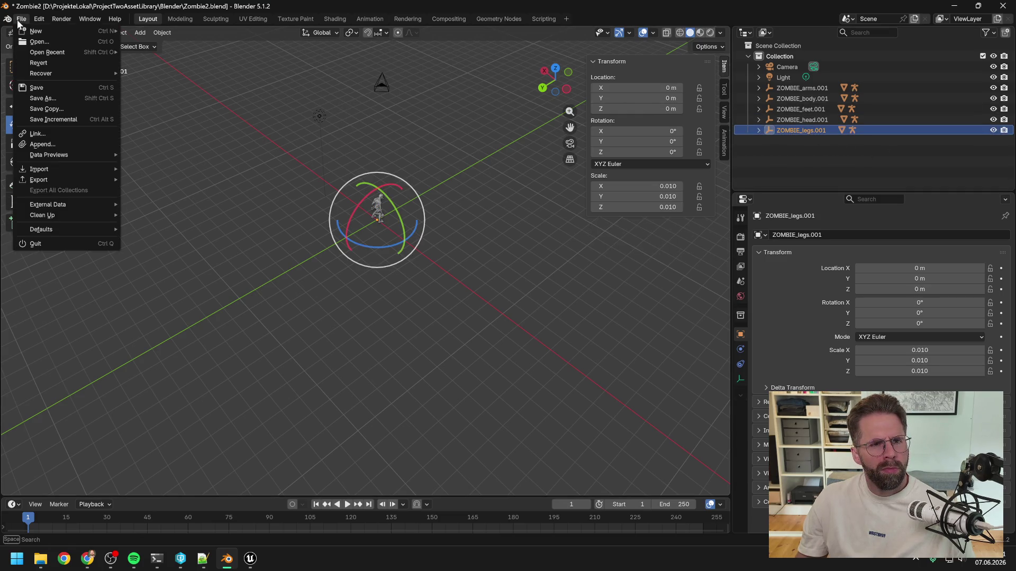
- Start a new General scene, discarding the zombie scene's unsaved changes
mouse_move(37, 30)
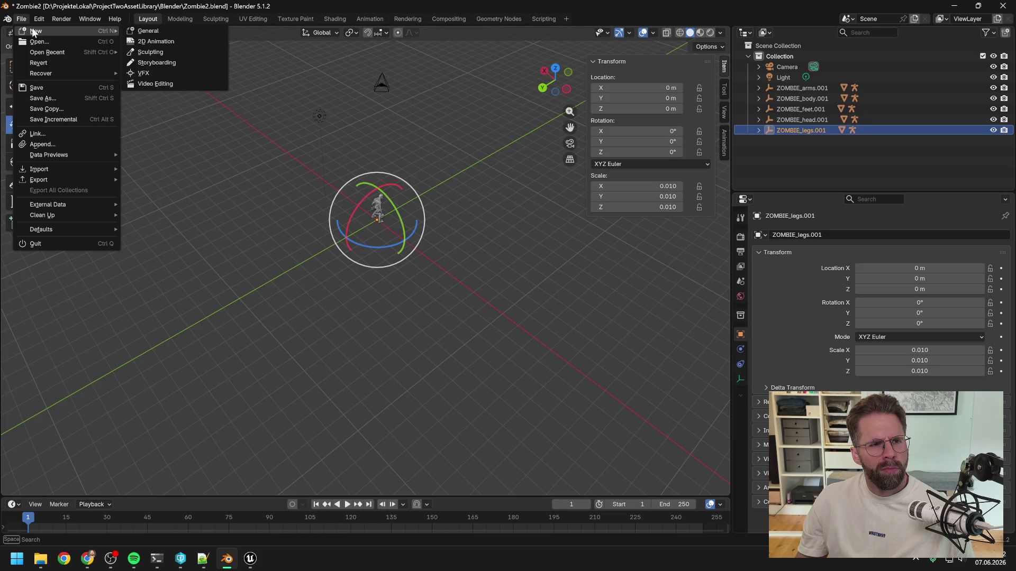
left_click(154, 31)
left_click(527, 295)
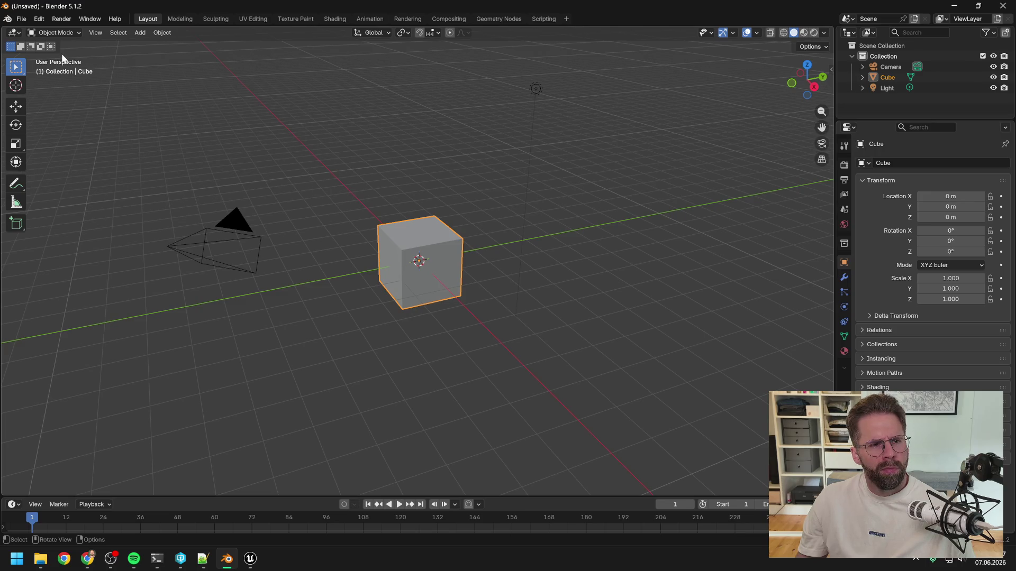
- Save the default scene over Zombie2.blend
left_click(21, 18)
left_click(46, 95)
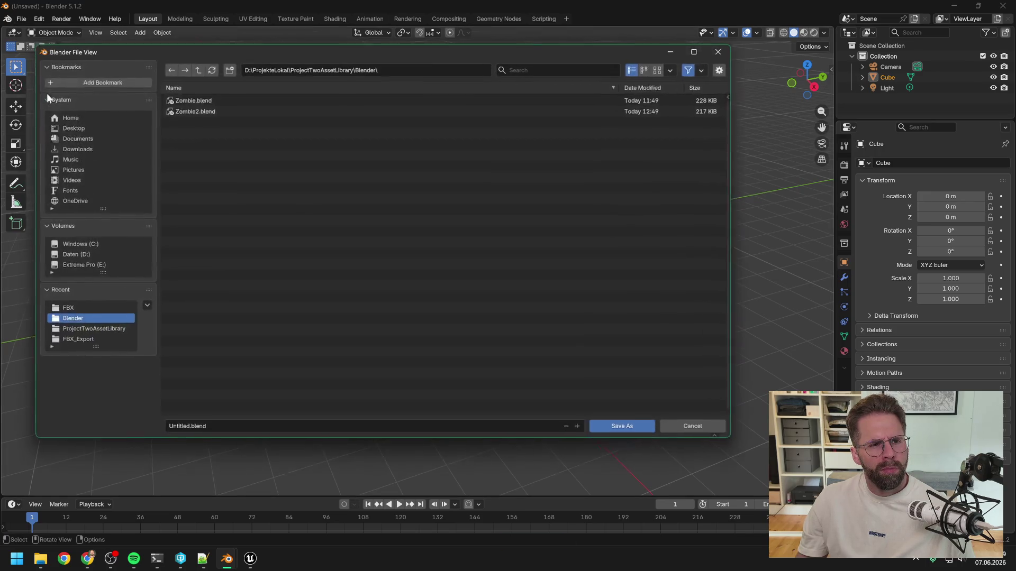
double_click(205, 109)
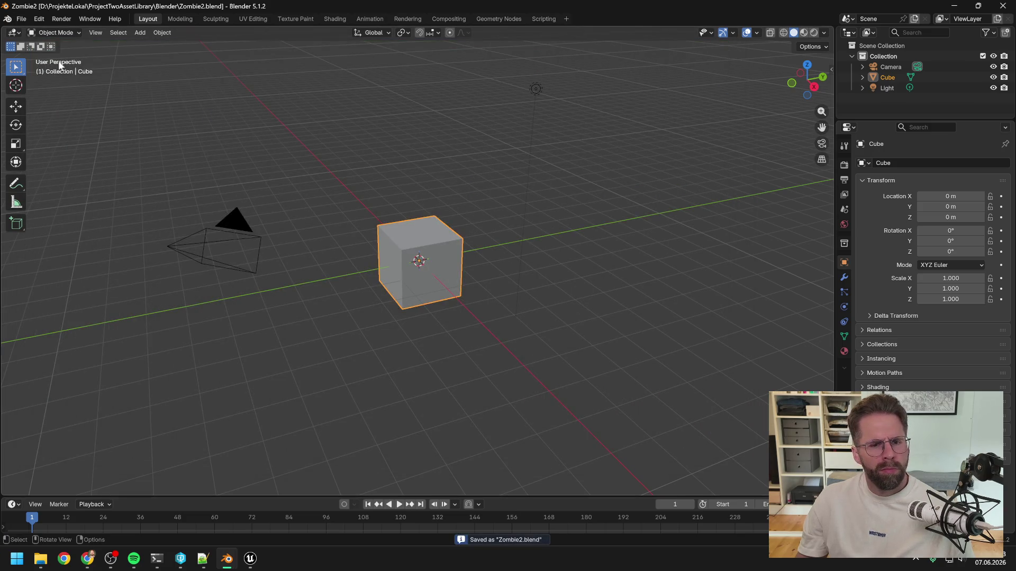
left_click(22, 19)
- Import the ZOMBIE arms, body, feet, head and legs FBX files from PTwoAssetLibrary/FBX
mouse_move(68, 170)
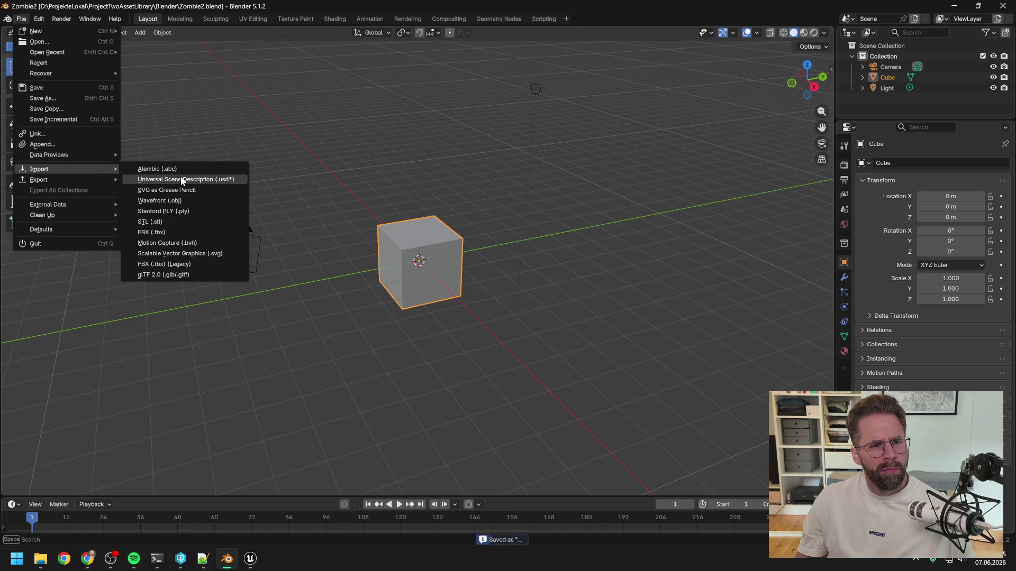
left_click(175, 233)
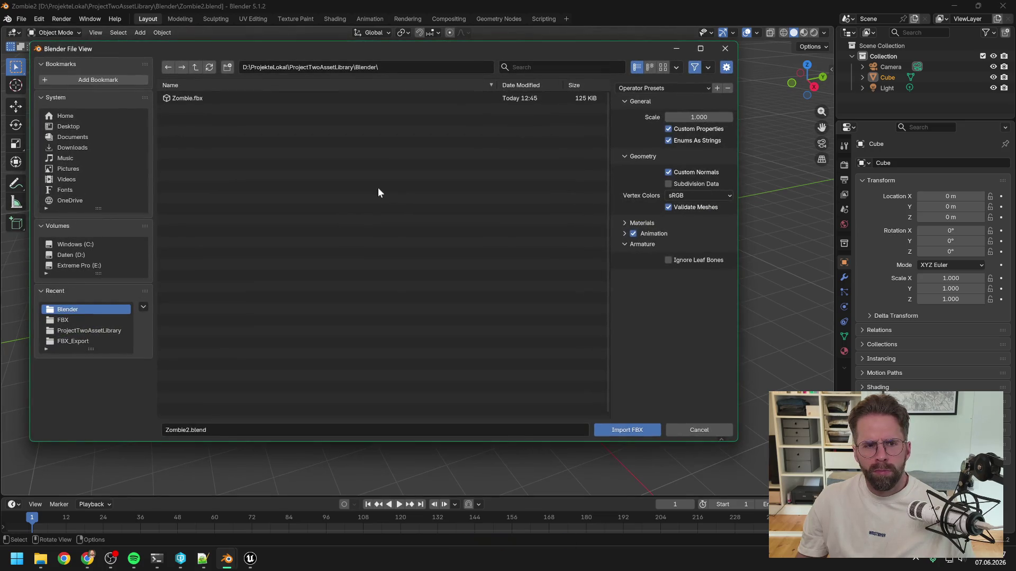
left_click(194, 67)
left_click(200, 110)
double_click(199, 111)
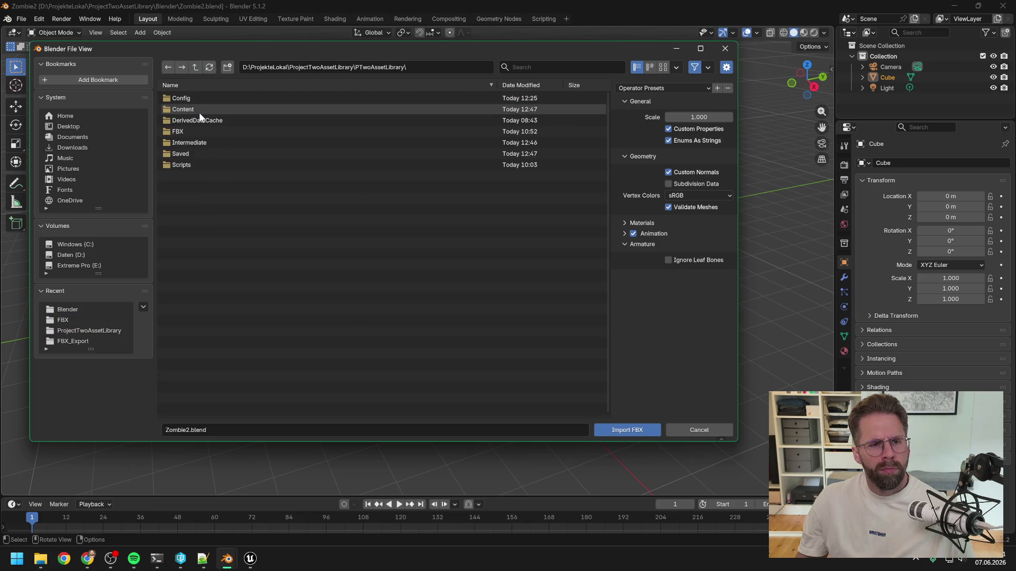
double_click(195, 130)
left_click(194, 109)
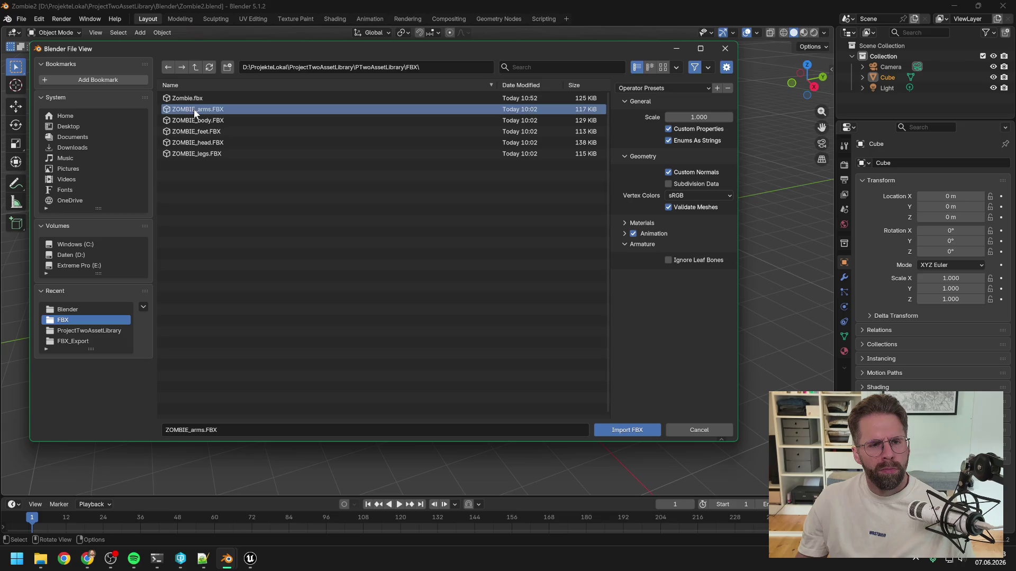
left_click(213, 155, "shift")
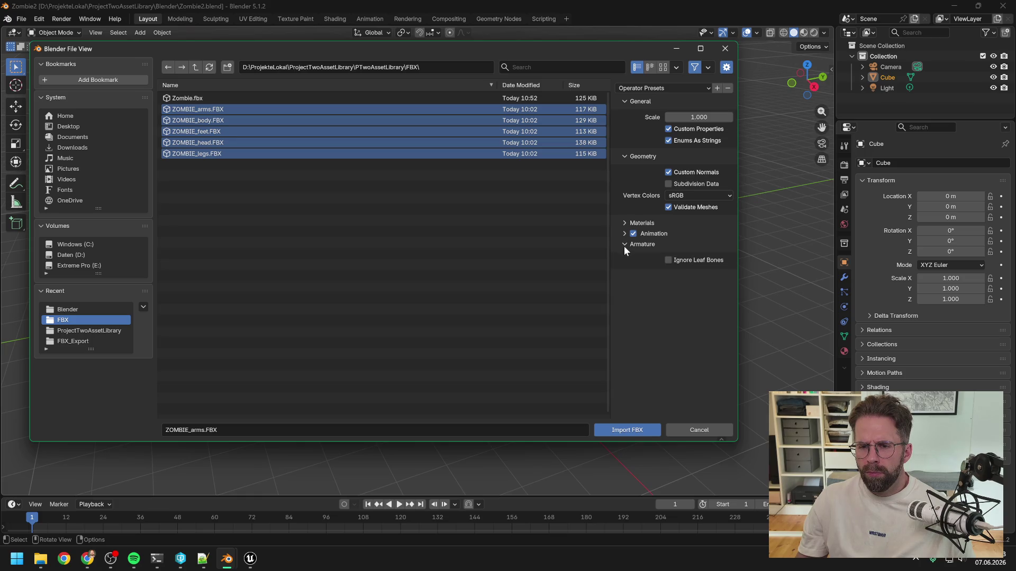
left_click(623, 223)
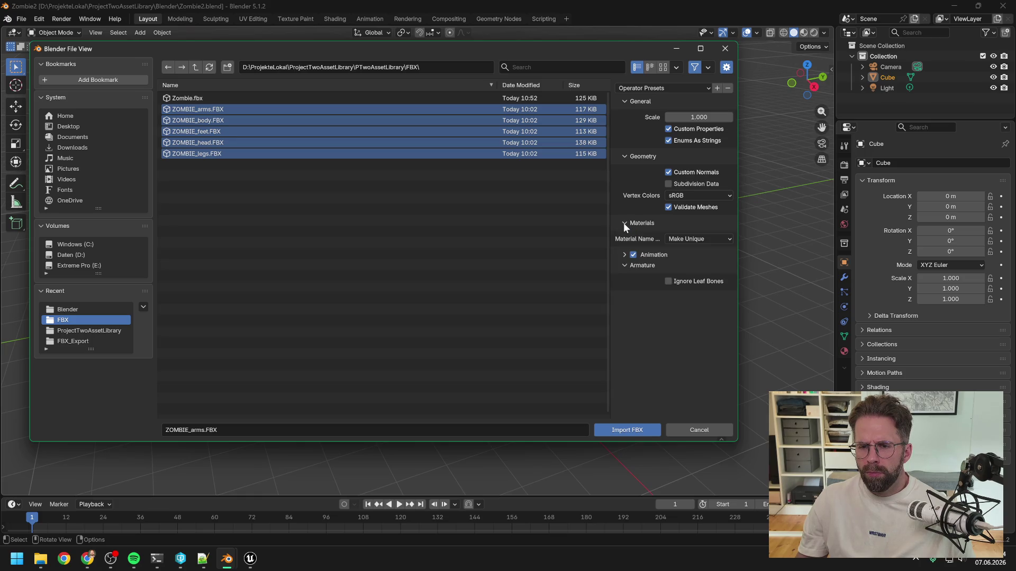
left_click(623, 255)
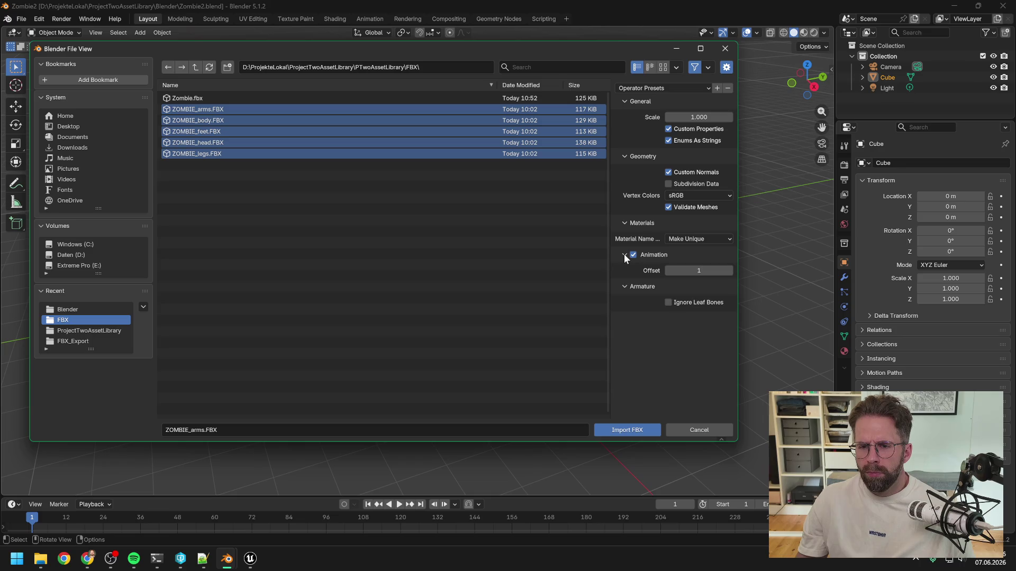
left_click(630, 430)
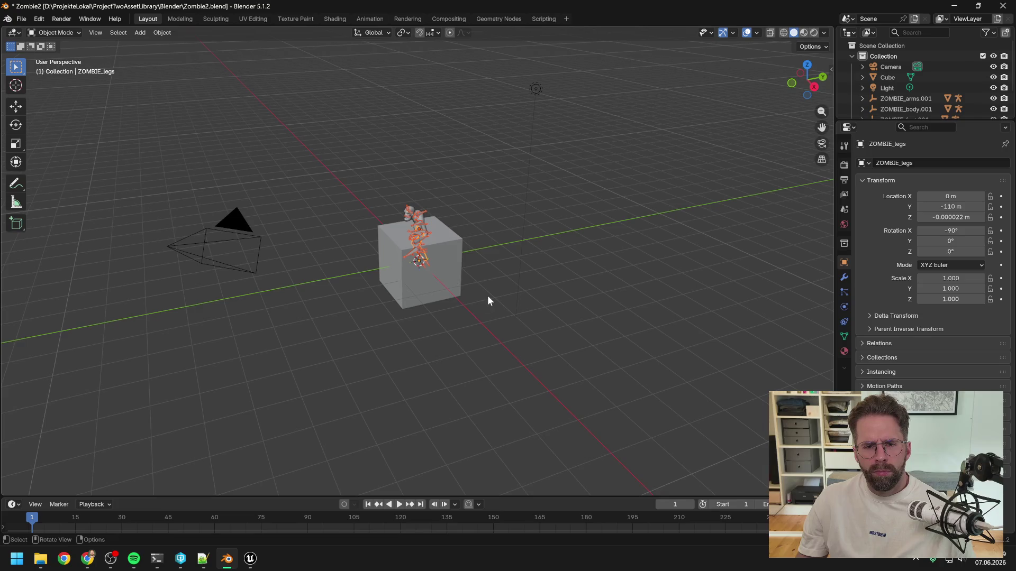
- Orbit to a front view, make the Outliner taller, and delete the default Cube
scroll(463, 265, "up", 5)
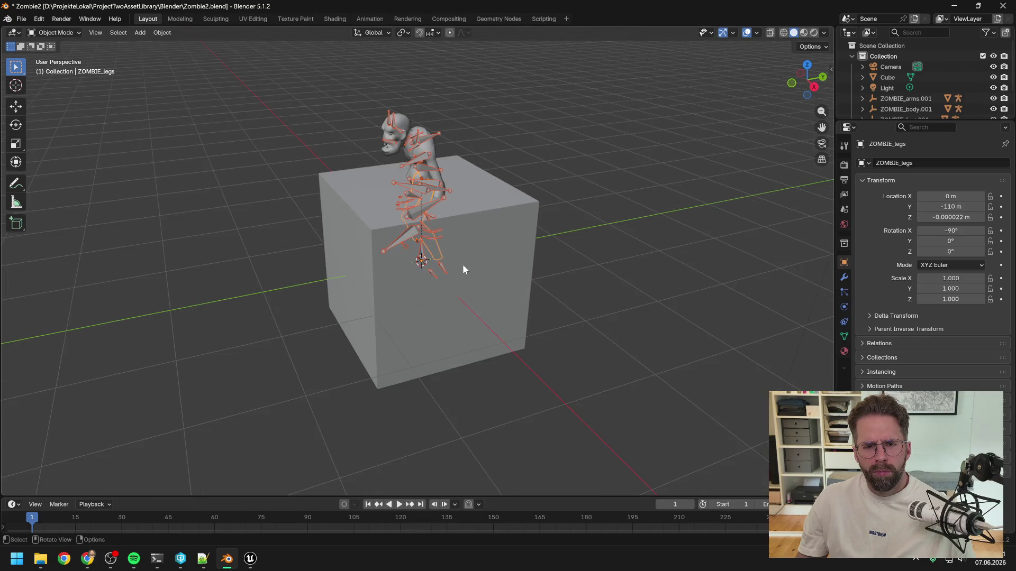
mouse_move(515, 255)
left_mouse_down()
mouse_move(609, 249)
mouse_move(542, 232)
mouse_move(527, 248)
left_mouse_up()
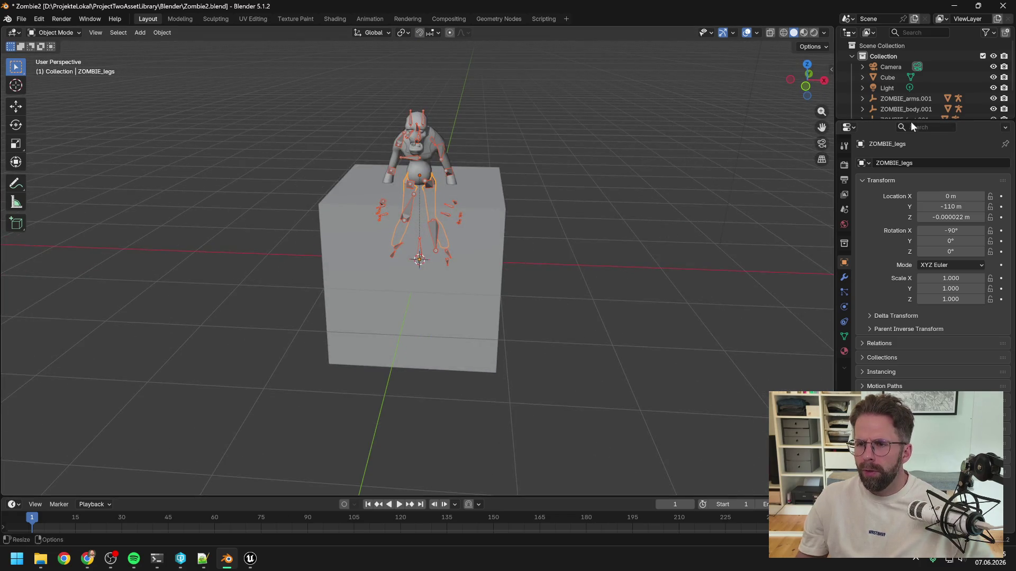
scroll(908, 111, "down", 2)
scroll(907, 111, "up", 2)
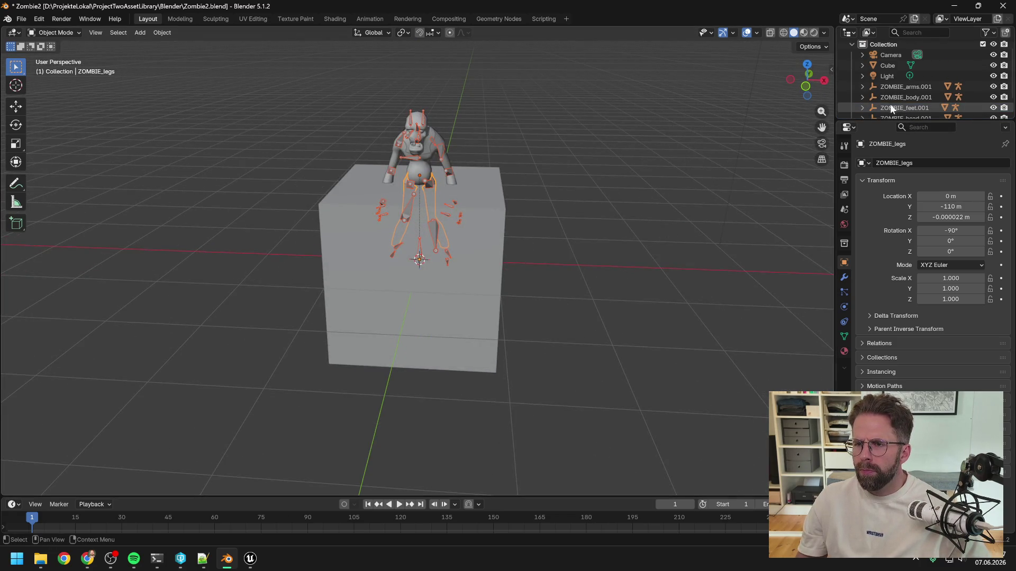
left_click_drag(884, 120, 881, 221)
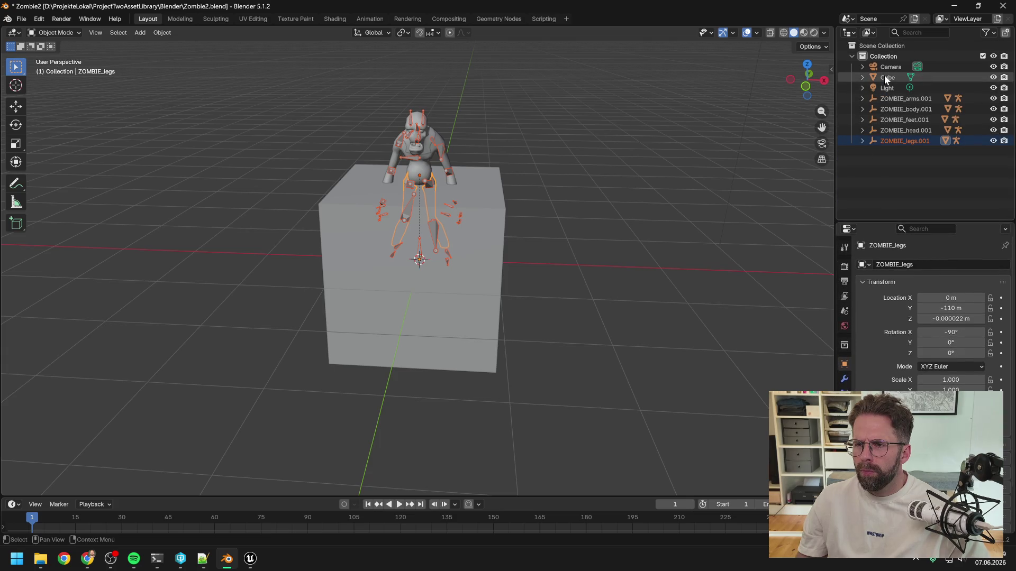
left_click(884, 75)
key("Delete")
- Orbit to a lower frontal view and select the ZOMBIE_legs.001 armature
scroll(405, 221, "up", 5)
scroll(423, 218, "down", 5)
left_click_drag(431, 221, 525, 189)
left_click(890, 131)
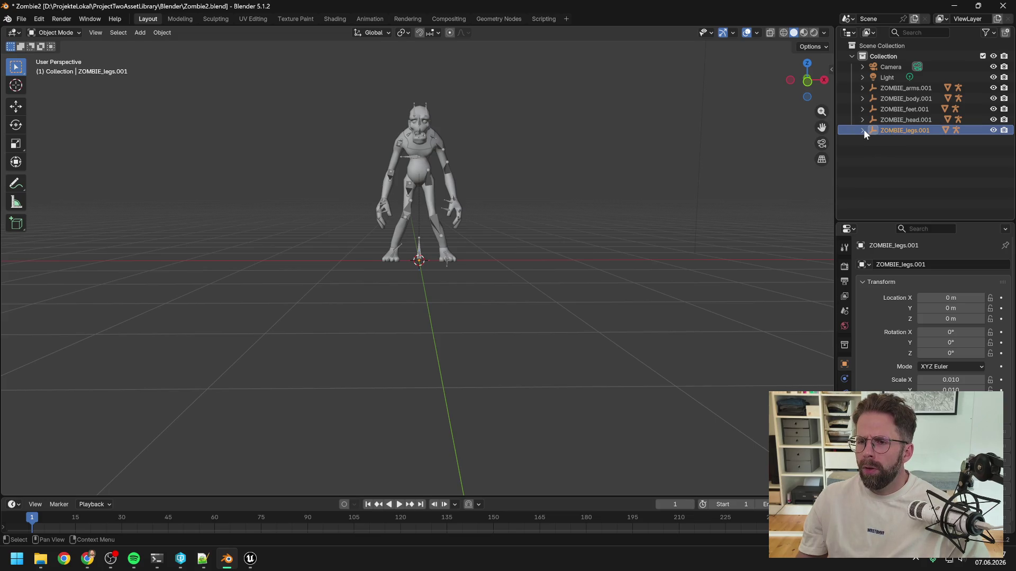
- Expand ZOMBIE_arms, body, feet, head and legs .001 armatures in the Outliner
left_click(861, 87)
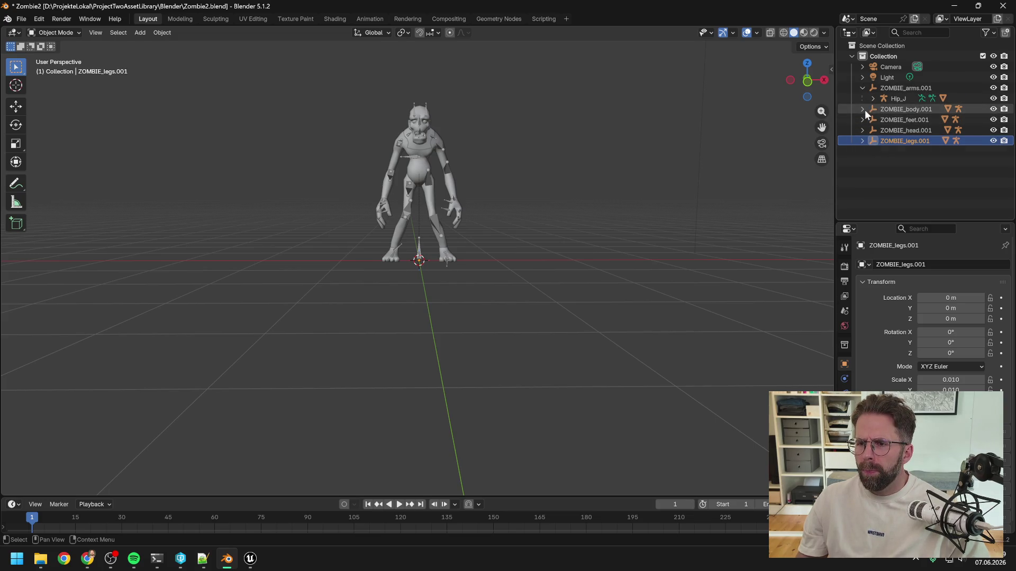
left_click(864, 110)
left_click(862, 130)
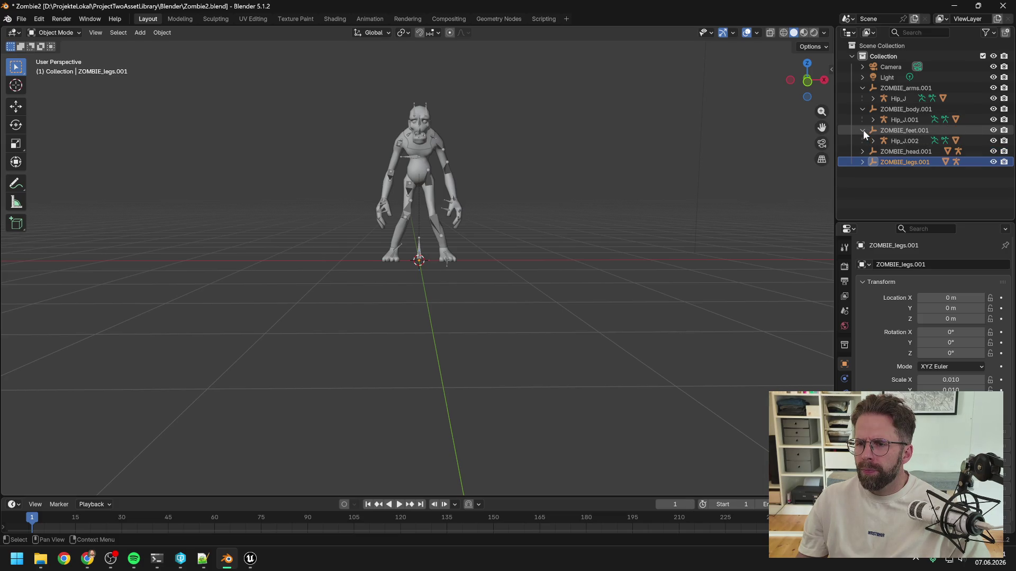
left_click(862, 152)
left_click(862, 172)
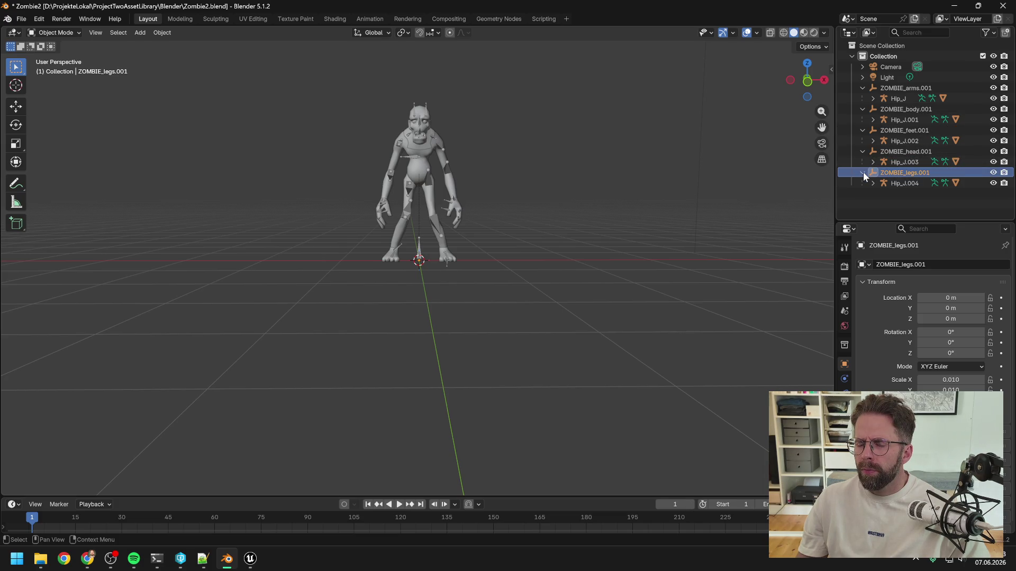
- Expand Hip_J.004 through Hip_J to reveal each part's zombie mesh
left_click(872, 183)
scroll(912, 154, "down", 1)
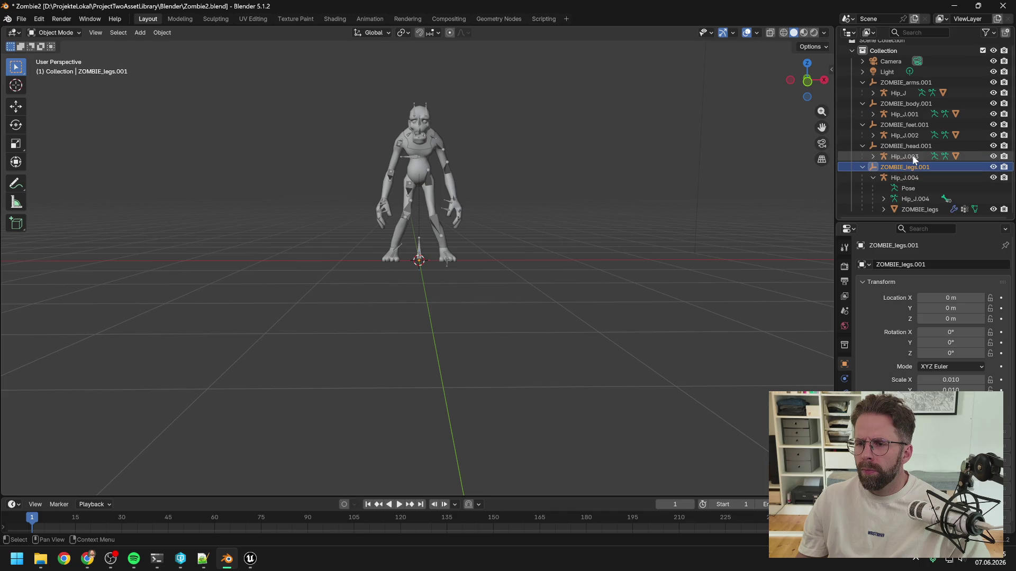
left_click(872, 156)
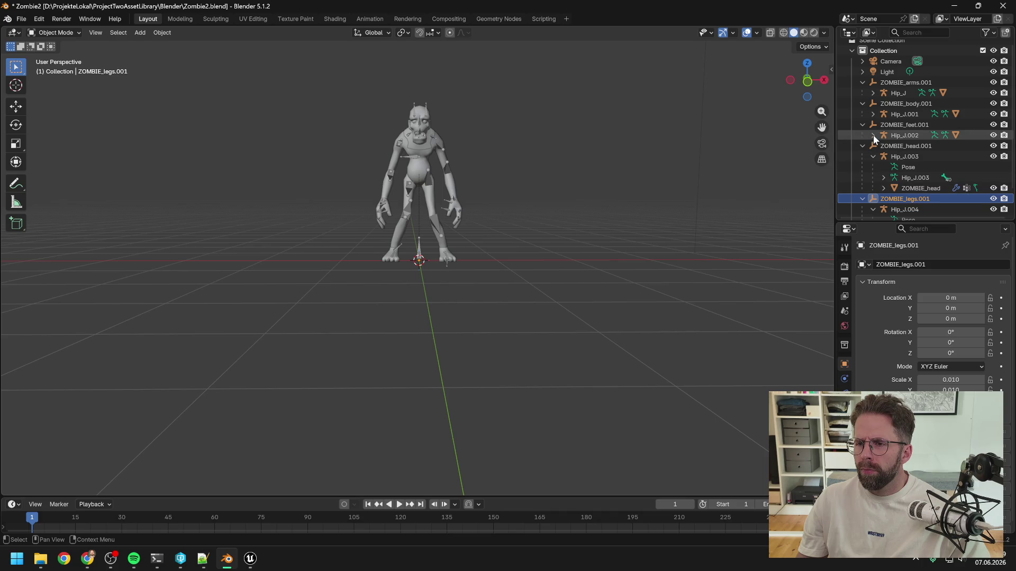
left_click(872, 136)
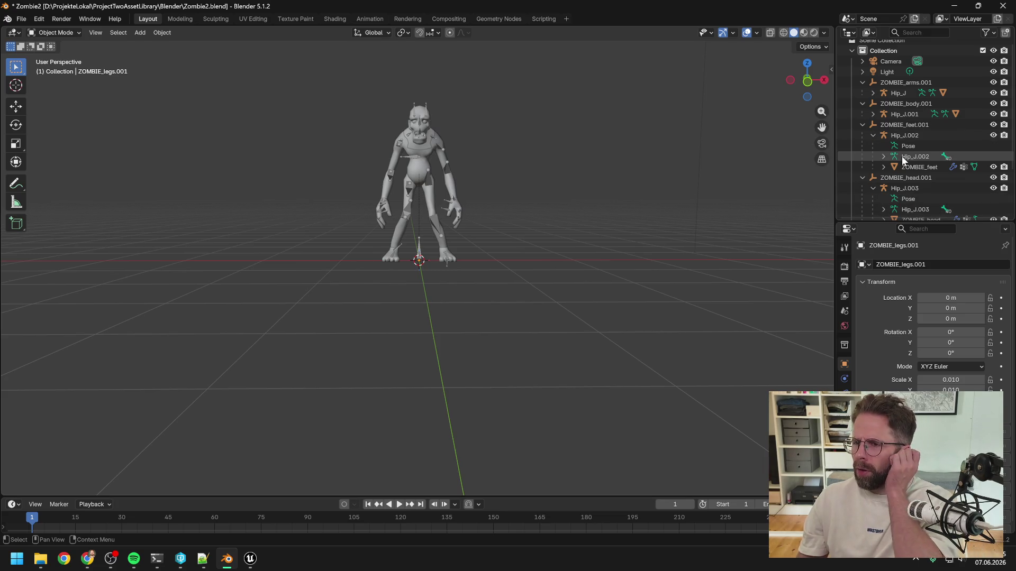
left_click(873, 114)
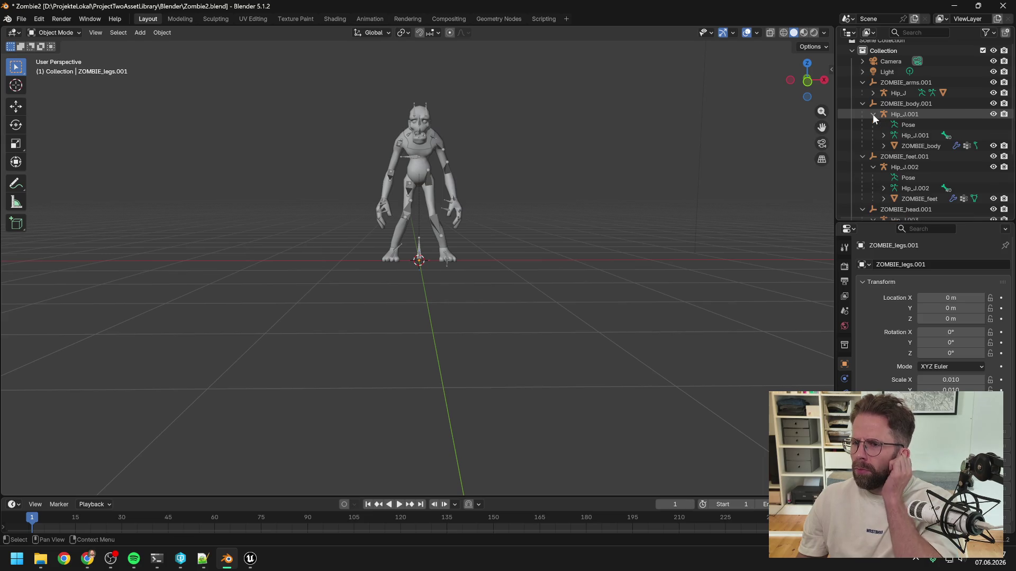
left_click(871, 93)
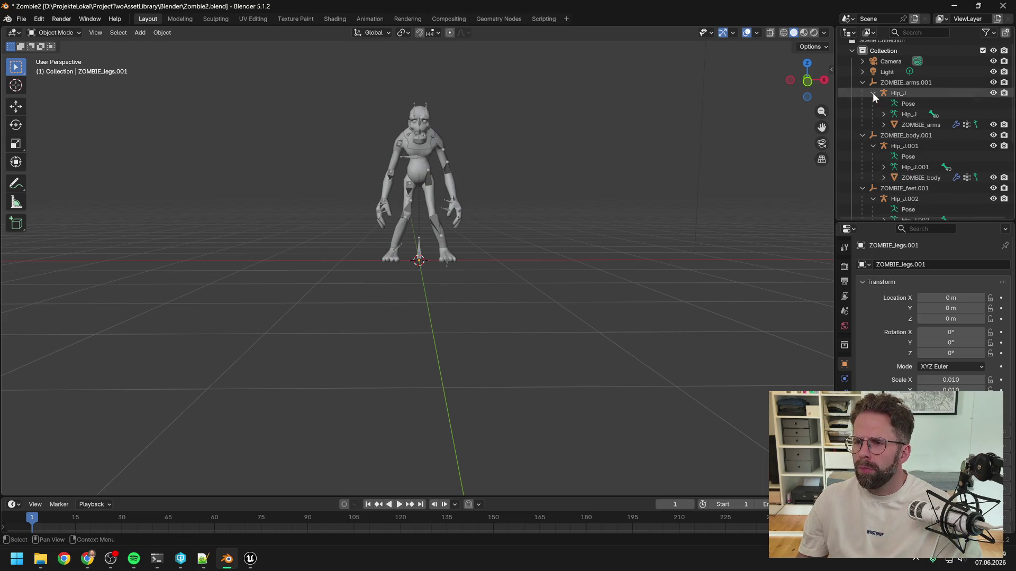
- Inspect the ZOMBIE_arms mesh's modifiers and vertex groups, then select it
left_click(884, 125)
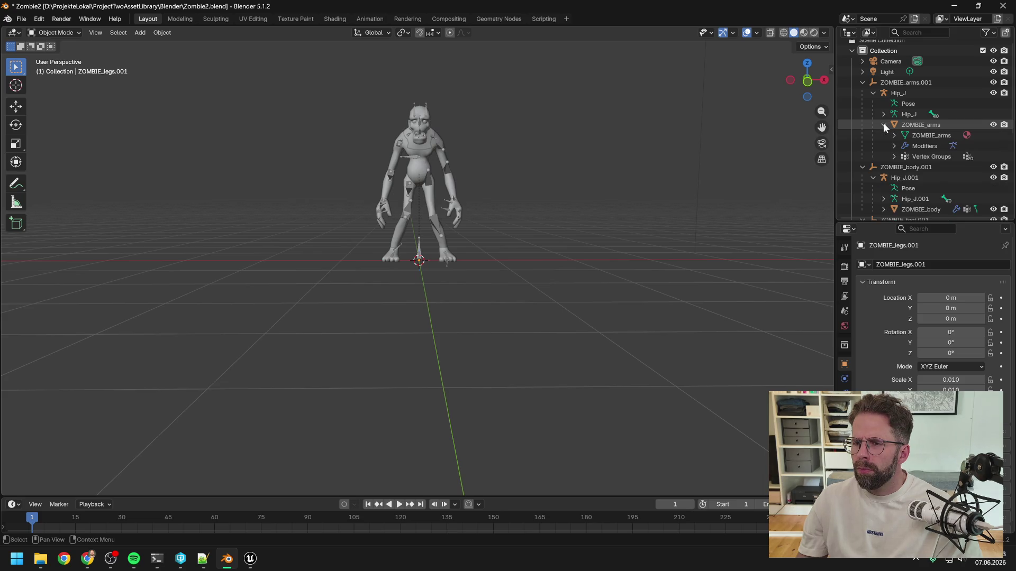
left_click(884, 124)
left_click(914, 124)
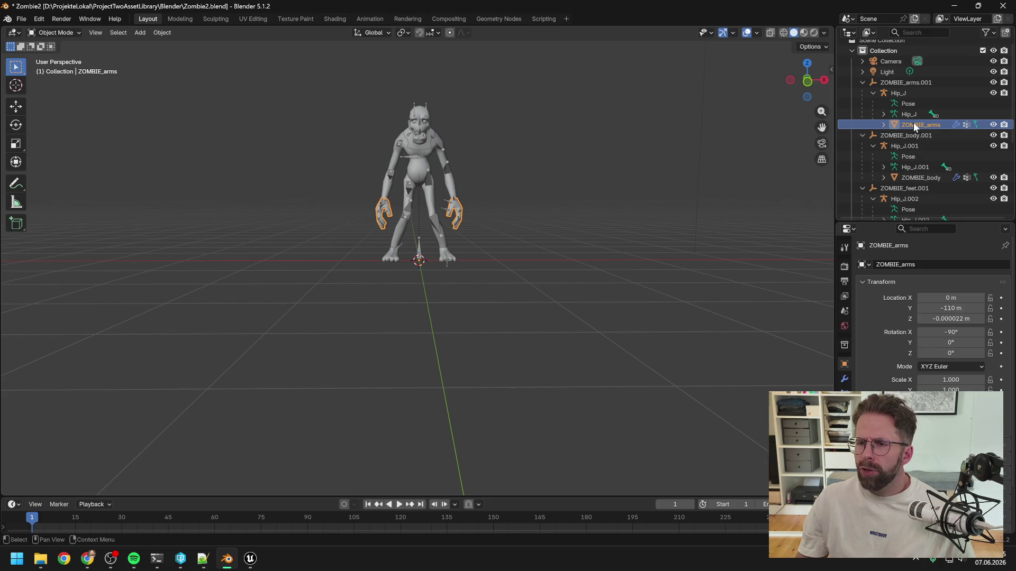
- Add the body, feet, head and legs meshes to the selection and join them with Ctrl+J
scroll(904, 129, "down", 2)
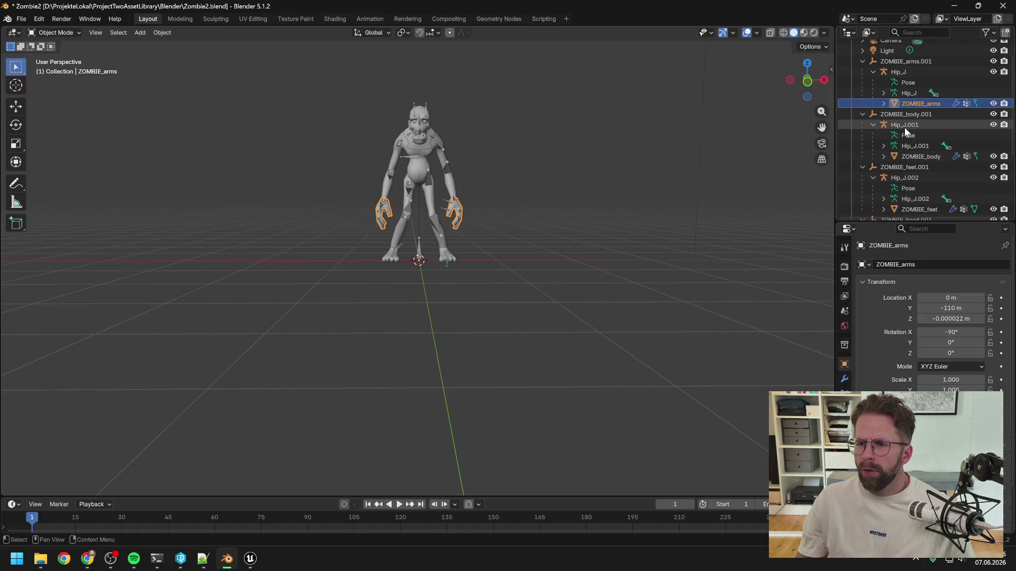
left_click(909, 155, "ctrl")
left_click(916, 208, "ctrl")
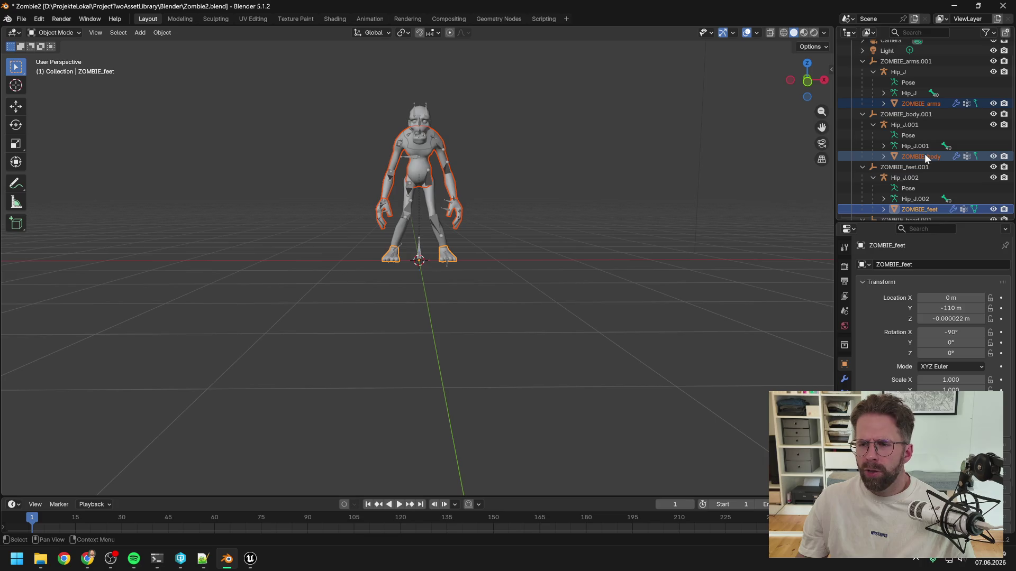
scroll(925, 156, "down", 3)
left_click(919, 197, "ctrl")
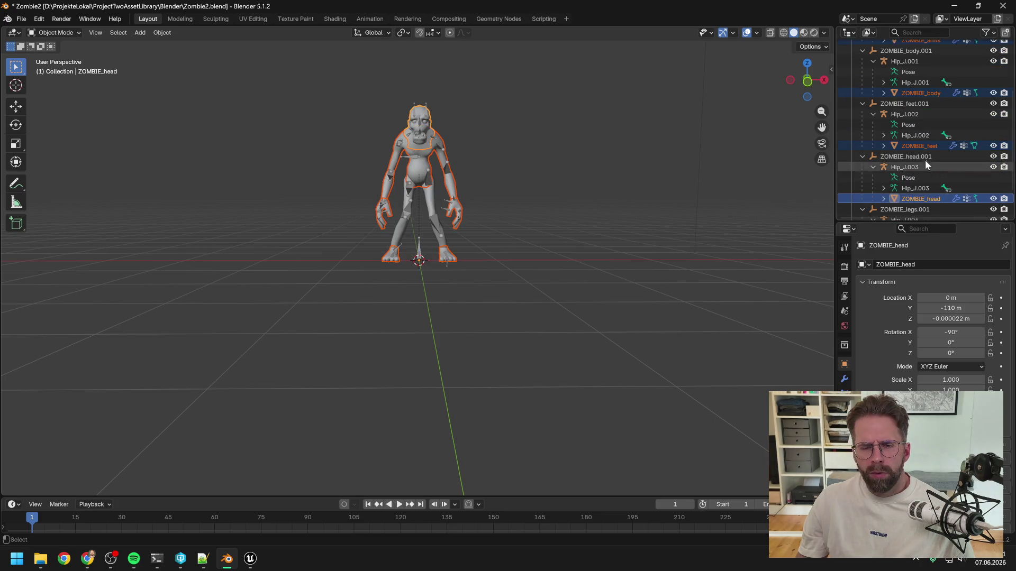
scroll(924, 164, "down", 2)
left_click(917, 209, "ctrl")
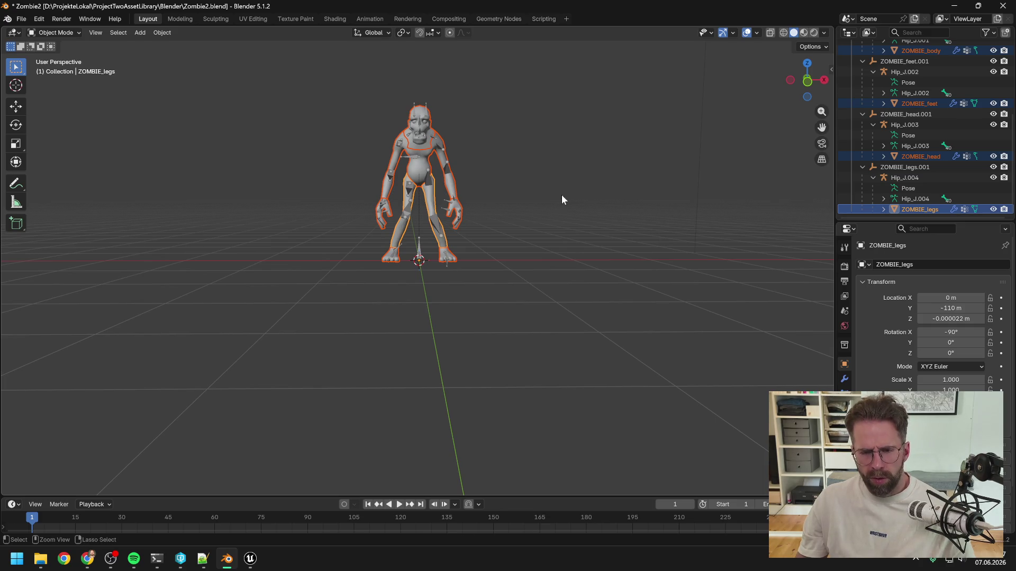
key("ctrl+j")
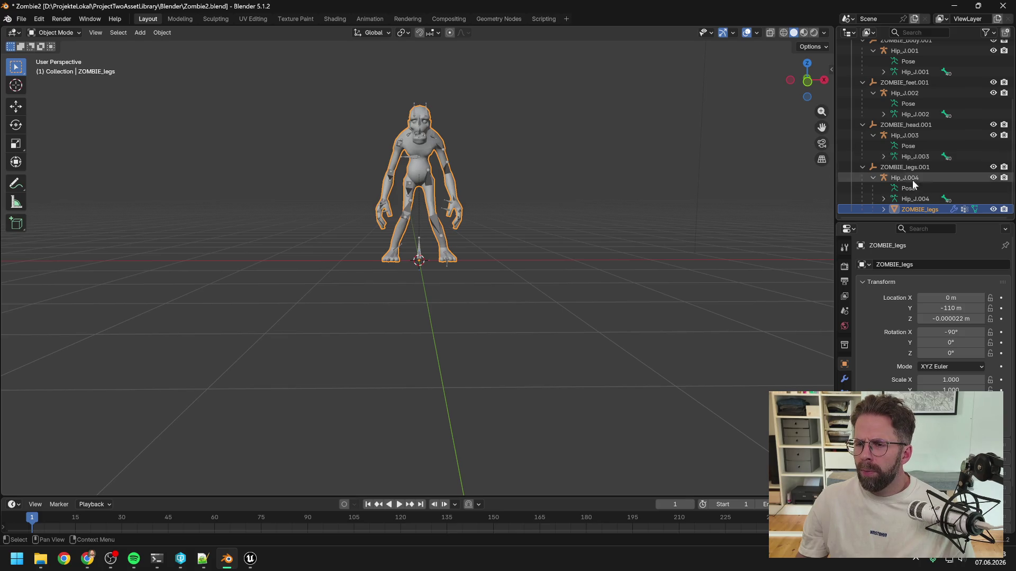
- Select all, then select the feet armature Hip_J.002 and widen the Outliner and Properties area
scroll(923, 151, "up", 2)
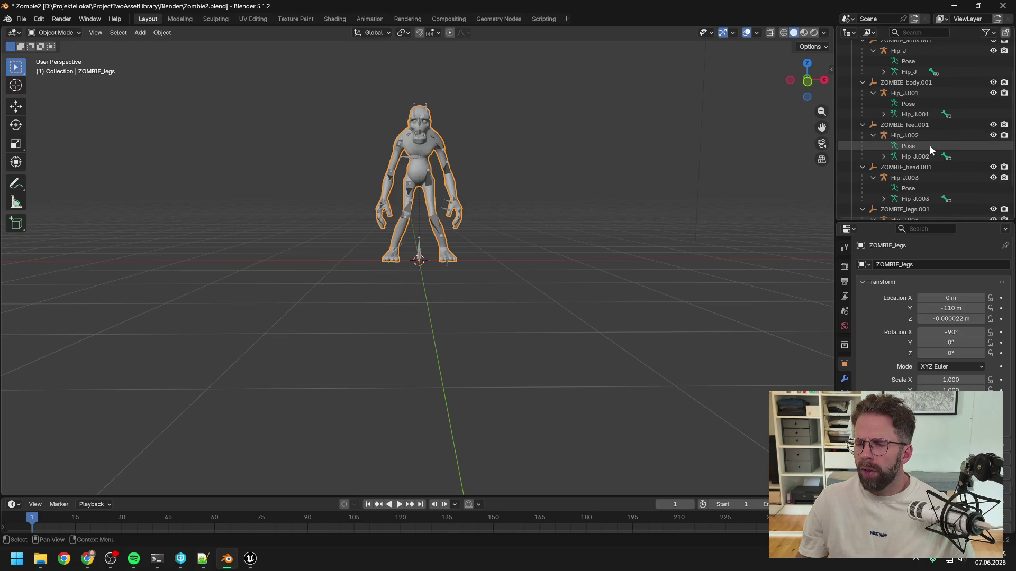
scroll(929, 145, "up", 2)
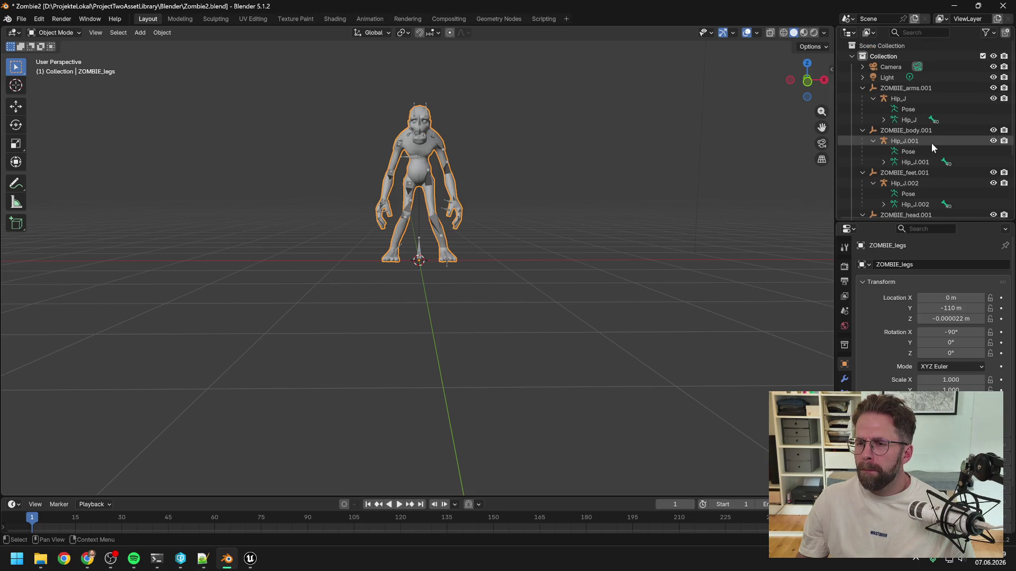
scroll(931, 143, "down", 4)
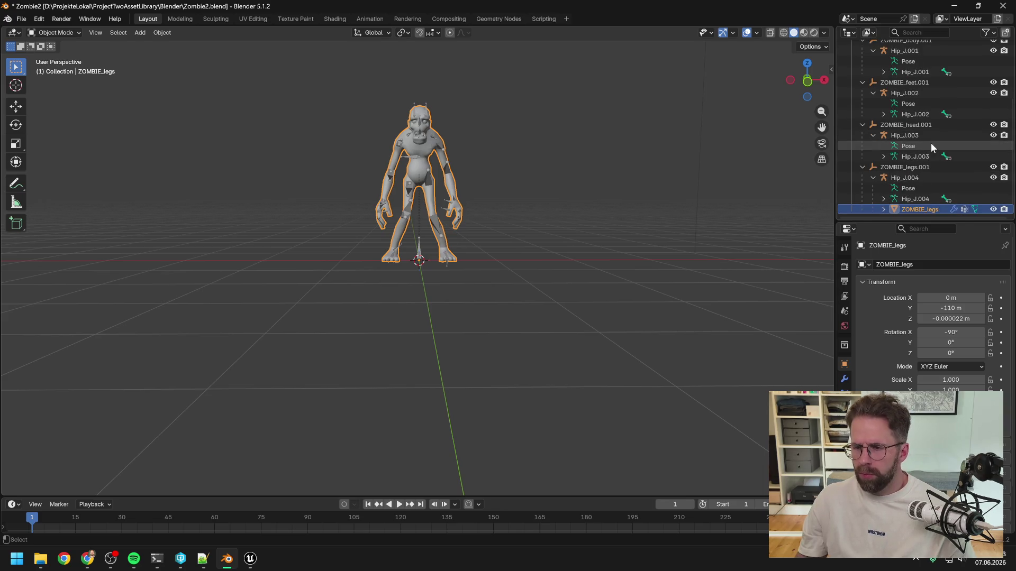
key("a")
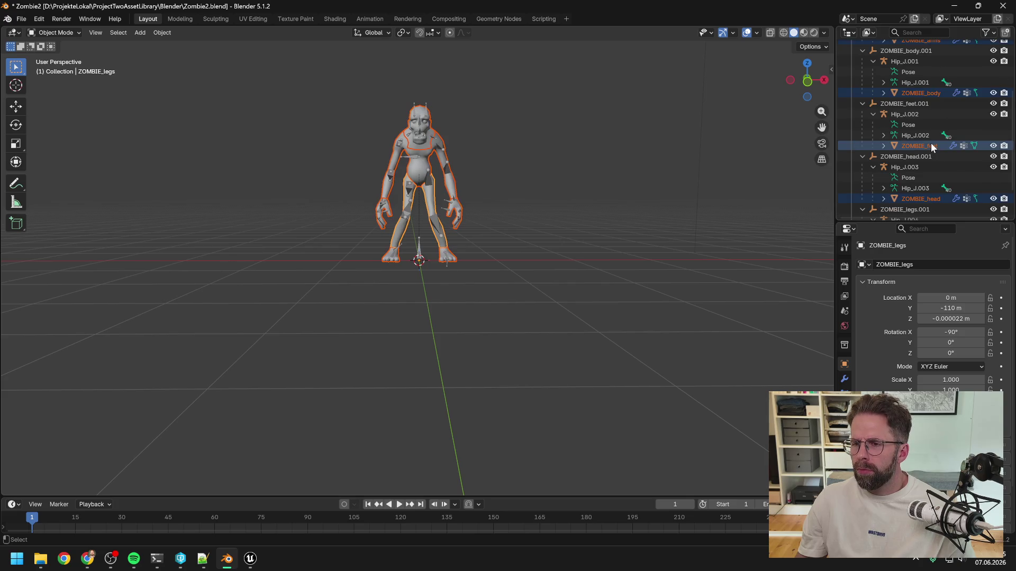
left_click(903, 116)
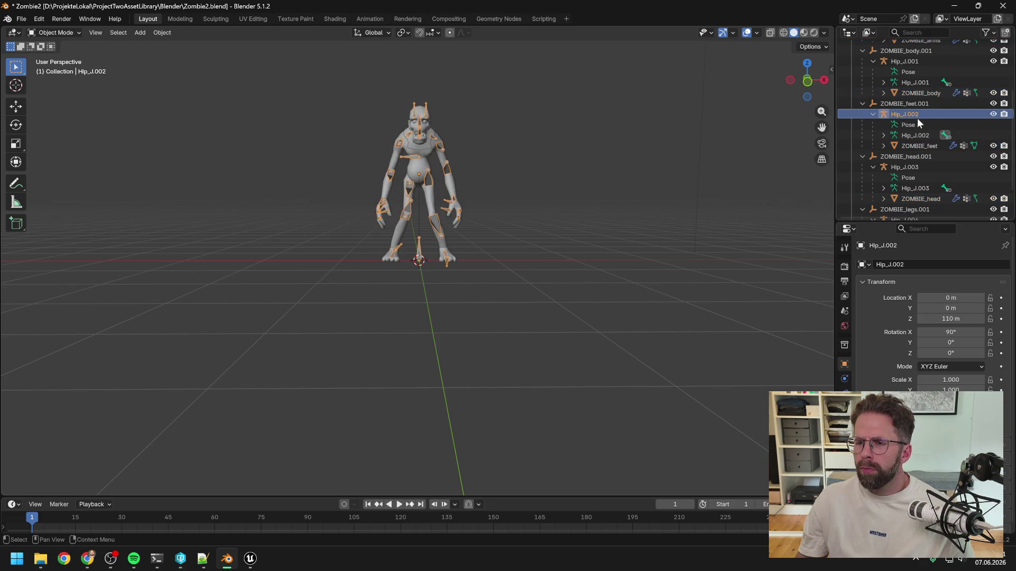
scroll(917, 119, "up", 5)
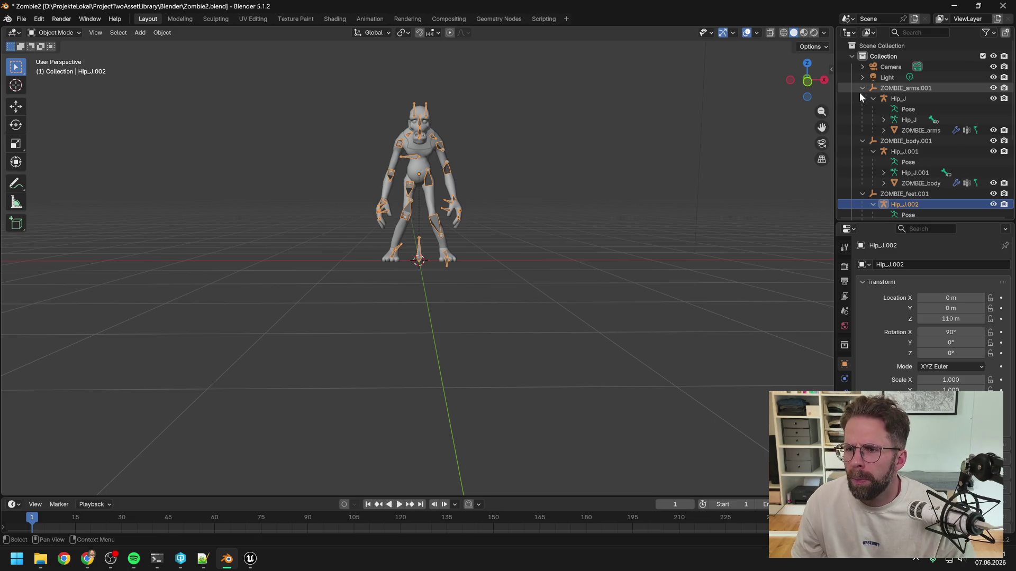
left_click_drag(835, 97, 680, 109)
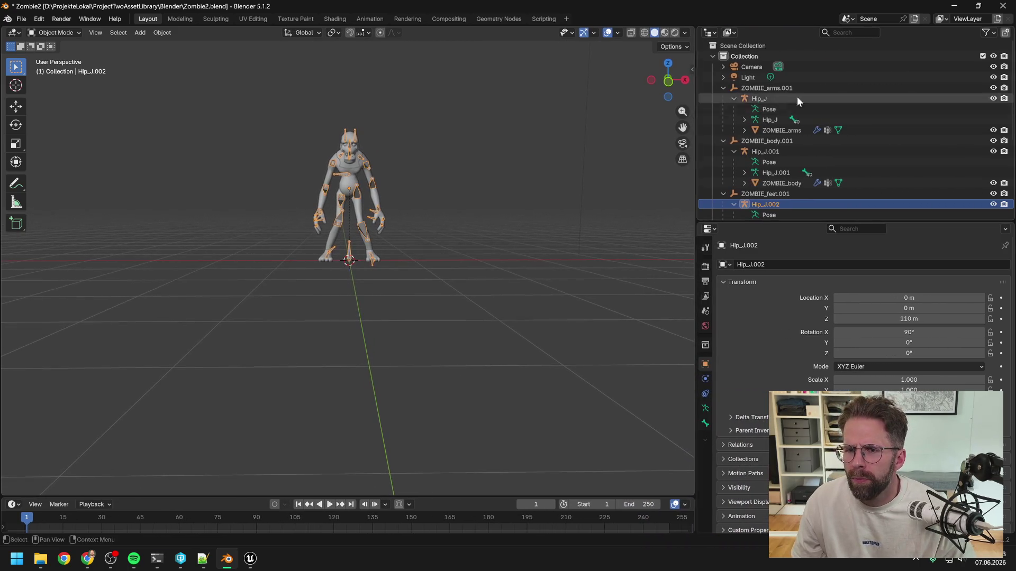
- Compare the Transform panels of ZOMBIE_arms.001 and its Hip_J armature
left_click(799, 98)
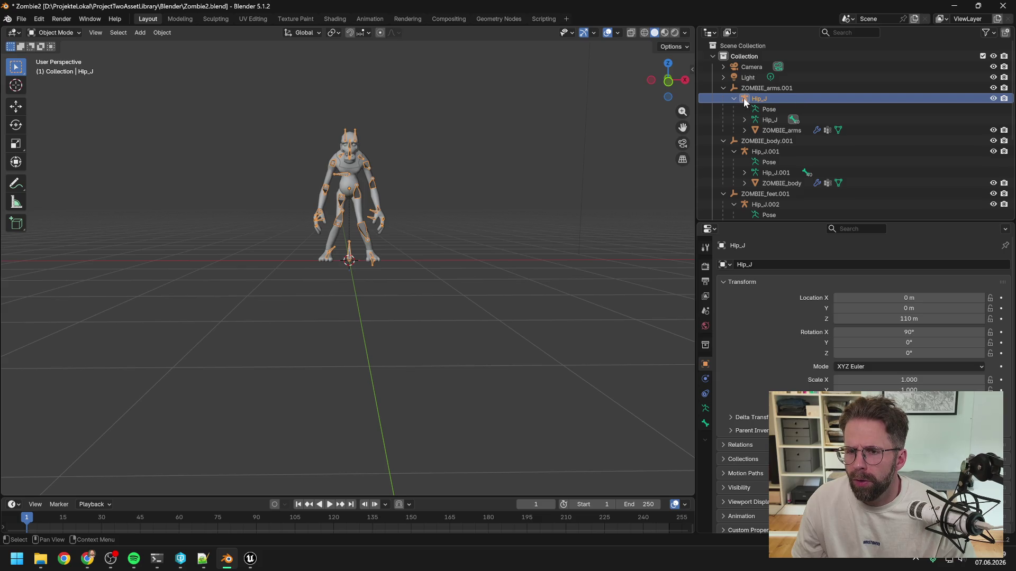
left_click(732, 86)
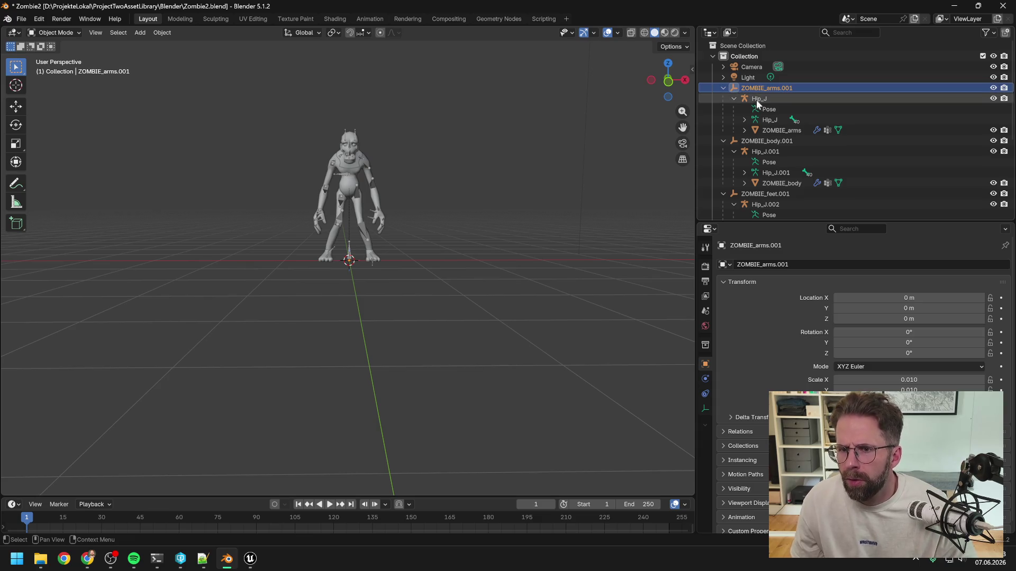
left_click(746, 100)
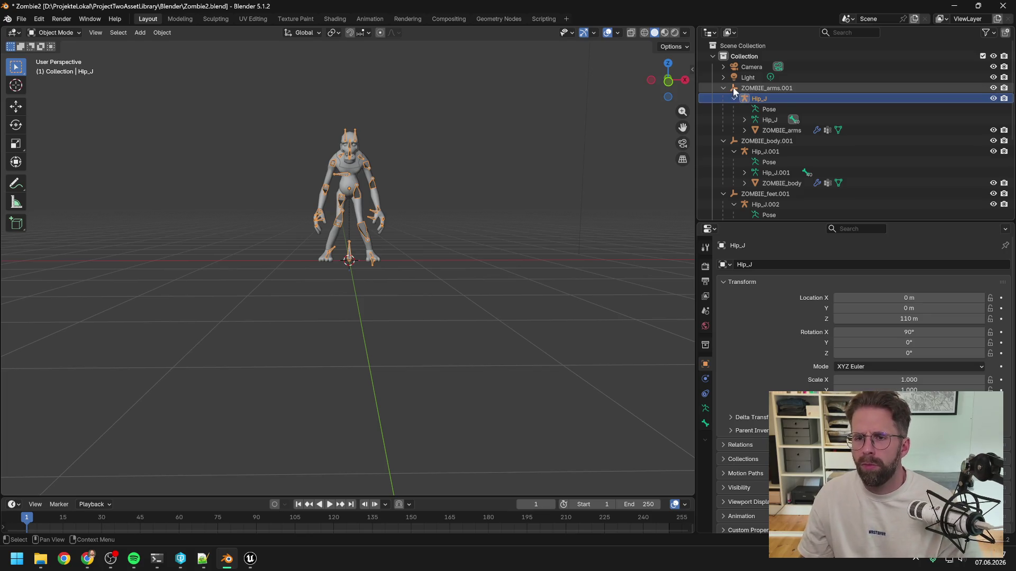
left_click(732, 87)
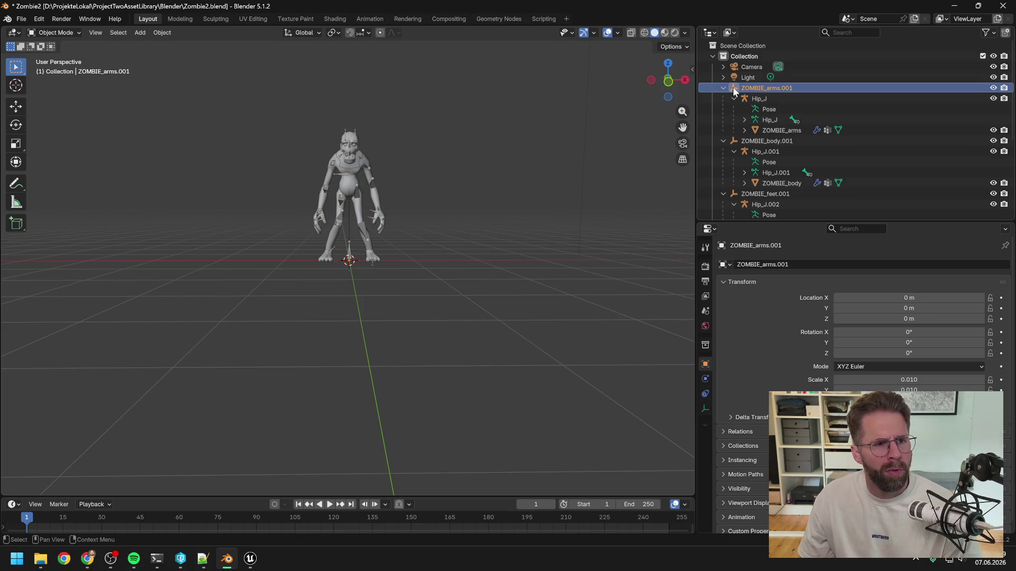
left_click(744, 97)
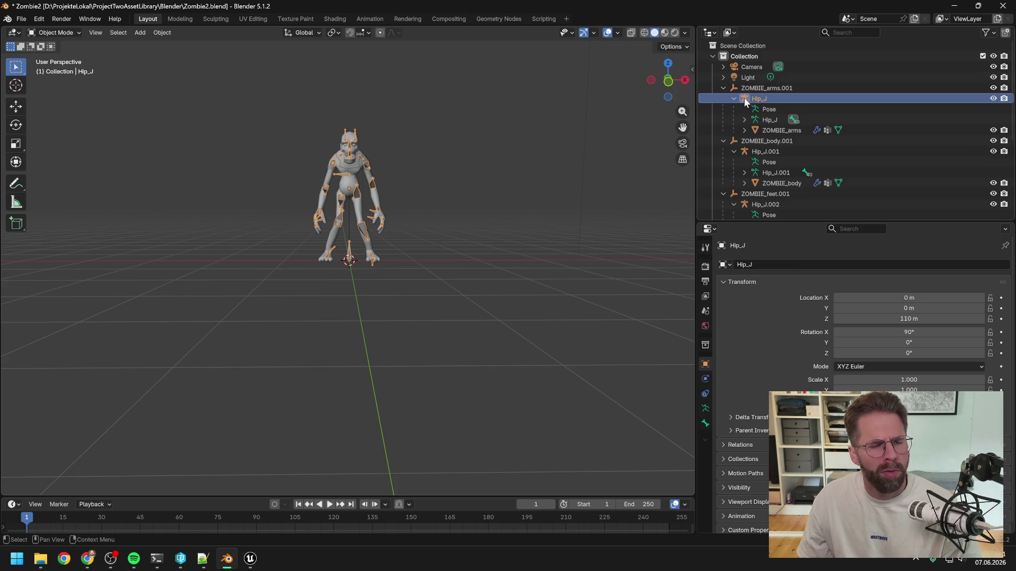
- Check the ZOMBIE_arms mesh transforms, then return to ZOMBIE_arms.001 (Location 0, Scale 0.010)
left_click(755, 131)
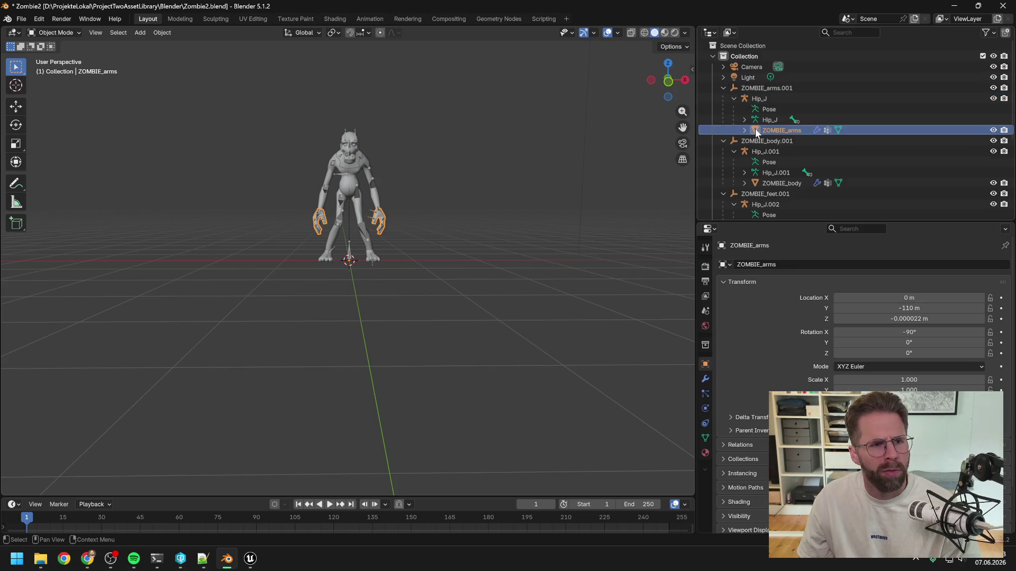
left_click(745, 97)
left_click(733, 87)
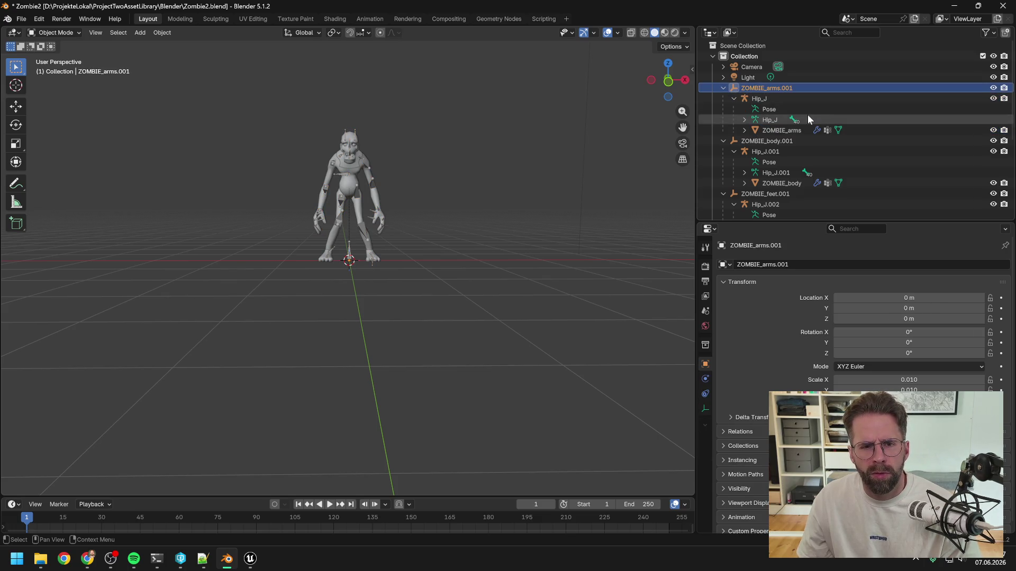
scroll(803, 110, "down", 6)
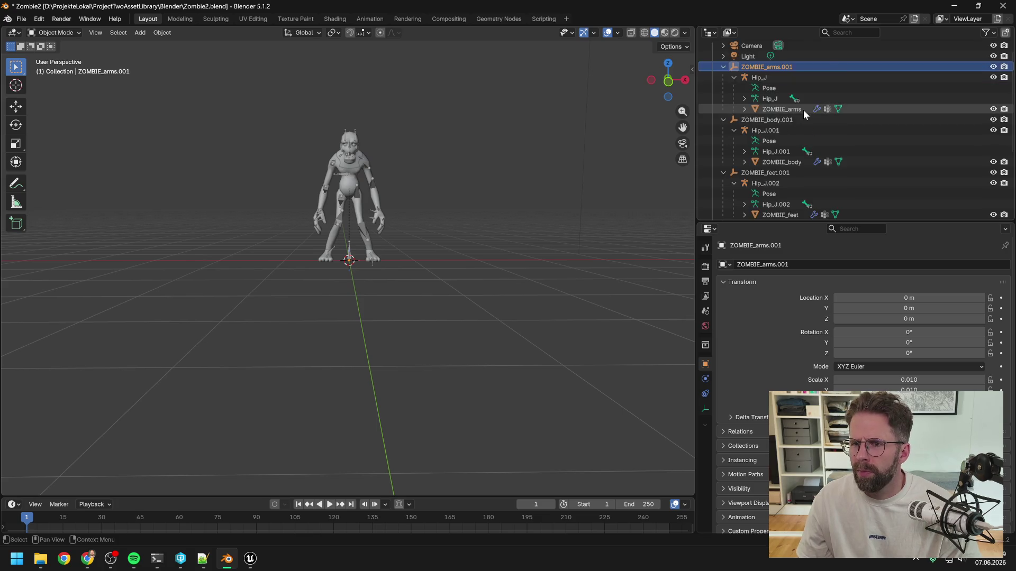
scroll(802, 109, "down", 1)
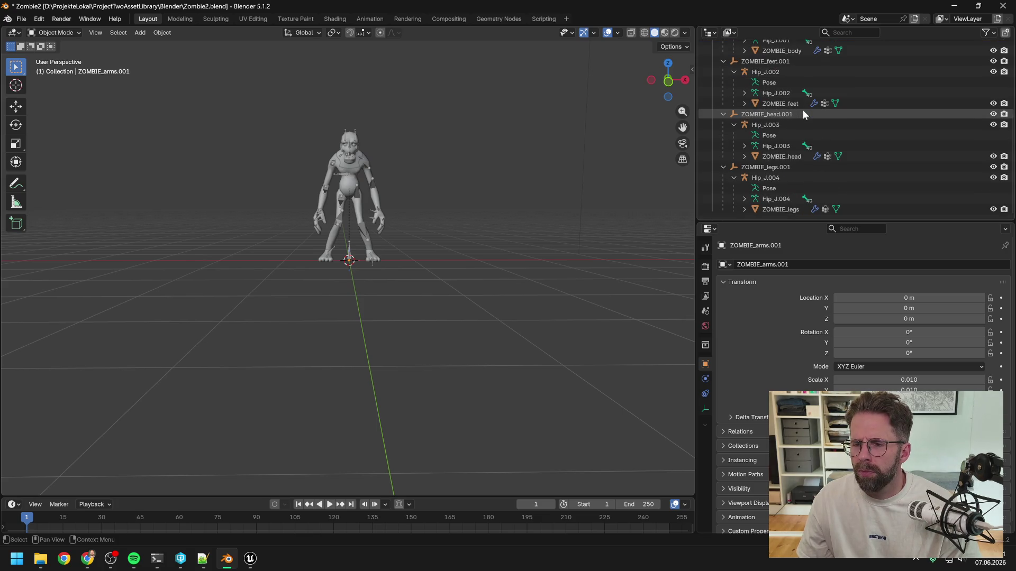
scroll(803, 114, "up", 4)
scroll(802, 112, "up", 2)
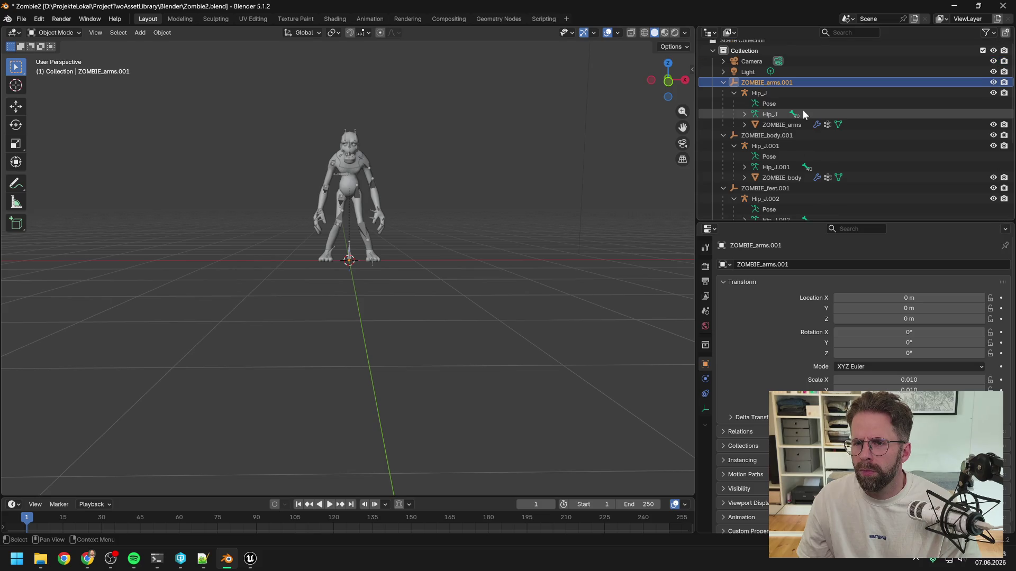
key("alt+Tab")
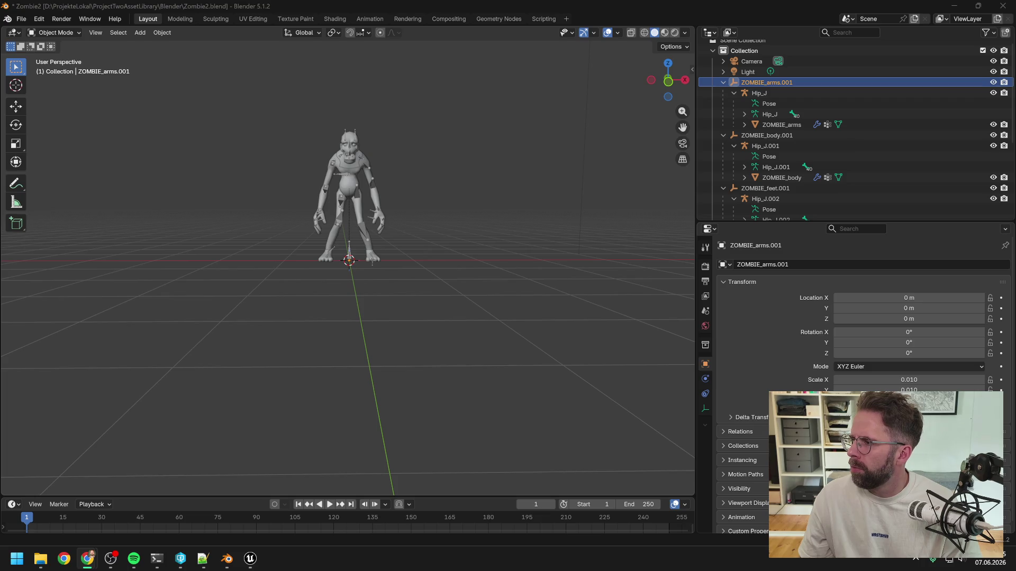
- Bring the Blender Manual Icons page forward and move its window off Blender's Outliner
key("super+shift+Left")
scroll(459, 192, "down", 12)
scroll(474, 192, "down", 4)
scroll(476, 192, "up", 3)
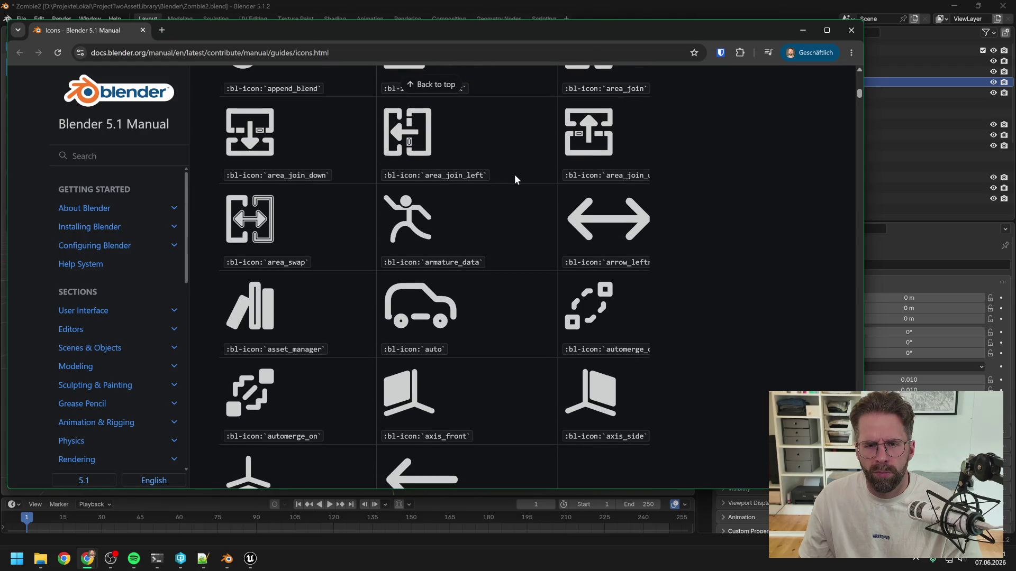
mouse_move(516, 34)
left_mouse_down()
mouse_move(537, 222)
mouse_move(608, 156)
mouse_move(589, 149)
mouse_move(588, 163)
mouse_move(560, 51)
left_mouse_up()
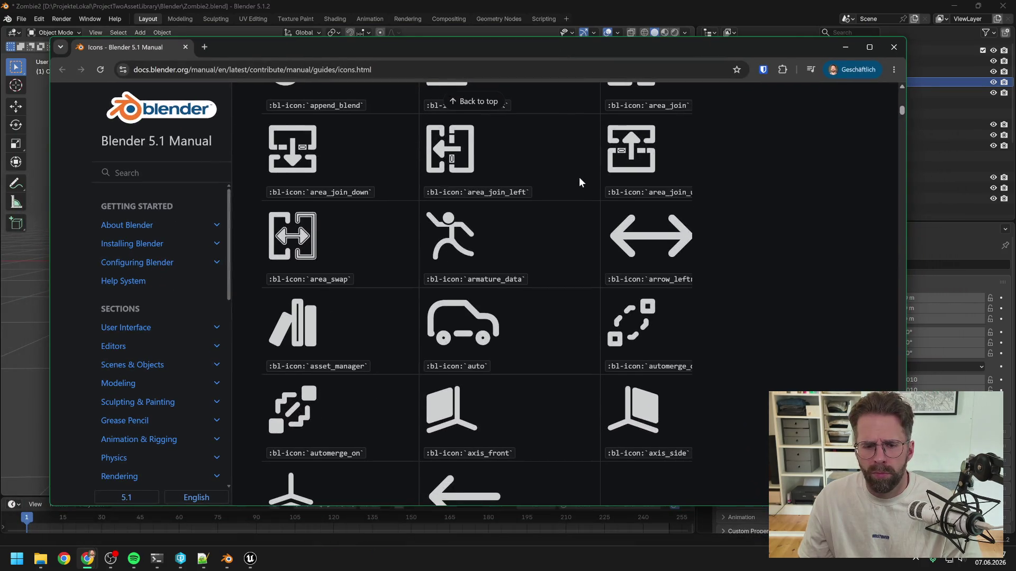
- Scroll the icon list past the armature and constraint icons, shifting the window further down
scroll(579, 180, "down", 4)
scroll(579, 179, "down", 4)
scroll(578, 176, "down", 3)
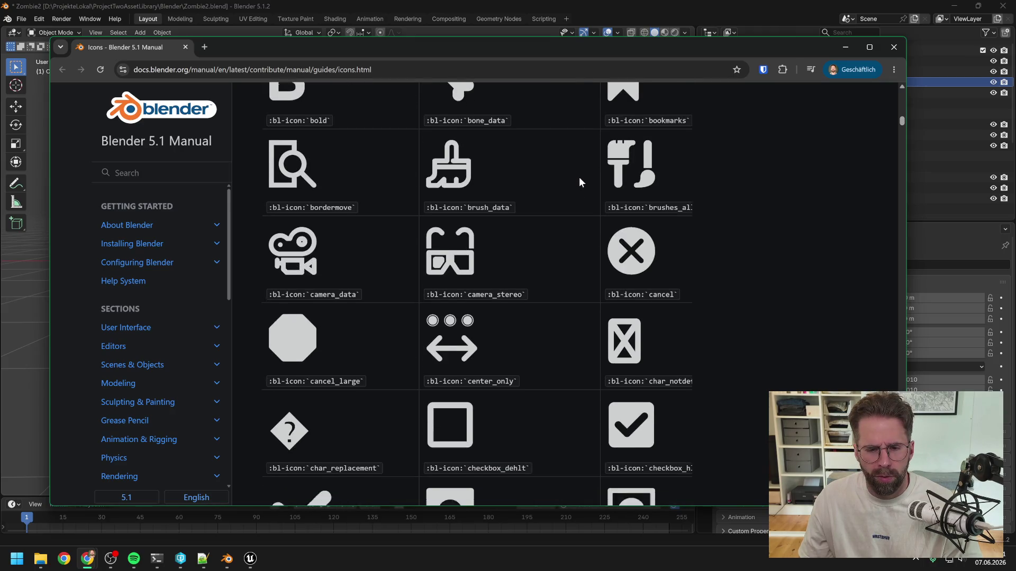
scroll(579, 177, "down", 12)
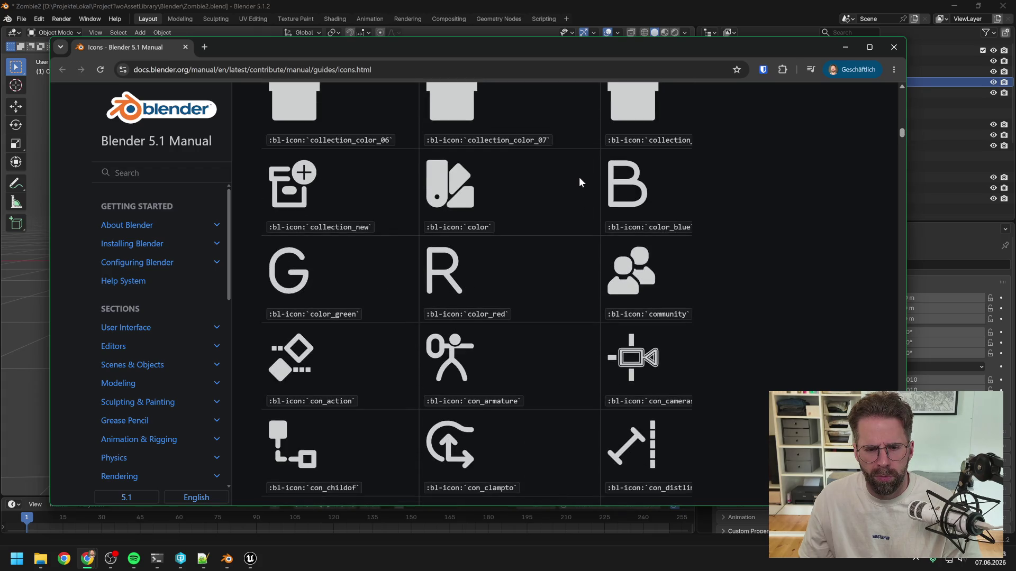
scroll(578, 177, "down", 5)
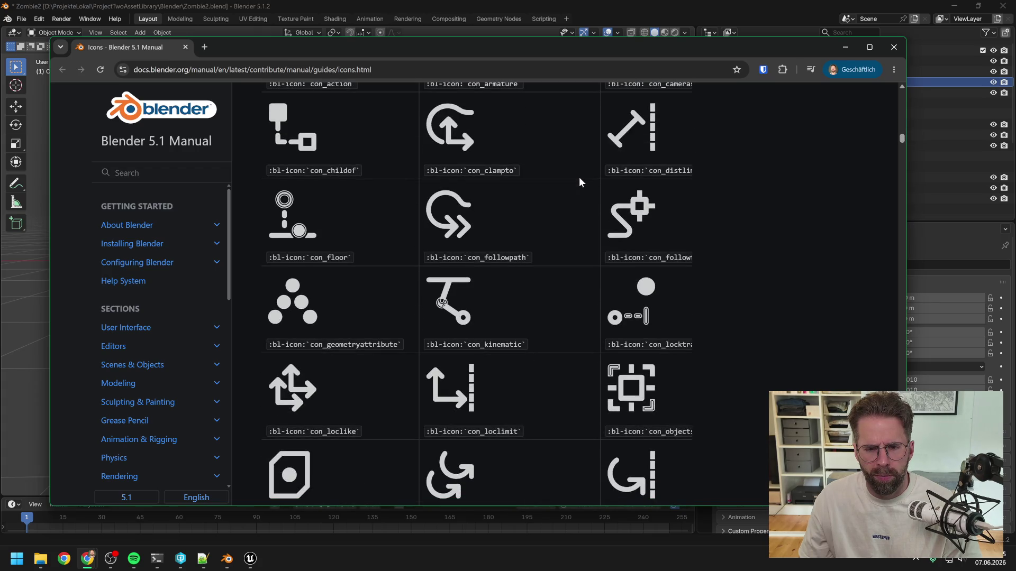
scroll(579, 182, "down", 5)
scroll(579, 181, "down", 2)
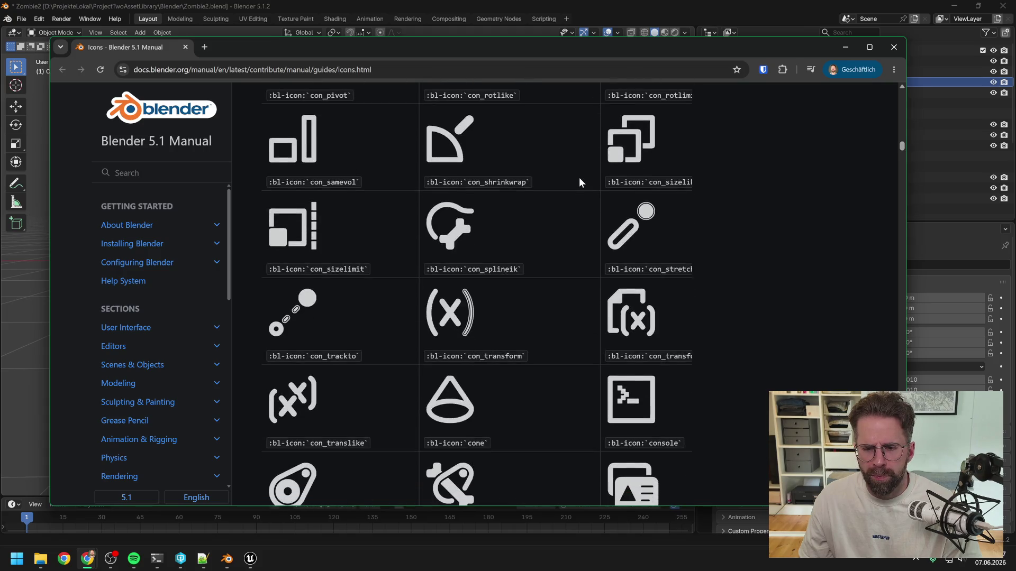
scroll(579, 181, "down", 5)
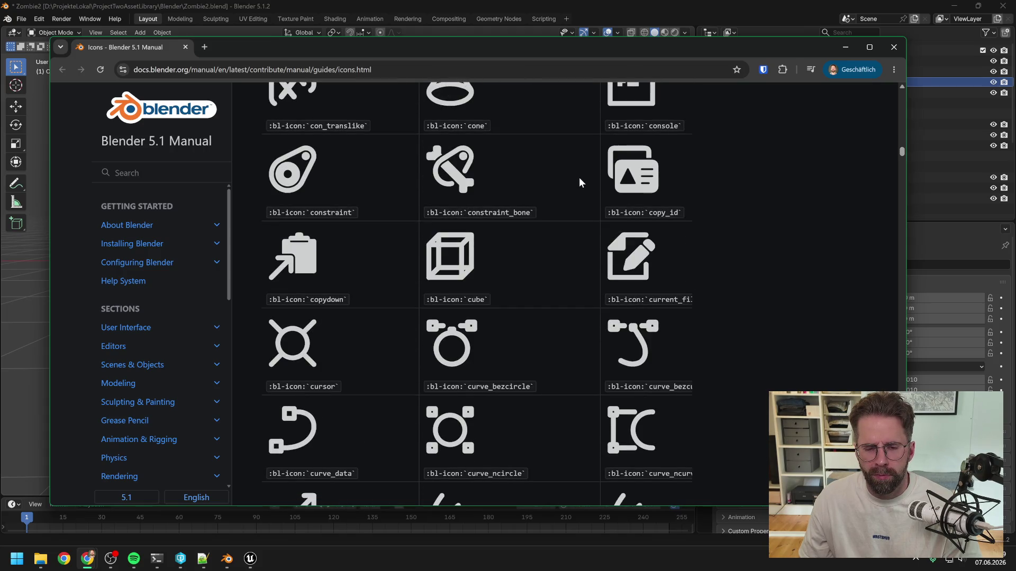
scroll(579, 177, "down", 10)
scroll(579, 180, "down", 8)
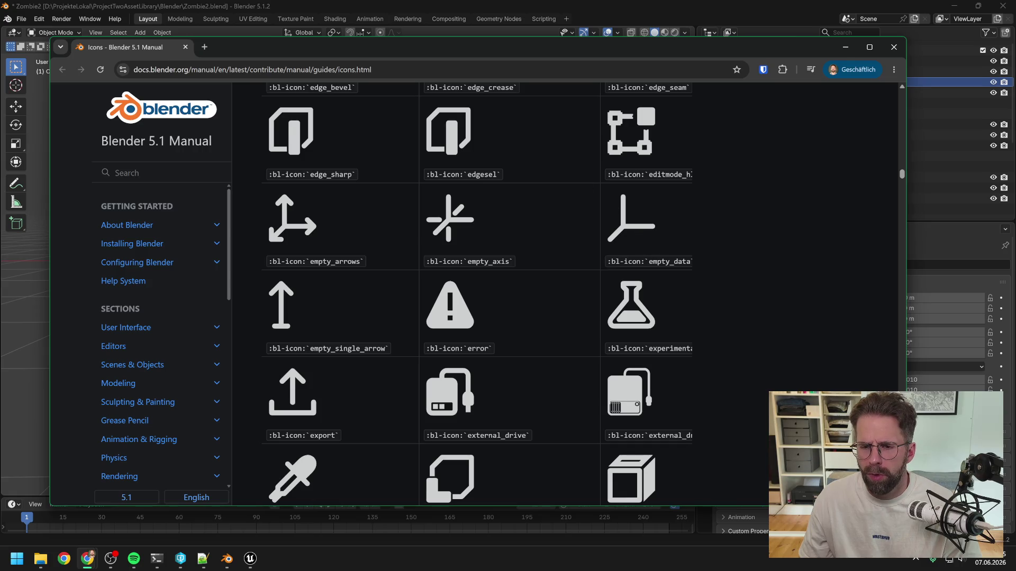
mouse_move(628, 55)
left_mouse_down()
mouse_move(677, 186)
mouse_move(615, 146)
left_mouse_up()
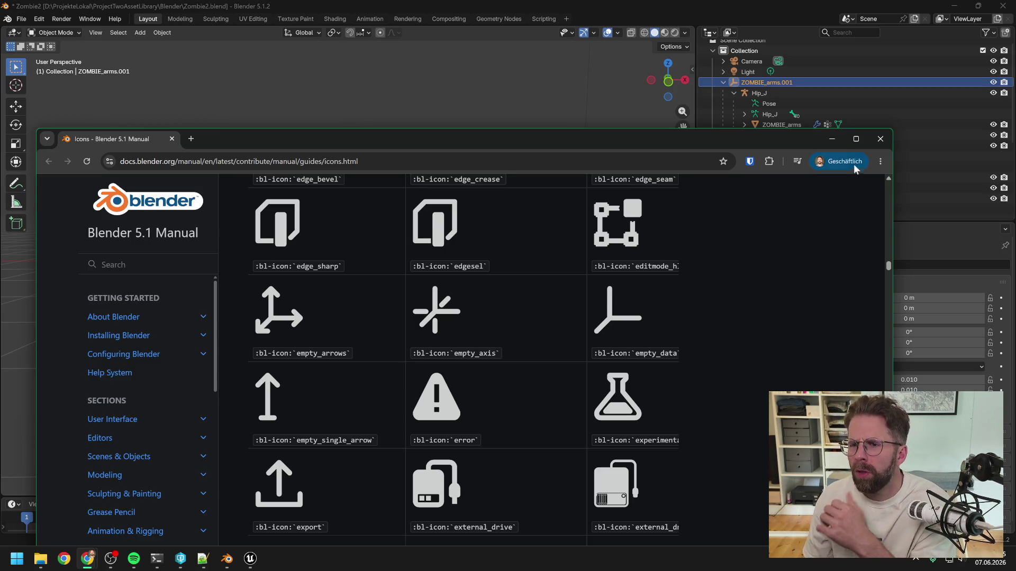
- Open Preferences on the Add-ons page, search for 'icon', then clear the search
left_click(832, 138)
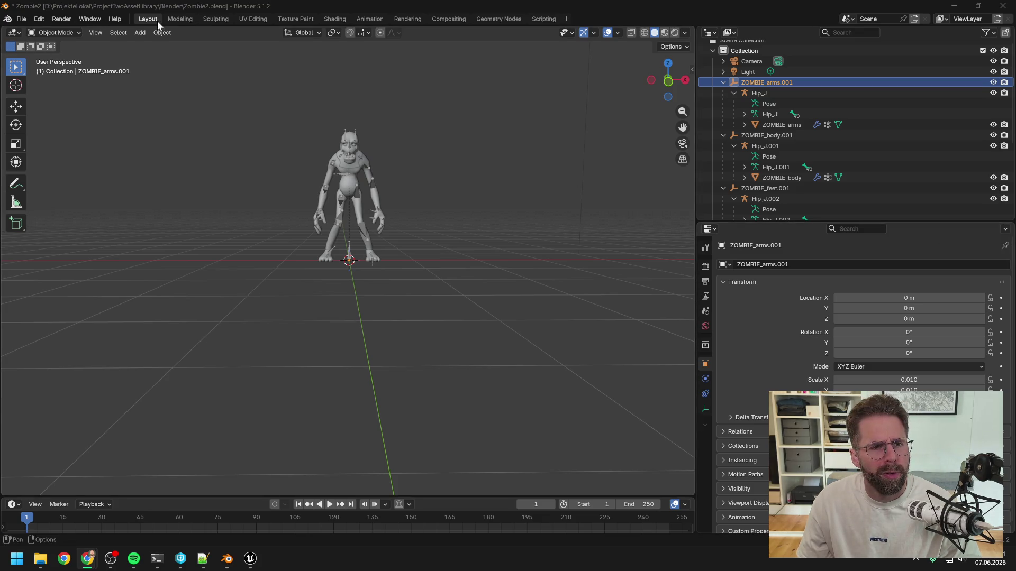
left_click(42, 19)
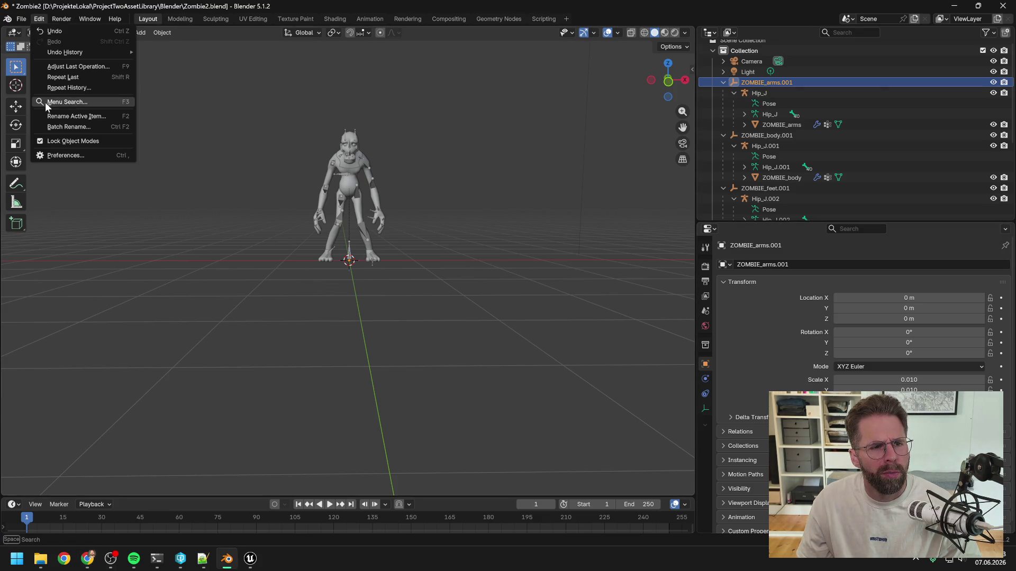
left_click(65, 154)
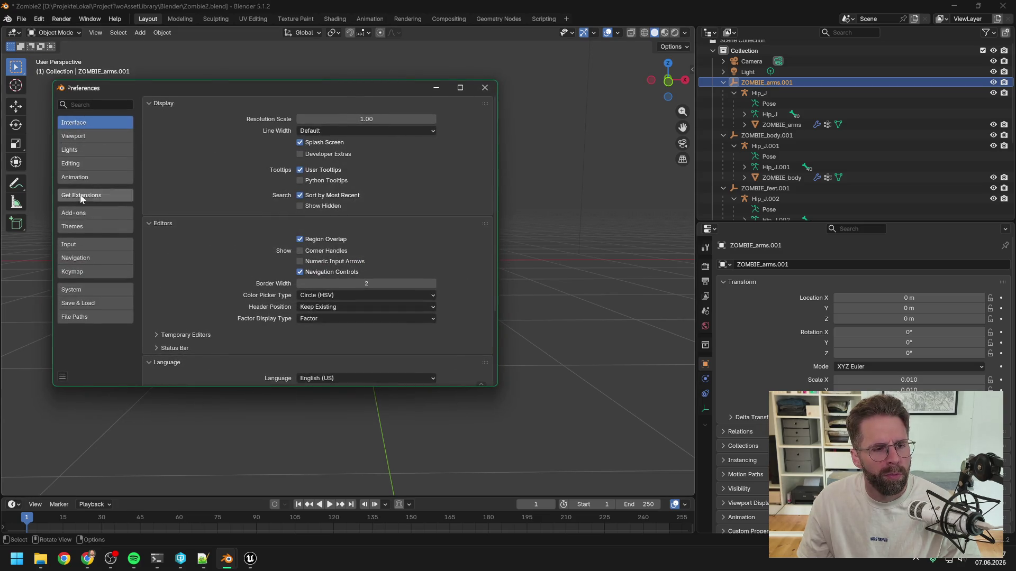
left_click(80, 213)
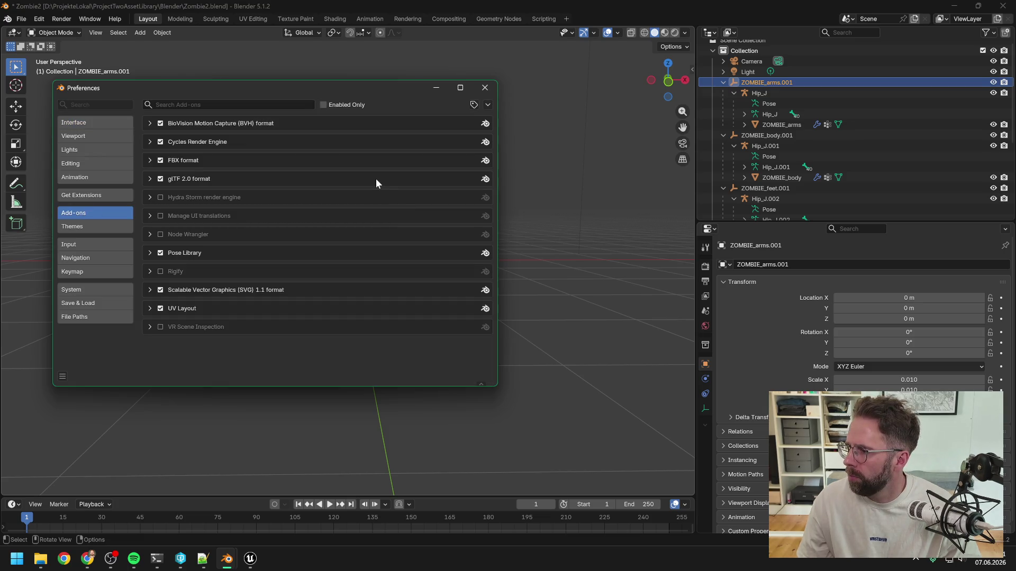
left_click(216, 104)
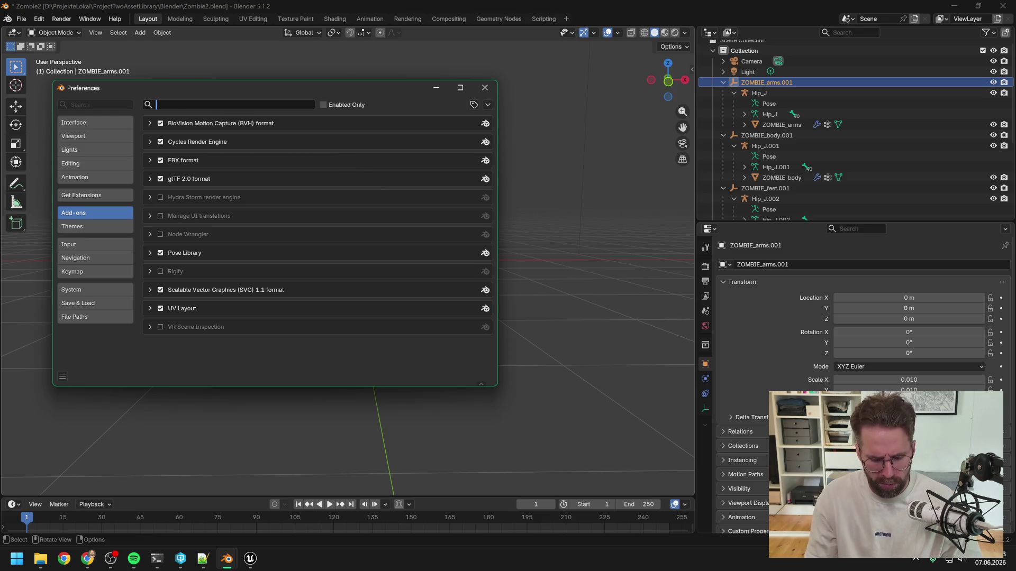
type("icon")
key("BackSpace")
key("BackSpace")
key("BackSpace")
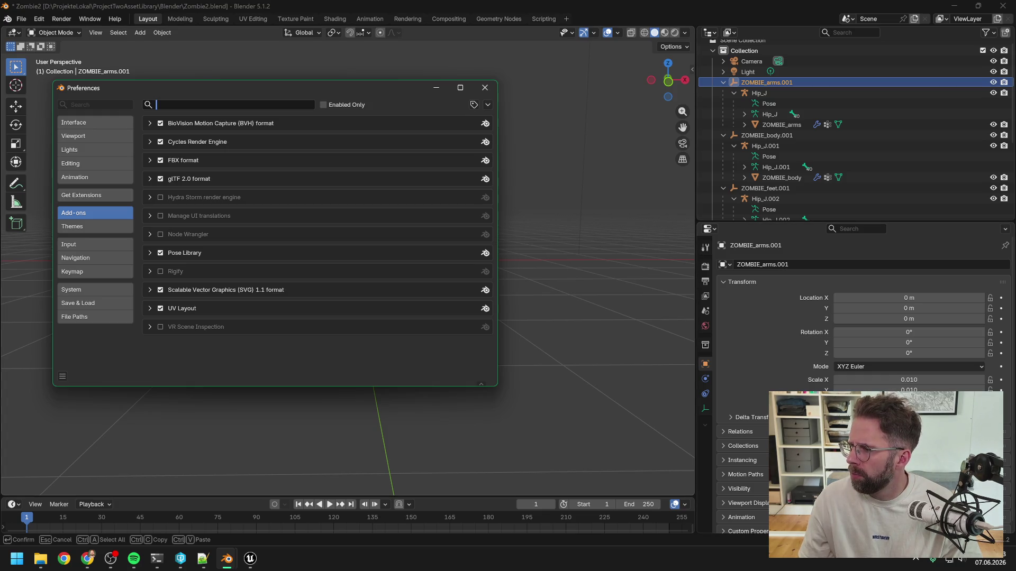
- Enlarge the Outliner to list every zombie armature and deselect ZOMBIE_arms.001
key("alt+Tab")
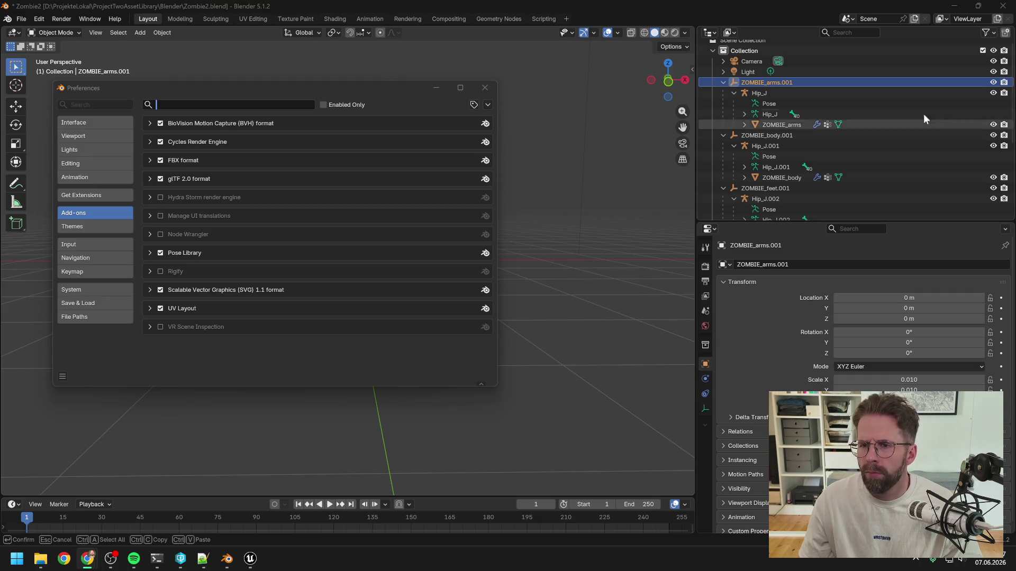
mouse_move(793, 222)
left_mouse_down()
mouse_move(815, 397)
mouse_move(817, 387)
left_mouse_up()
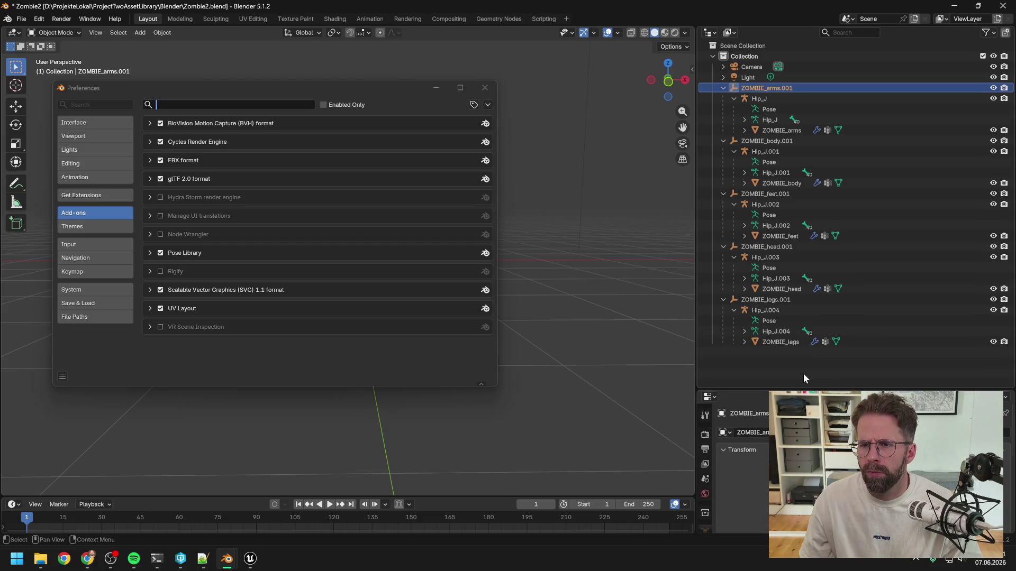
left_click(803, 373)
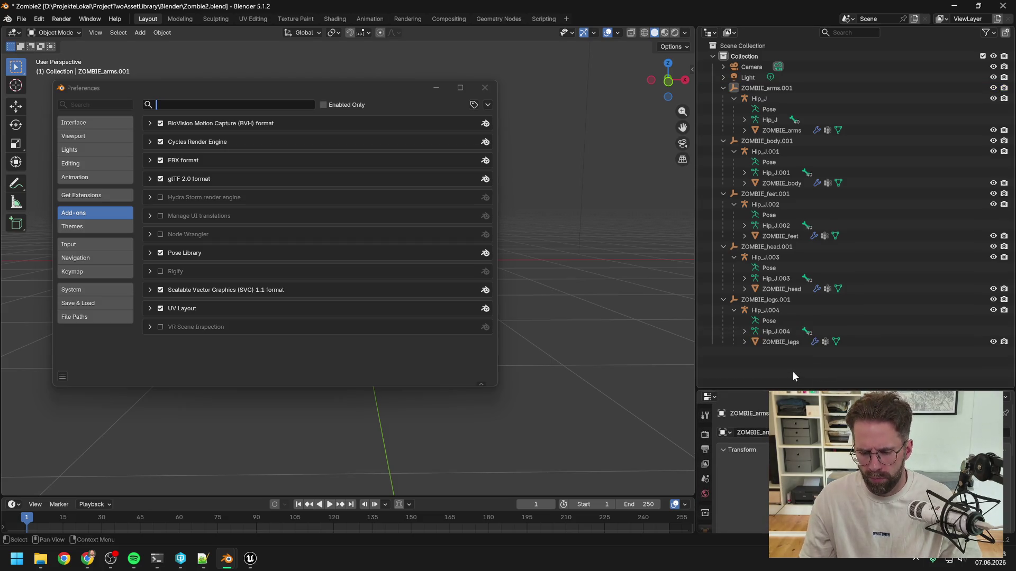
- Close the Preferences window and return to Blender's main zombie scene
left_click(485, 88)
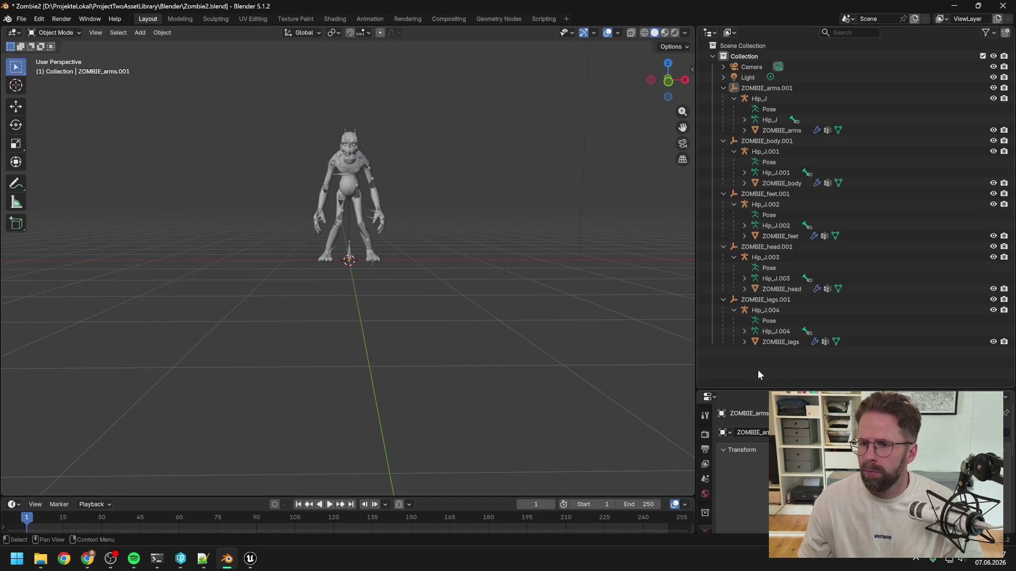
key("alt+Tab")
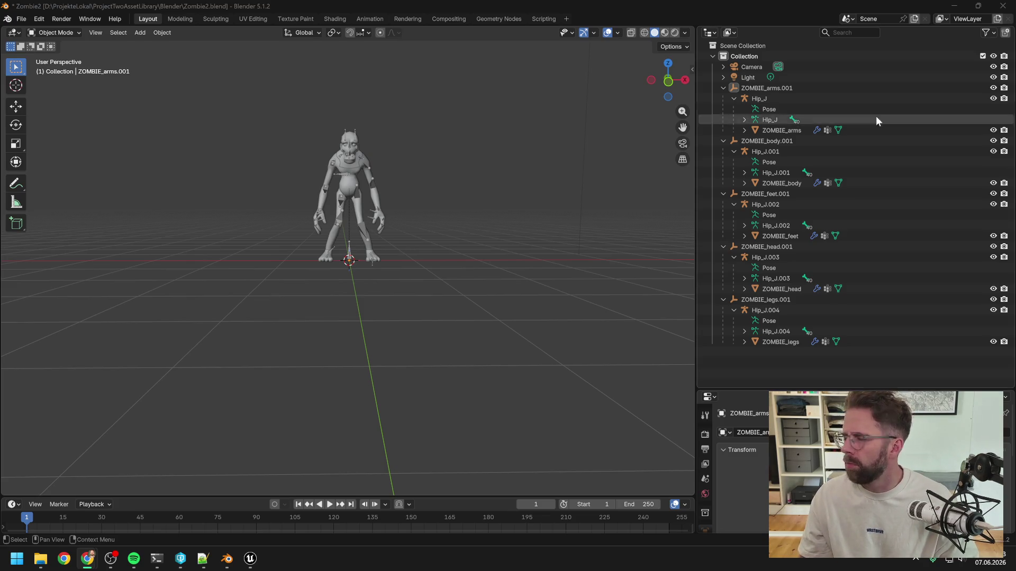
left_click(743, 9)
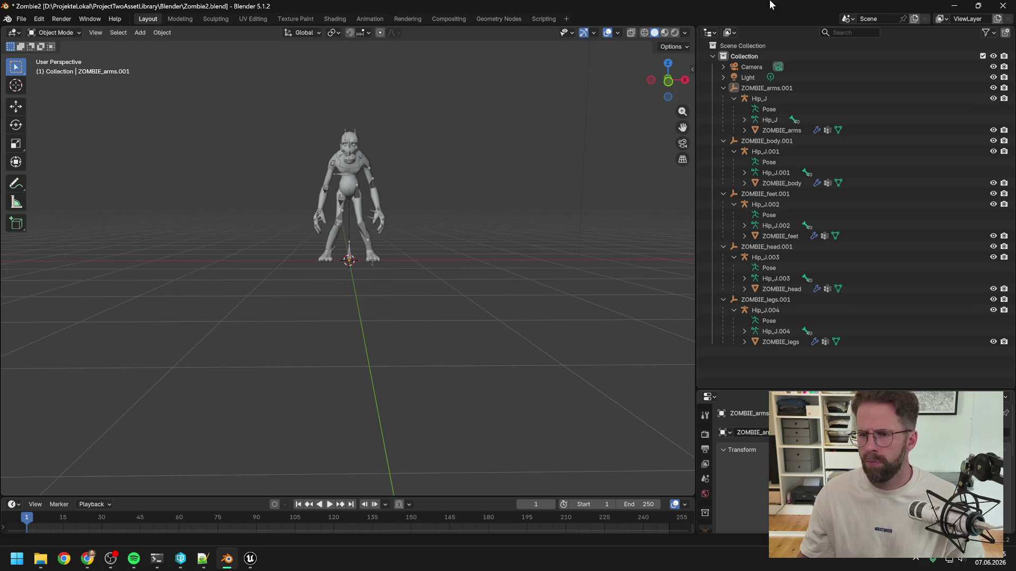
- Switch to Chrome to bring up the How To Join or Combine Armatures tutorial
key("alt+Tab")
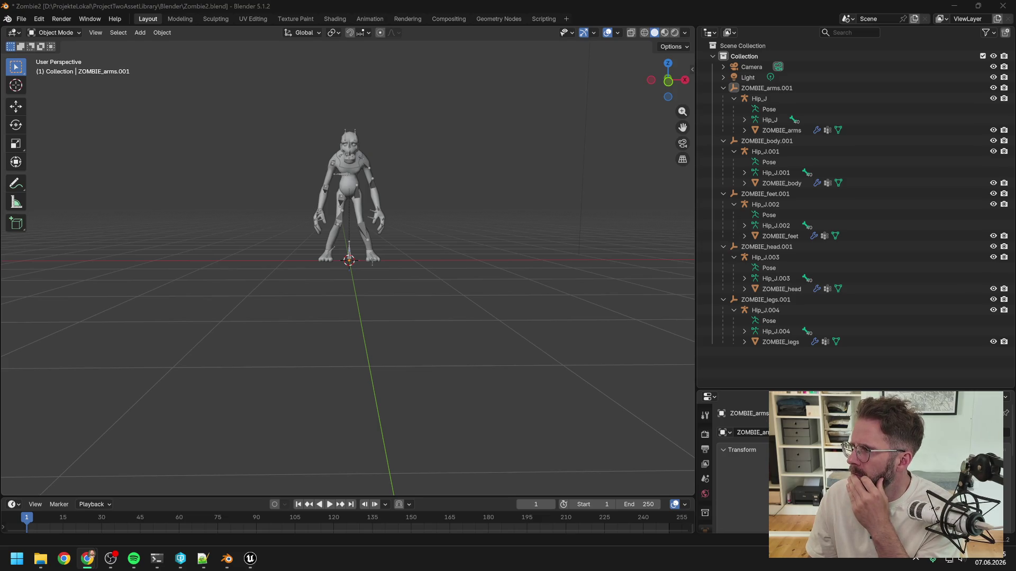
key("alt+Tab")
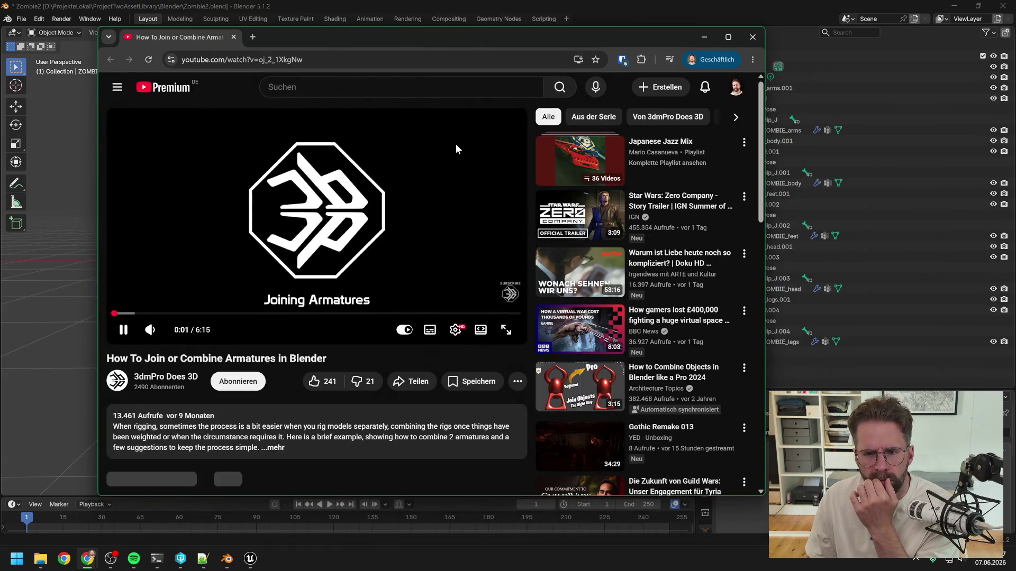
- Play the tutorial fullscreen and check its quality setting in the player Settings menu
left_click(505, 330)
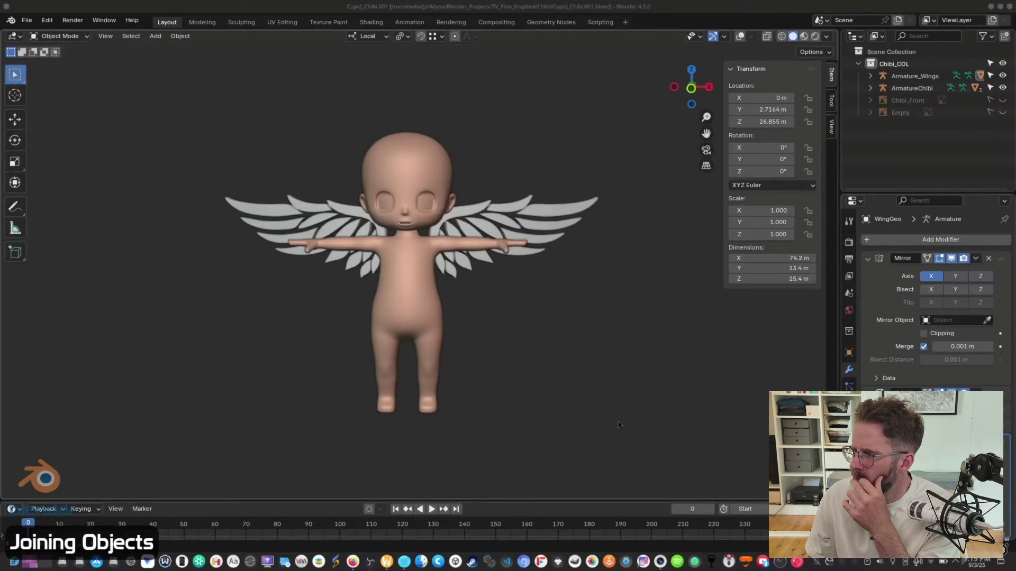
mouse_move(685, 394)
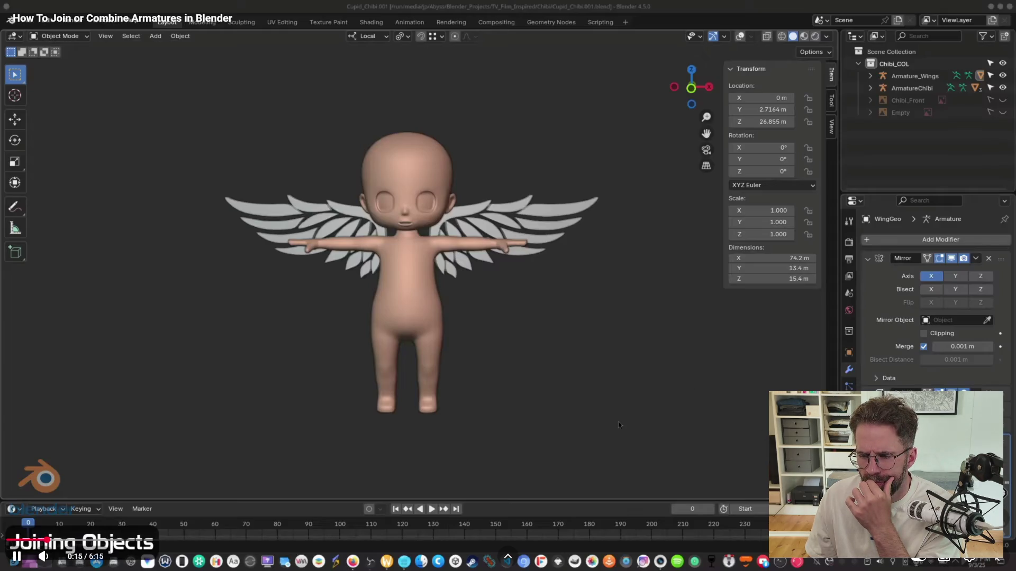
left_click(970, 563)
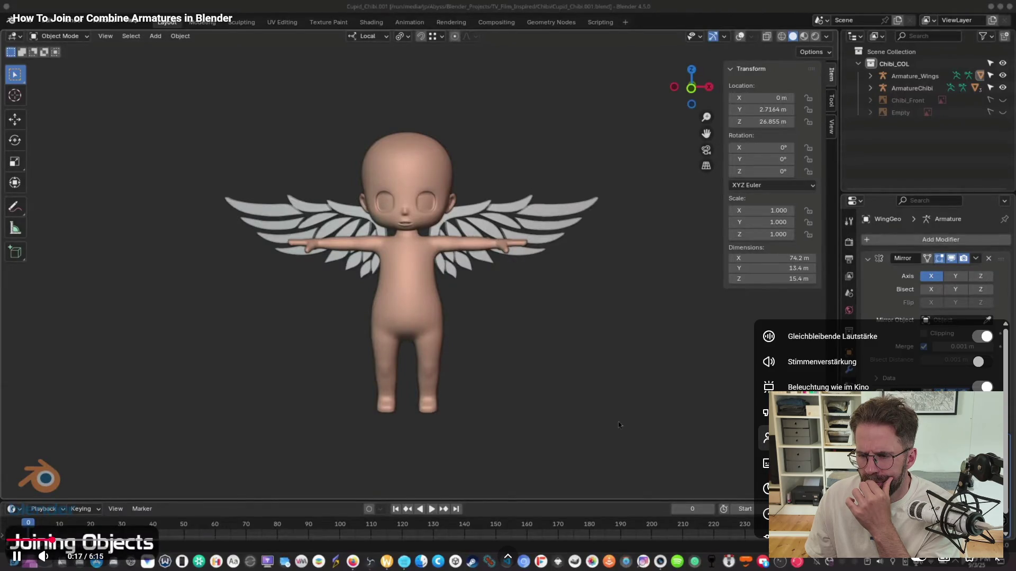
scroll(879, 434, "down", 1)
left_click(820, 529)
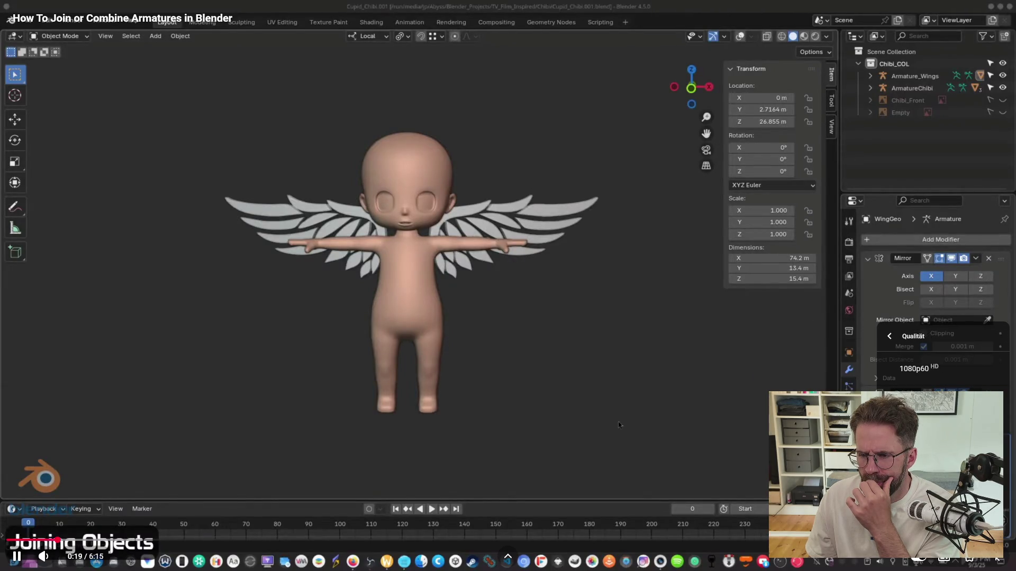
left_click(550, 405)
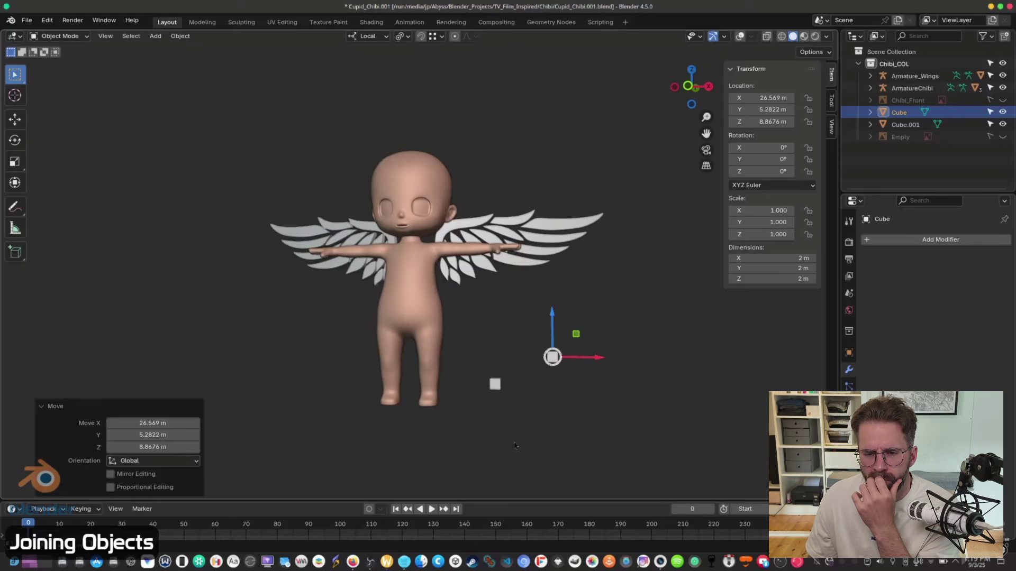
- Keep watching until the tutorial deletes its demo cube, leaving Armature_Wings and ArmatureChibi
left_click(494, 385)
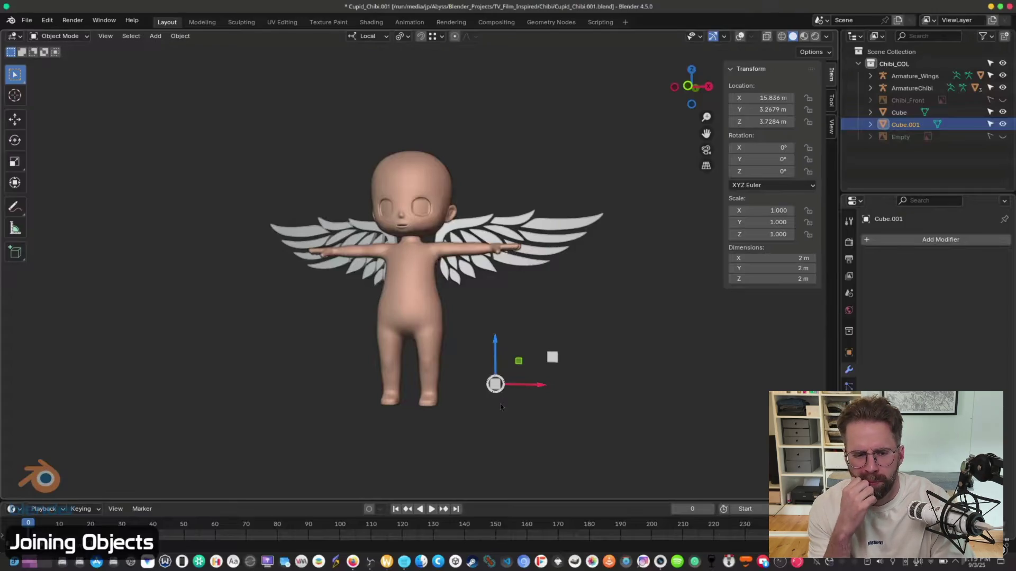
left_click(553, 361, "shift")
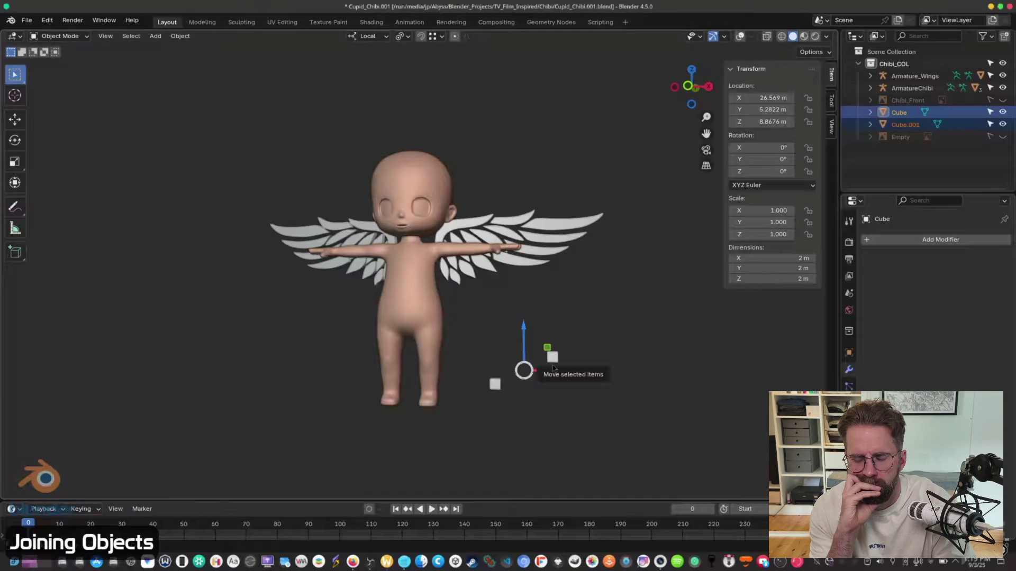
key("ctrl+j")
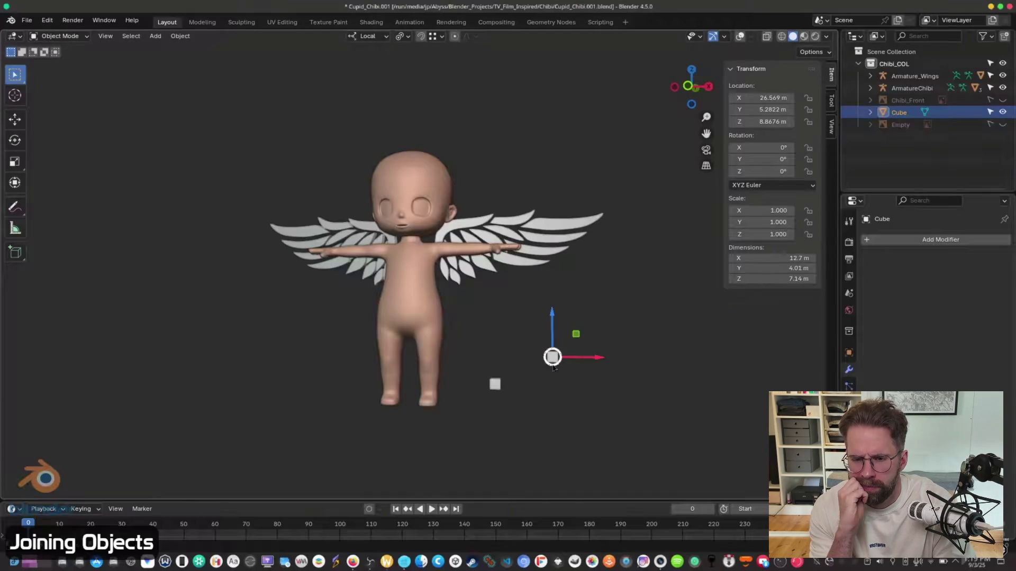
left_click(547, 410)
left_click(552, 357)
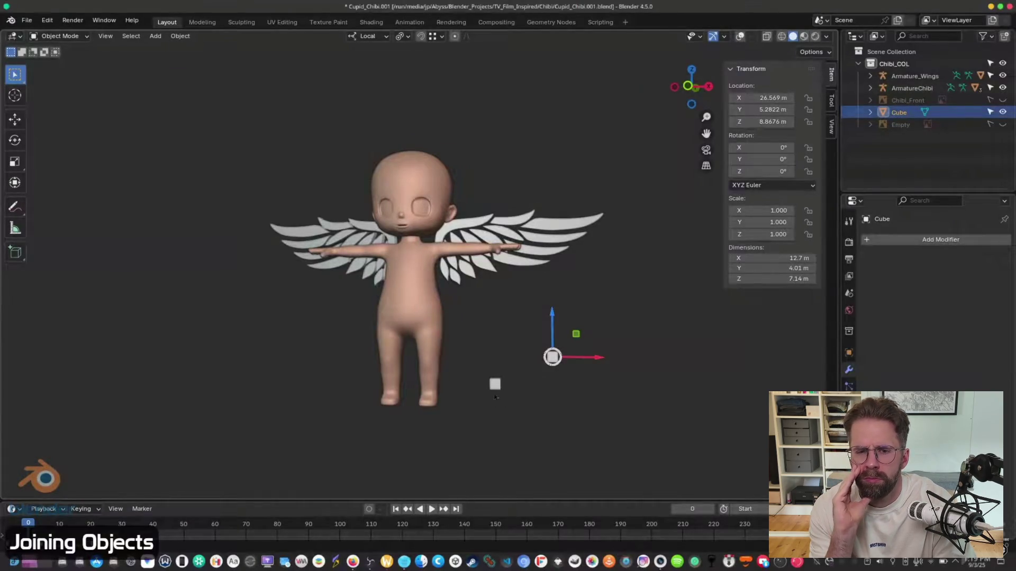
mouse_move(575, 275)
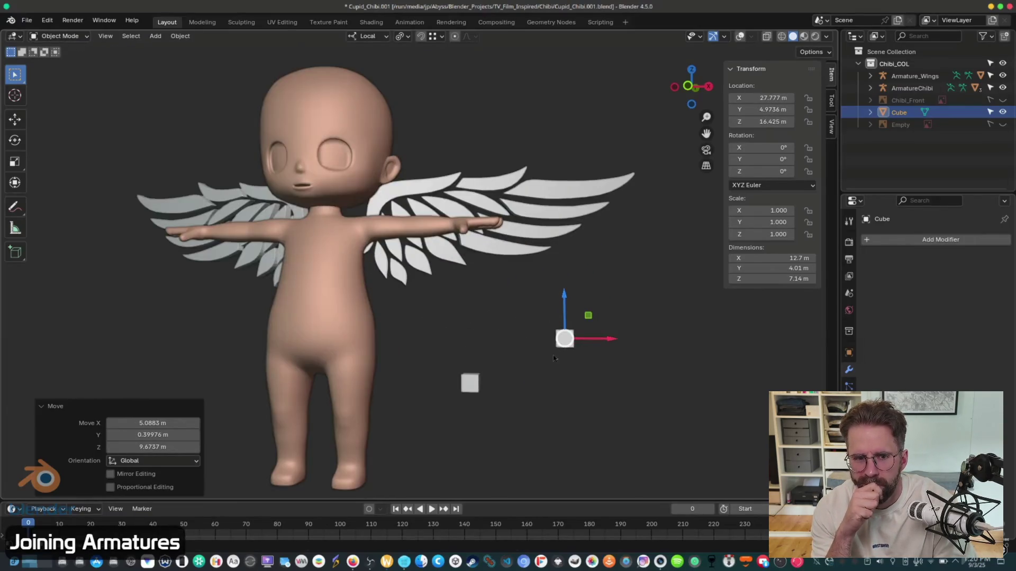
key("Delete")
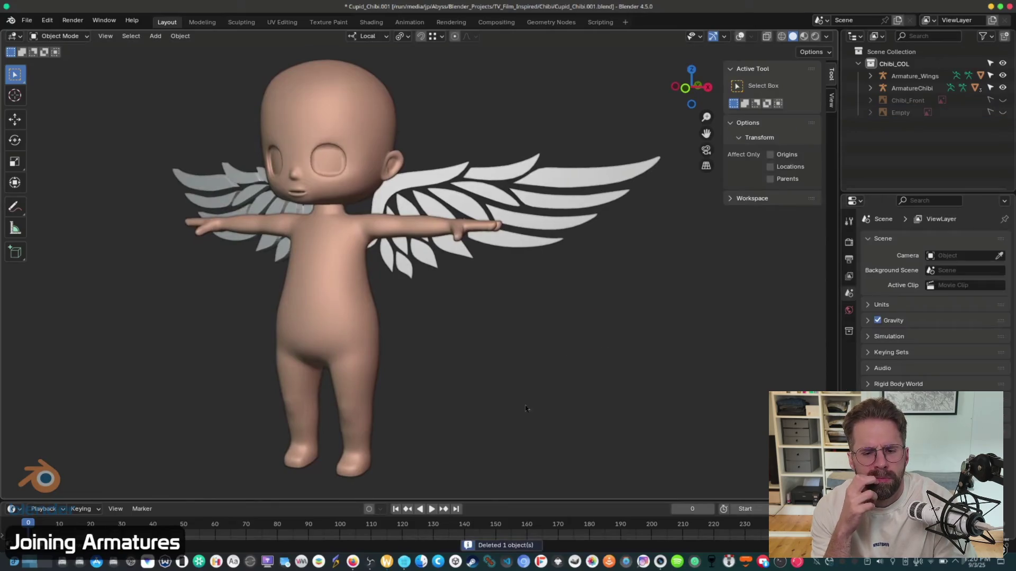
- Watch the tutorial join Armature_Wings into ArmatureChibi and move on to the hierarchy update
left_click(902, 89)
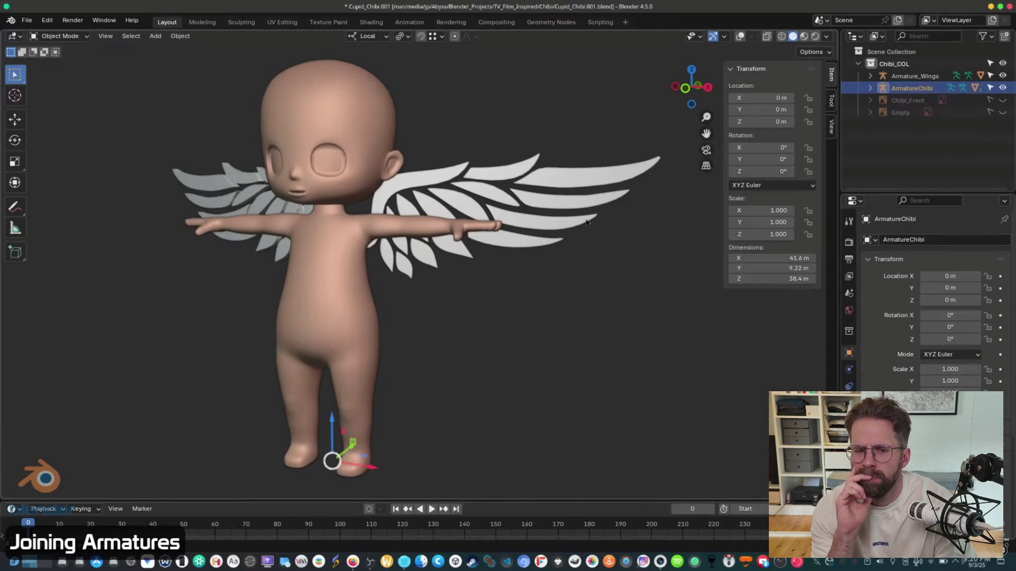
left_click(740, 36)
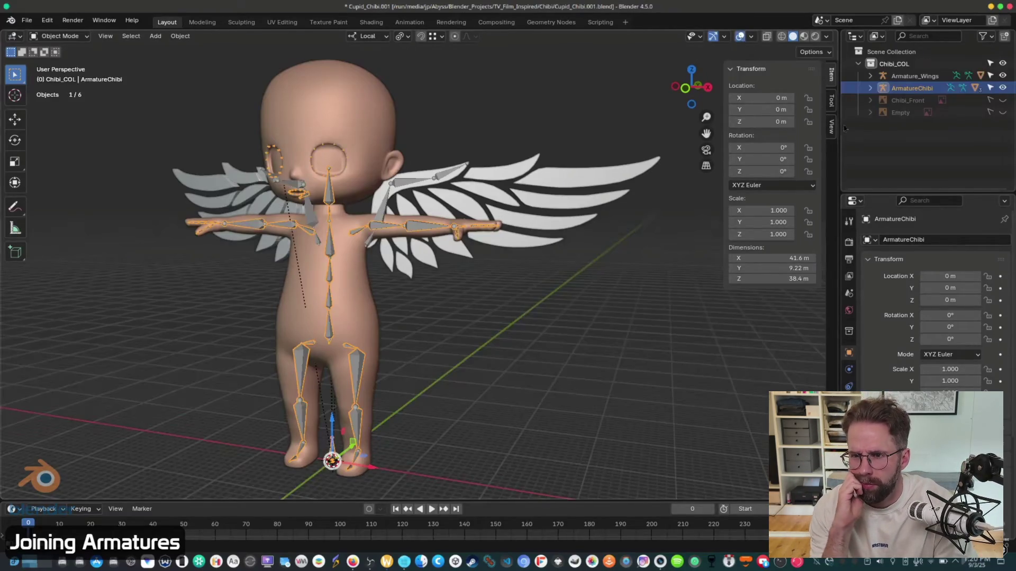
left_click(913, 77)
scroll(564, 230, "left", 5)
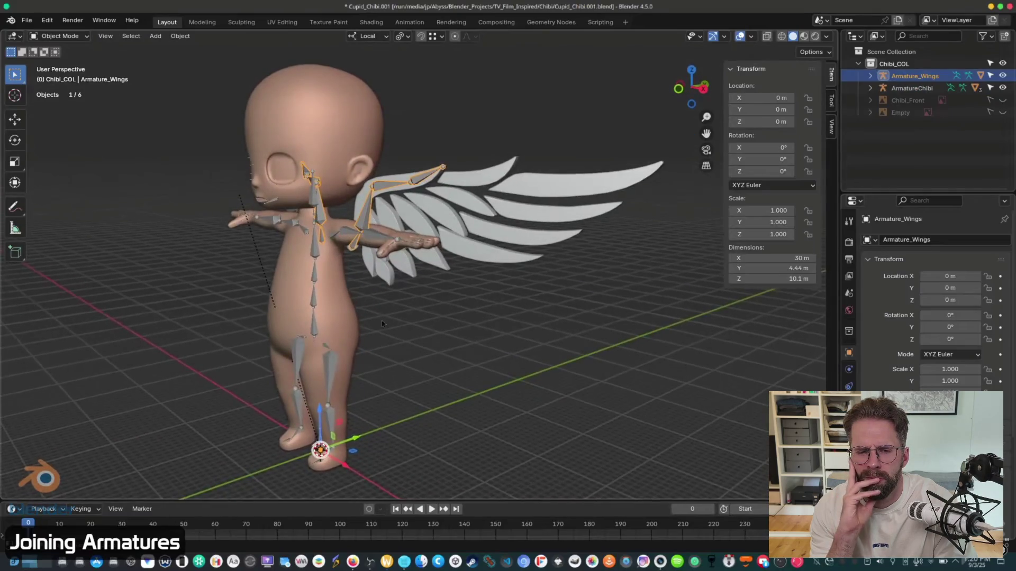
key("g")
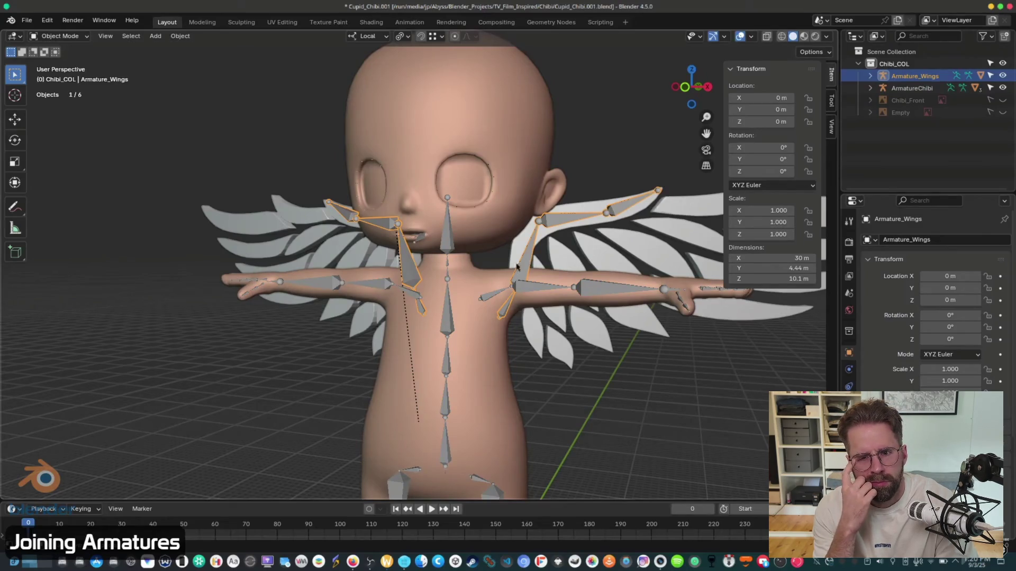
left_click(448, 321, "shift")
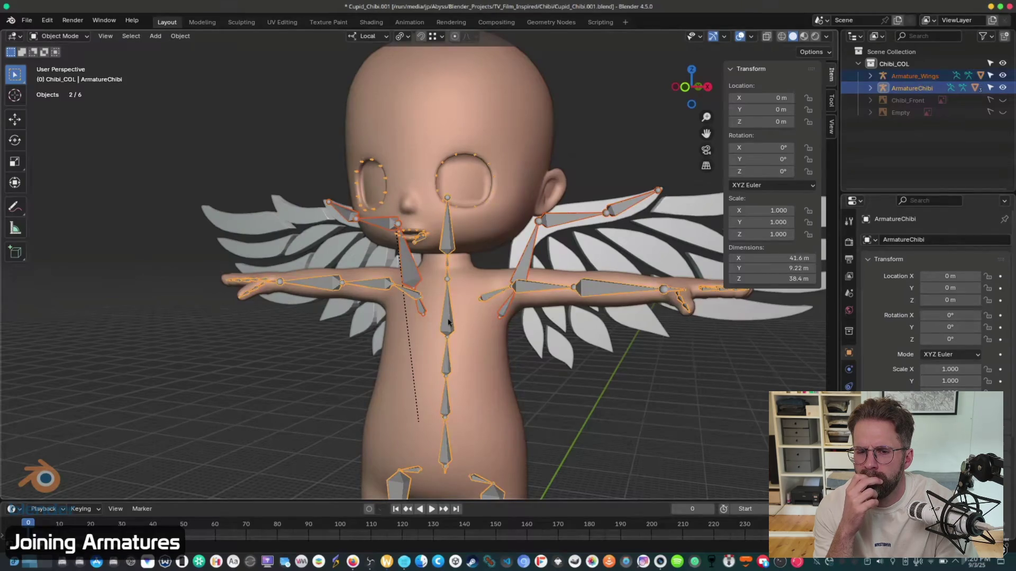
key("ctrl+j")
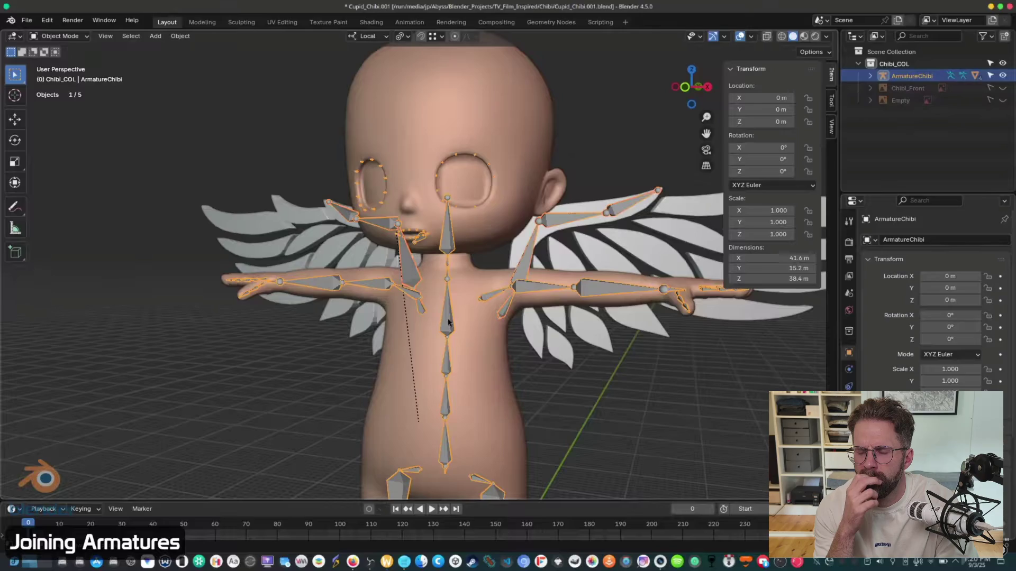
scroll(423, 265, "left", 10)
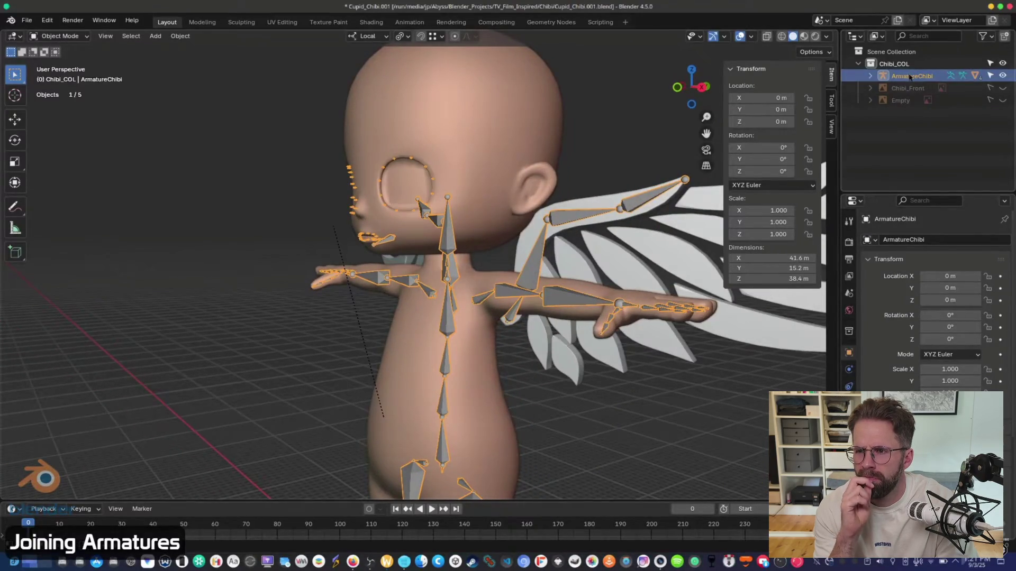
mouse_move(661, 397)
scroll(637, 386, "right", 10)
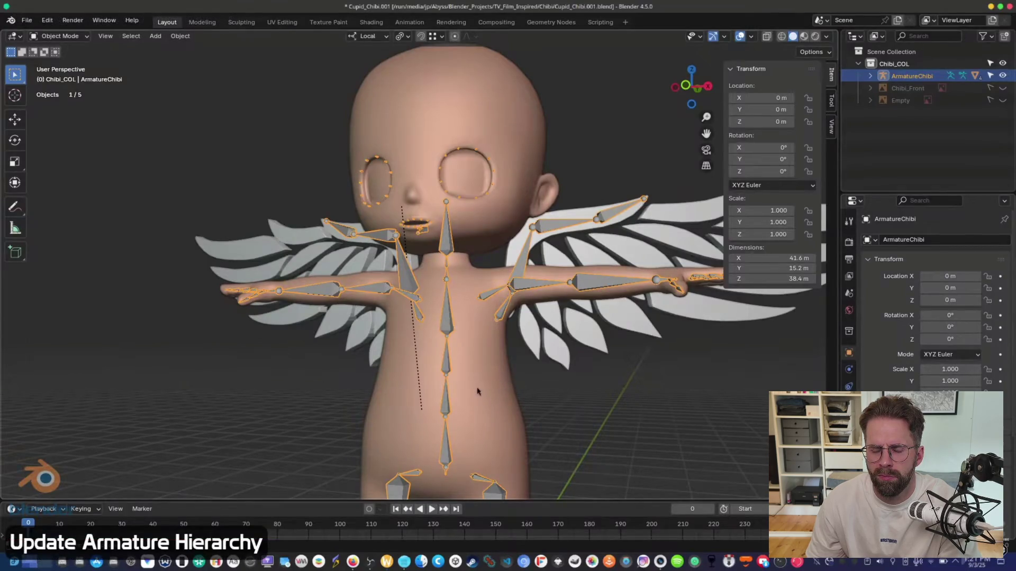
- Switch the chibi armature to wireframe and enter Edit Mode, zooming in on its bones
key("shift+z")
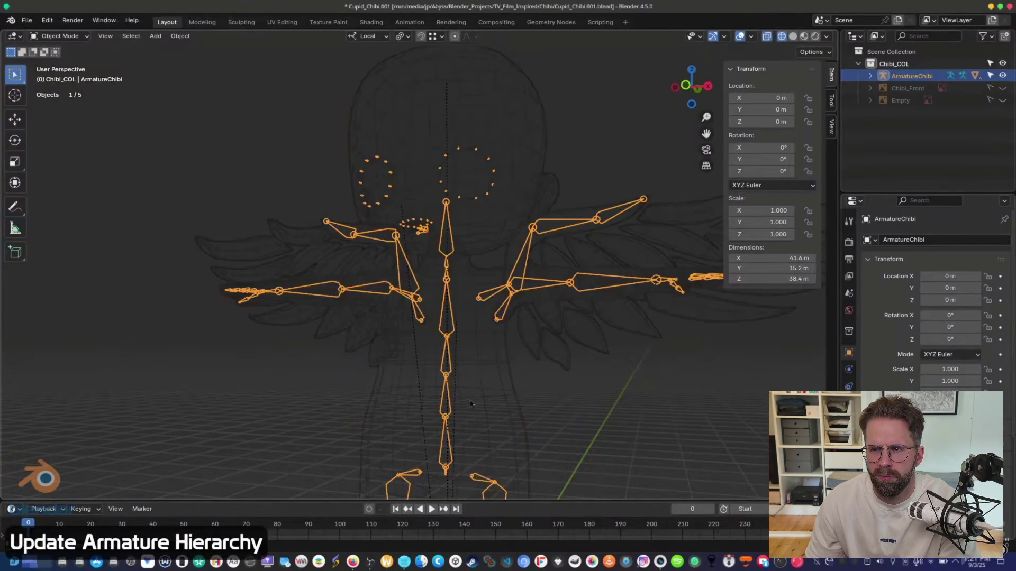
key("Tab")
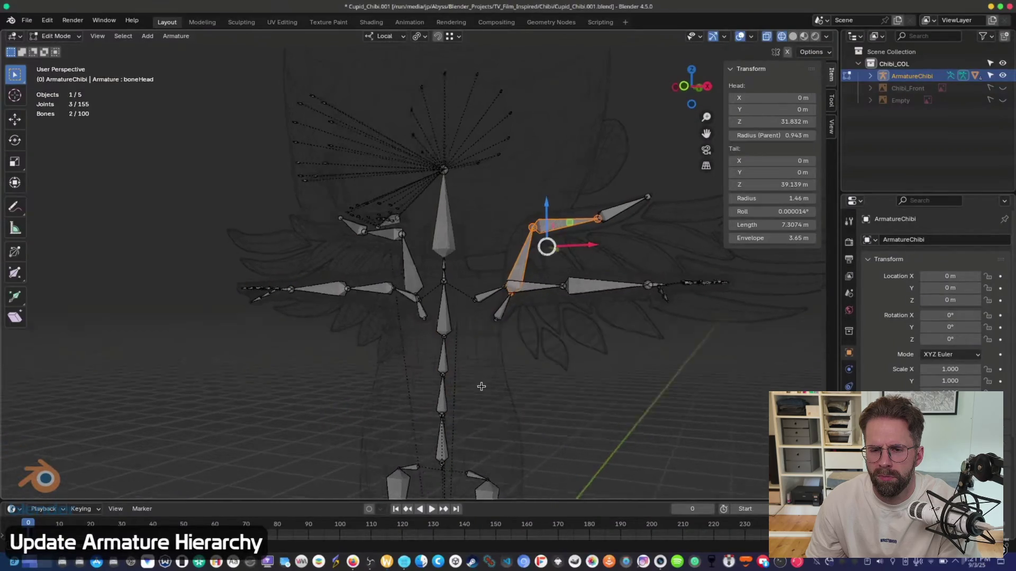
scroll(486, 354, "up", 6)
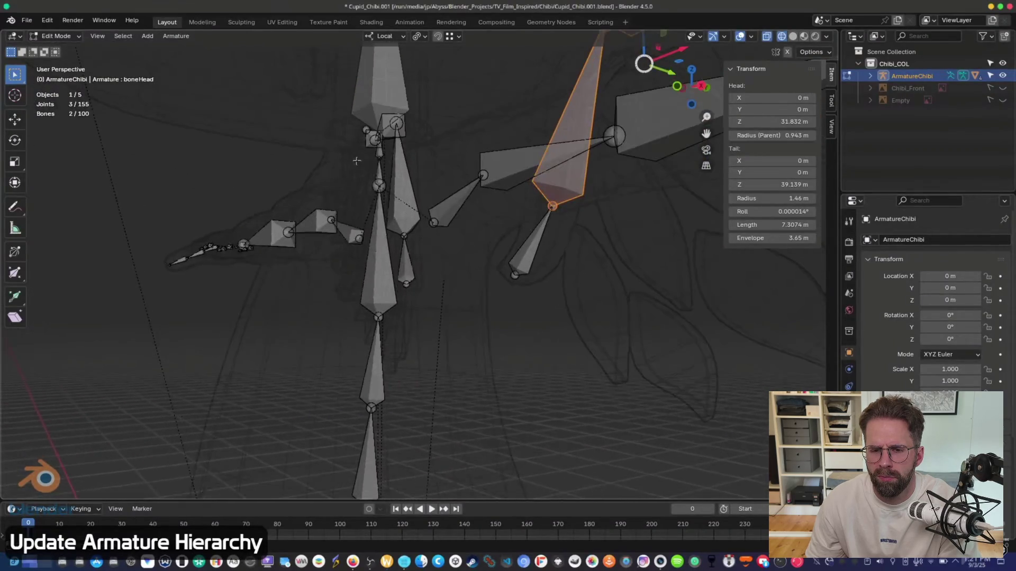
scroll(564, 211, "up", 2)
left_click(522, 248)
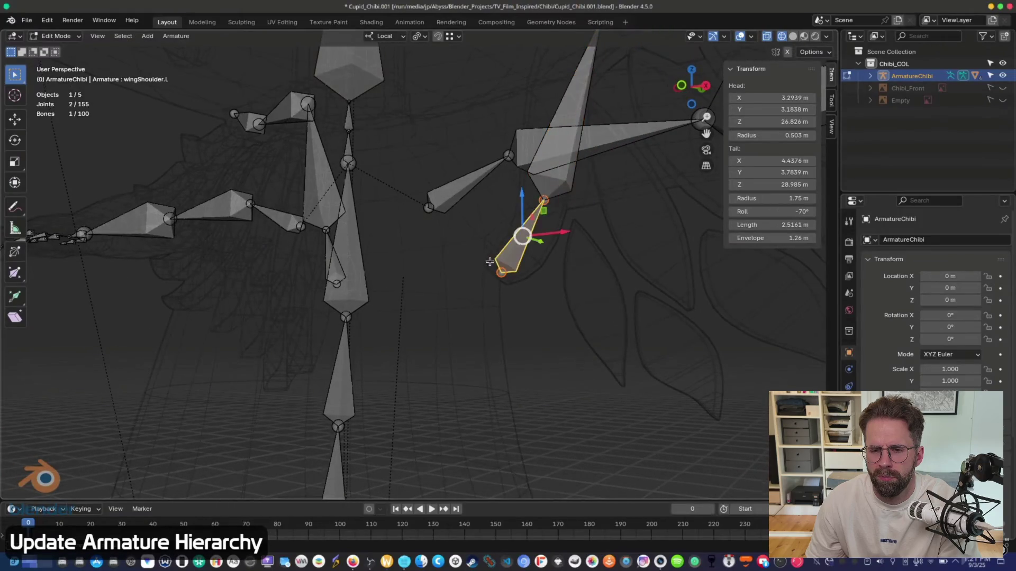
scroll(599, 231, "down", 5)
left_click(269, 255, "shift")
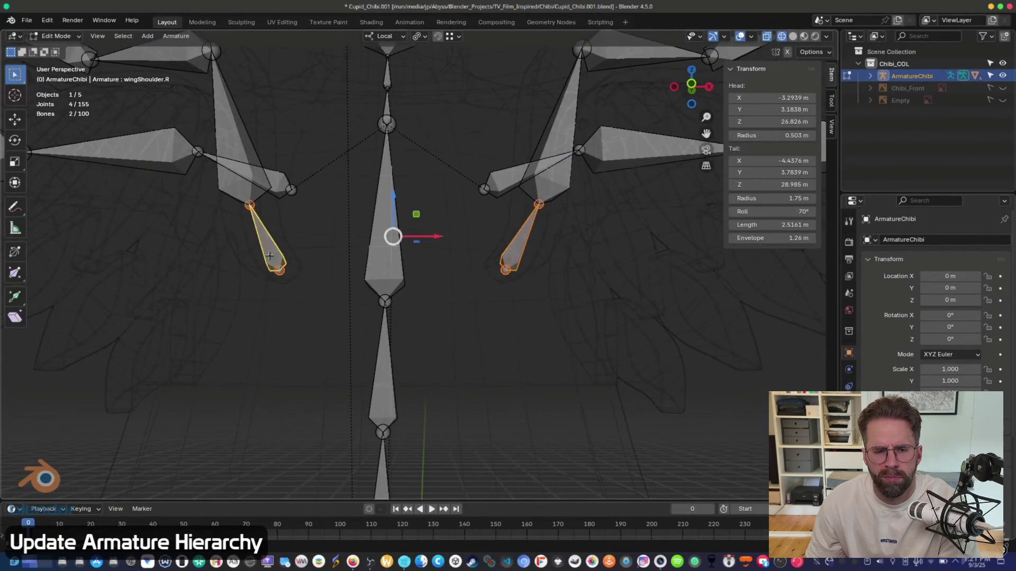
scroll(182, 295, "down", 5)
- Pick bones on the ArmatureChibi rig, then switch from Edit Mode into Pose Mode
scroll(243, 305, "left", 3)
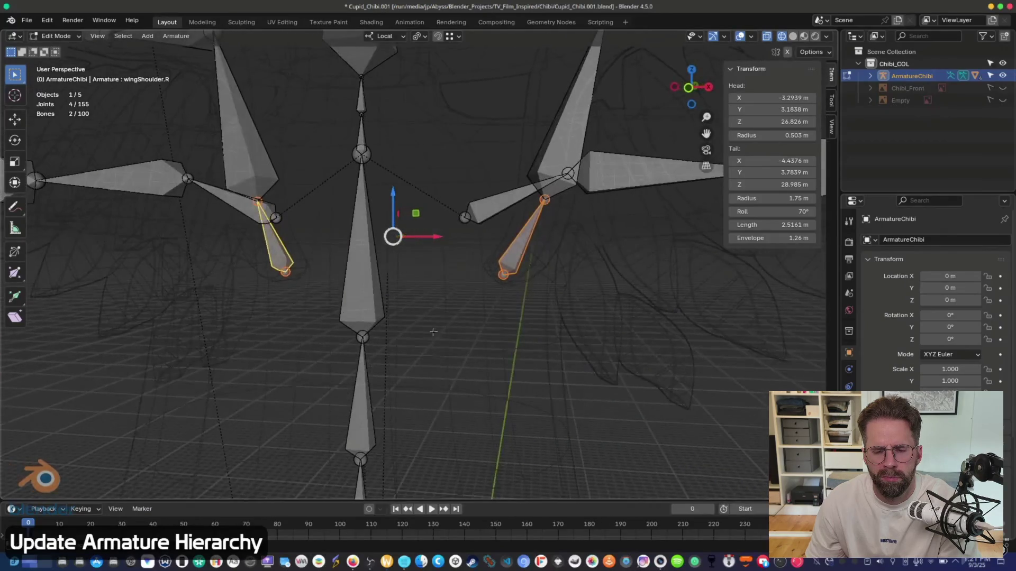
scroll(428, 231, "left", 5)
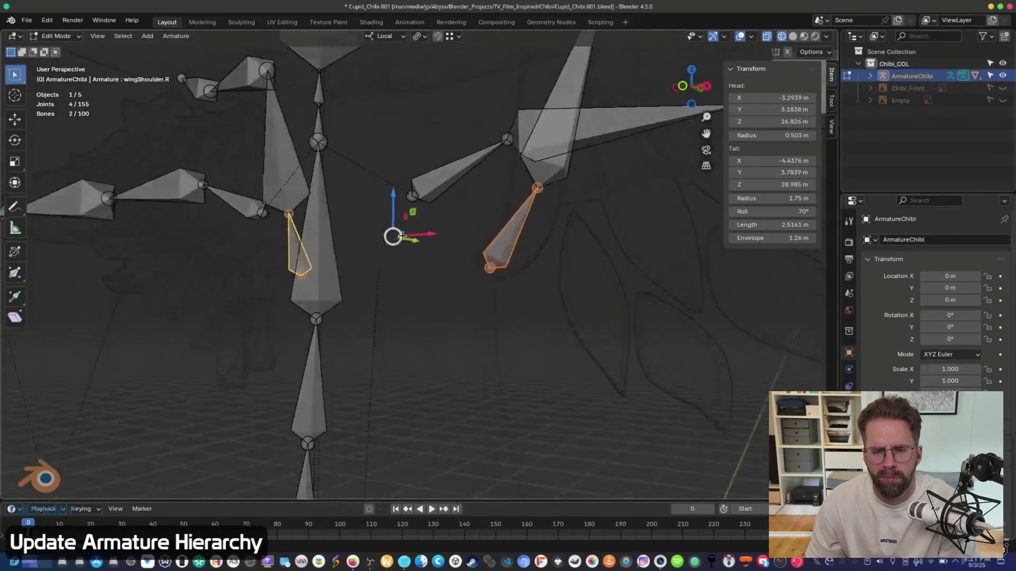
scroll(403, 259, "left", 5)
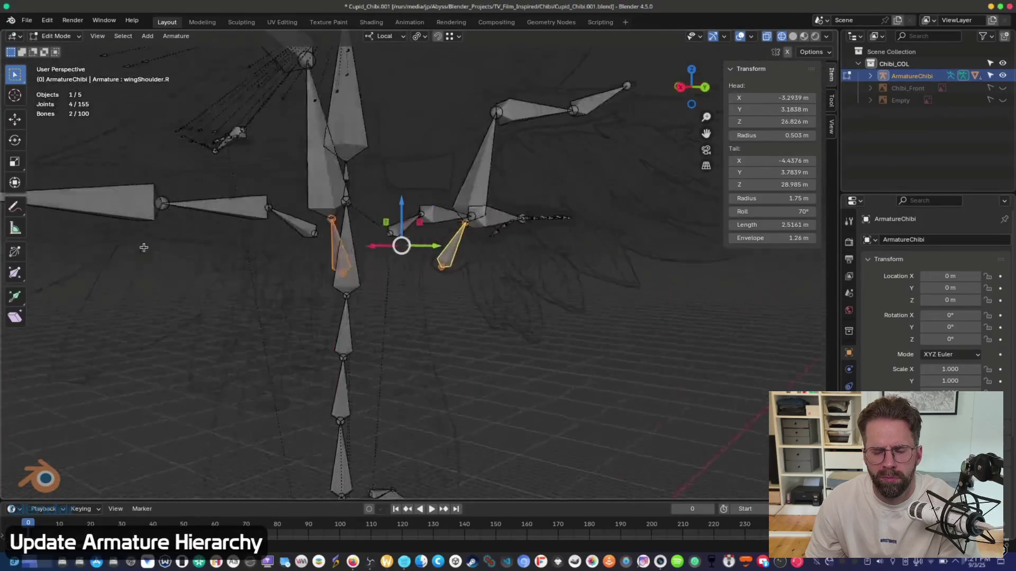
scroll(375, 244, "left", 8)
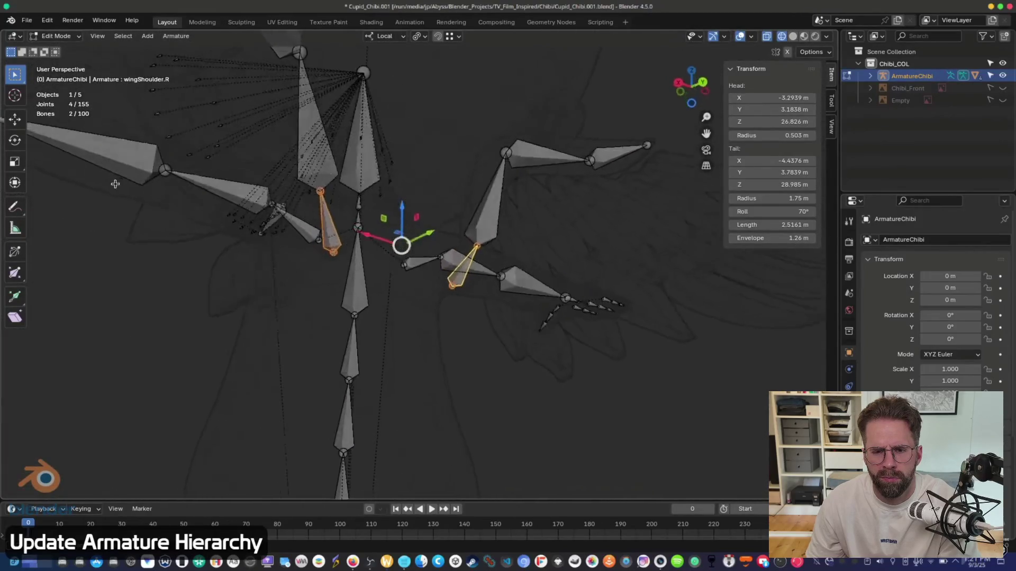
scroll(375, 244, "left", 5)
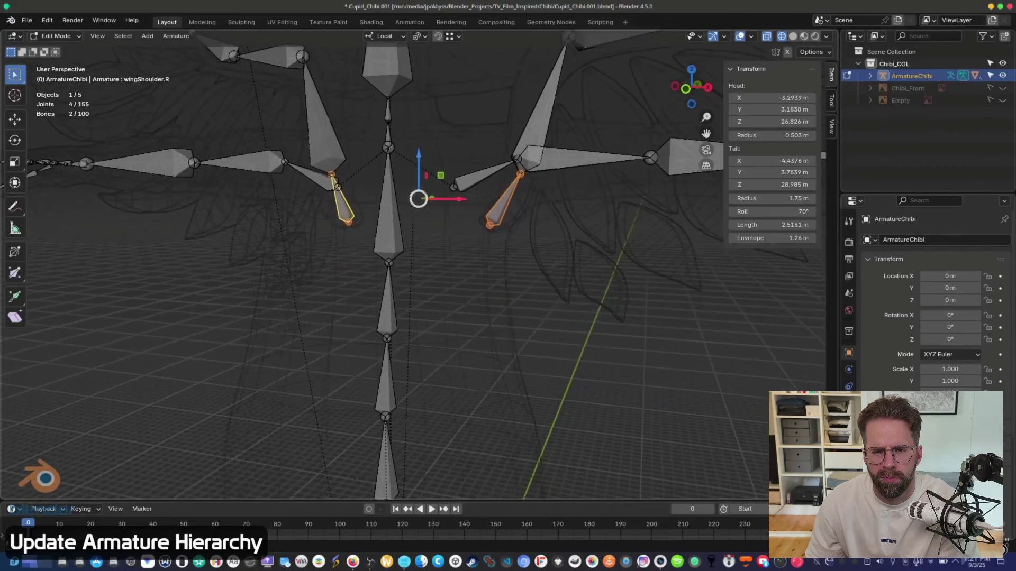
scroll(467, 199, "left", 8)
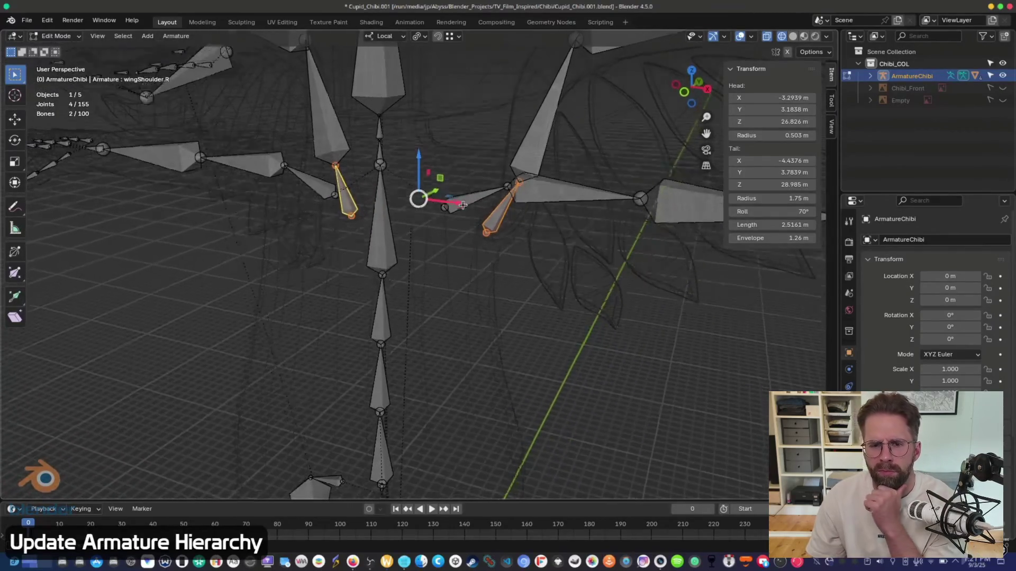
left_click(483, 214)
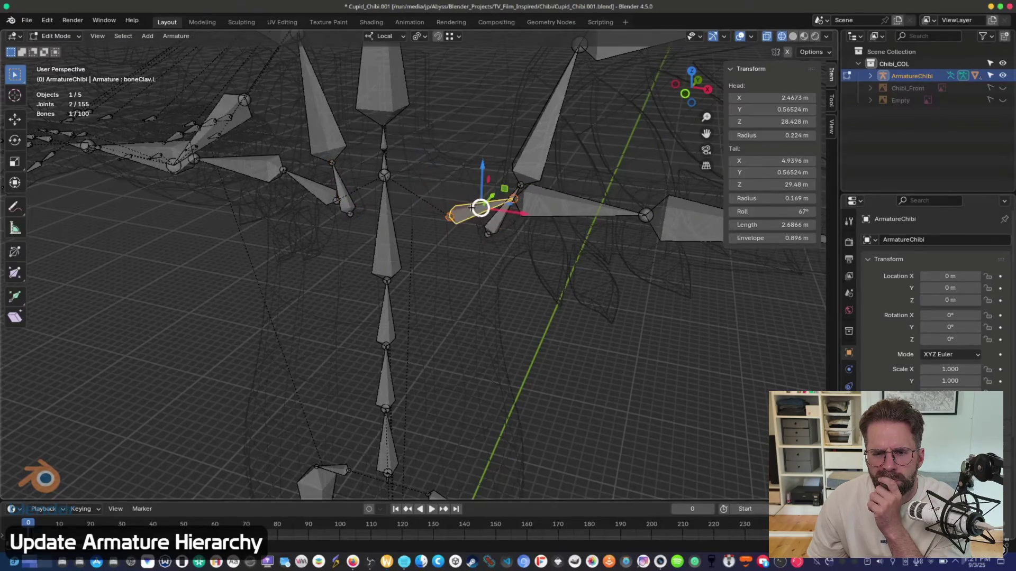
left_click(487, 233)
scroll(432, 250, "down", 5)
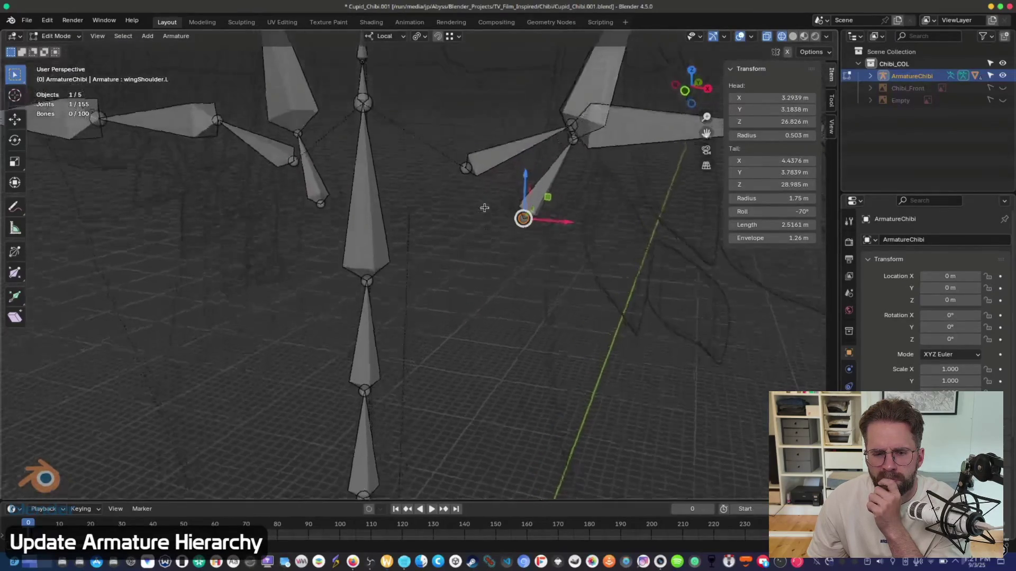
left_click(392, 238)
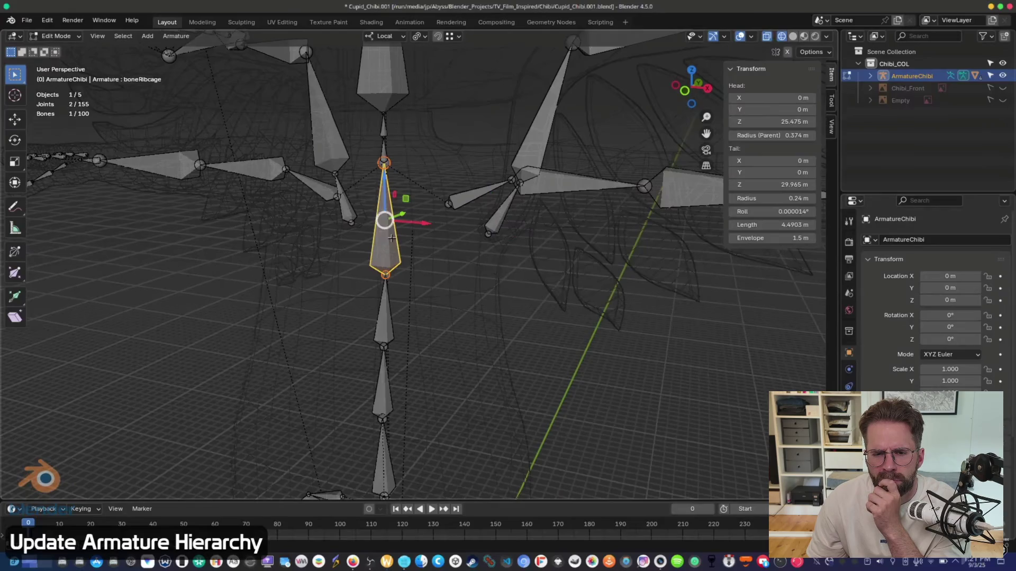
key("ctrl+Tab")
scroll(328, 186, "left", 5)
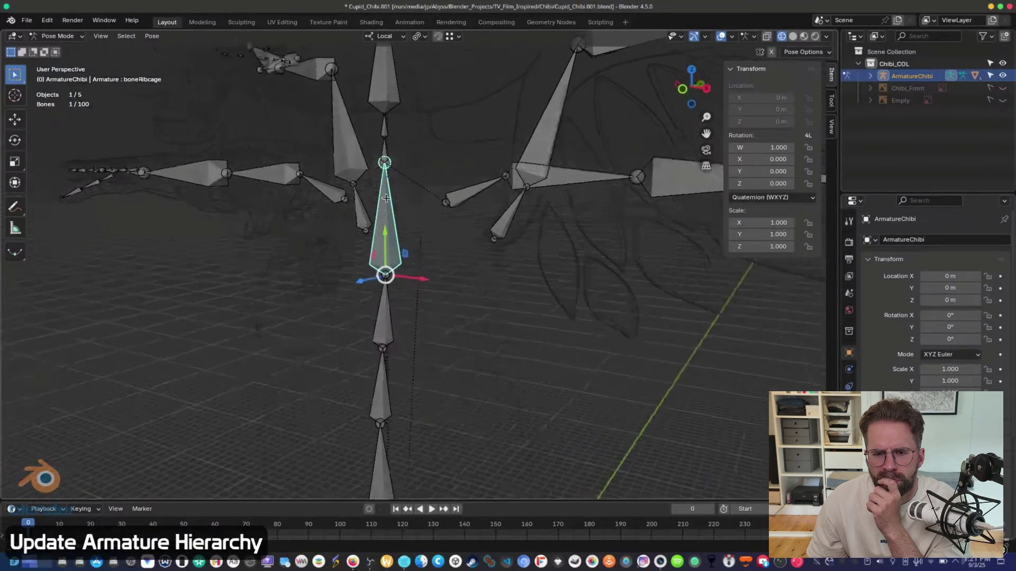
- Cancel a rotation, then pause and resume the tutorial, finally pausing on the wing bone near 2:27
key("r")
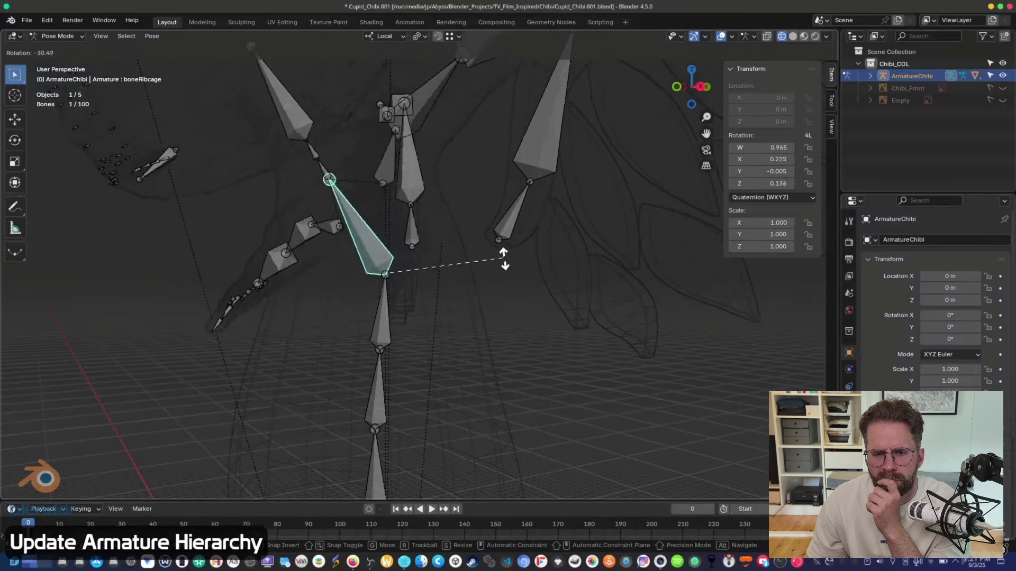
key("Escape")
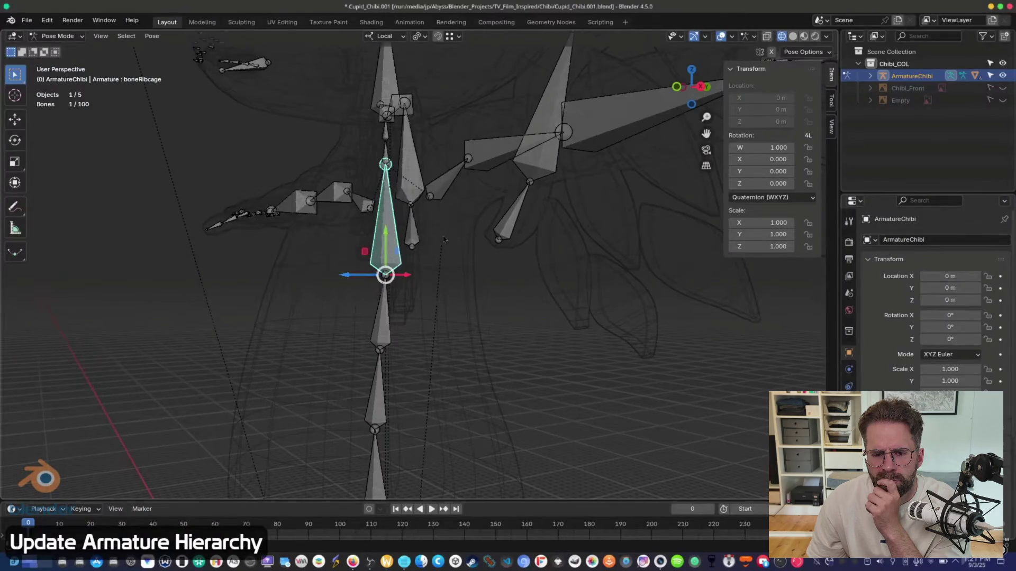
scroll(502, 254, "left", 5)
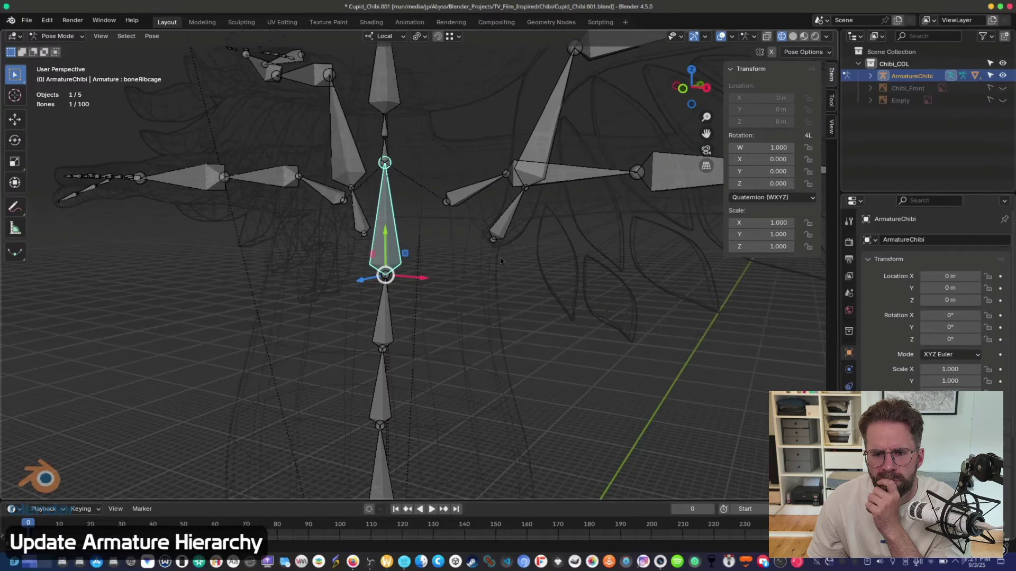
left_click(521, 304)
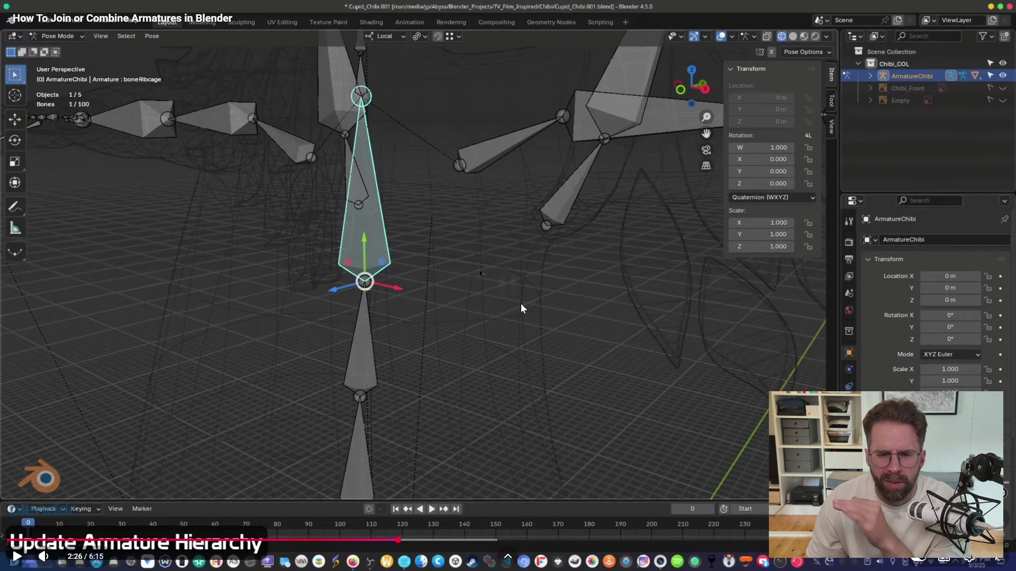
left_click(521, 309)
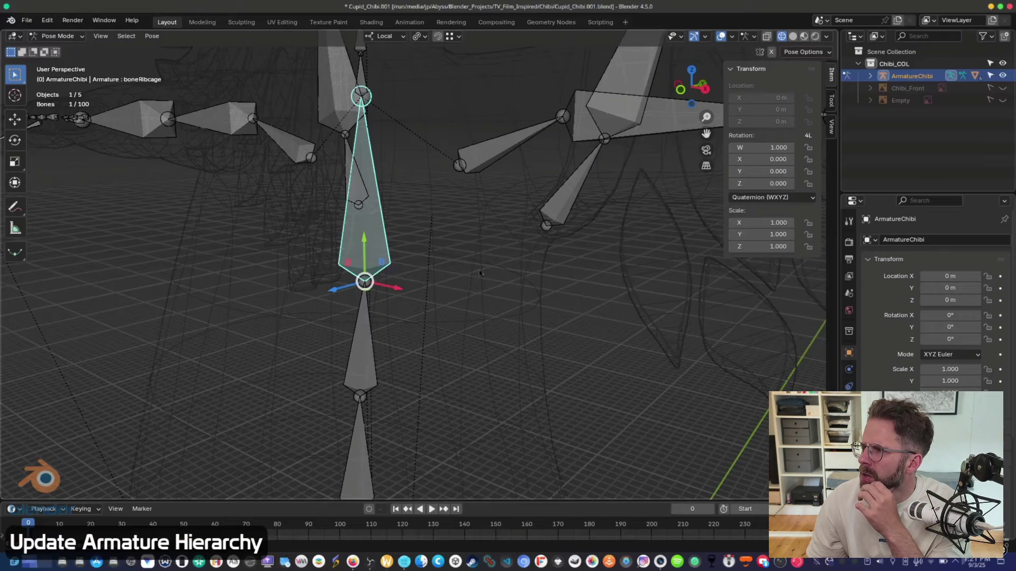
left_click(512, 347)
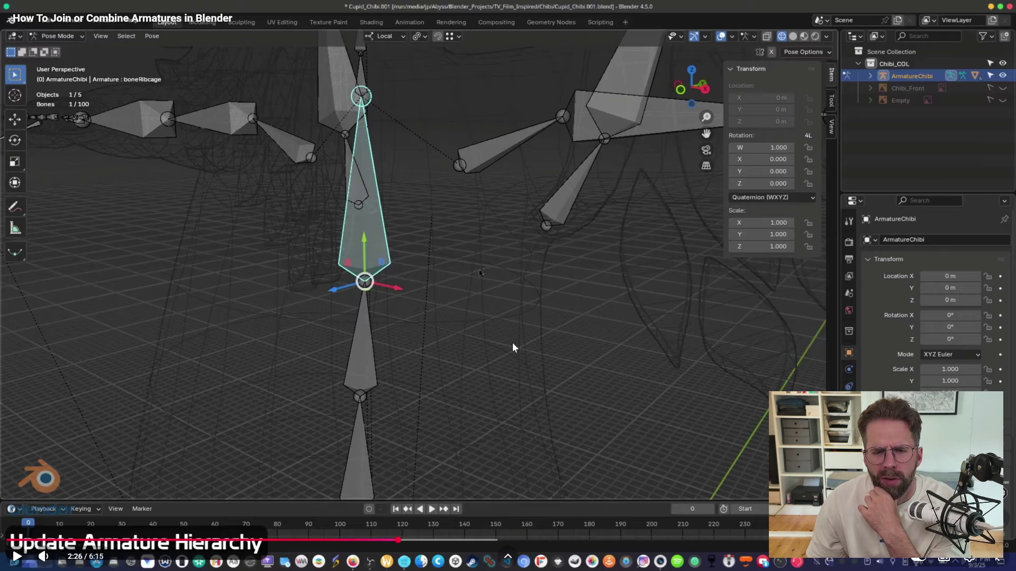
left_click(512, 347)
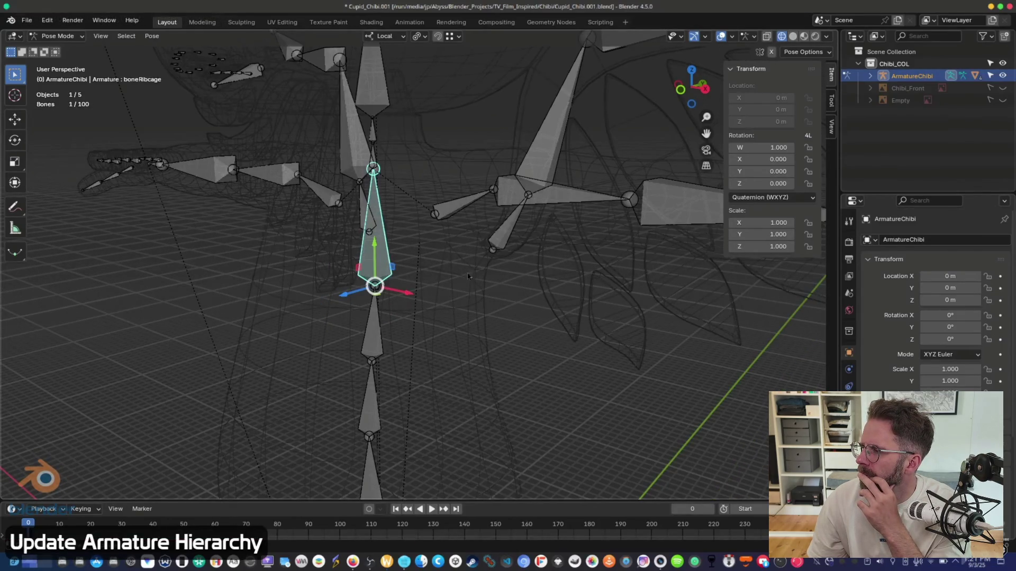
left_click(692, 231)
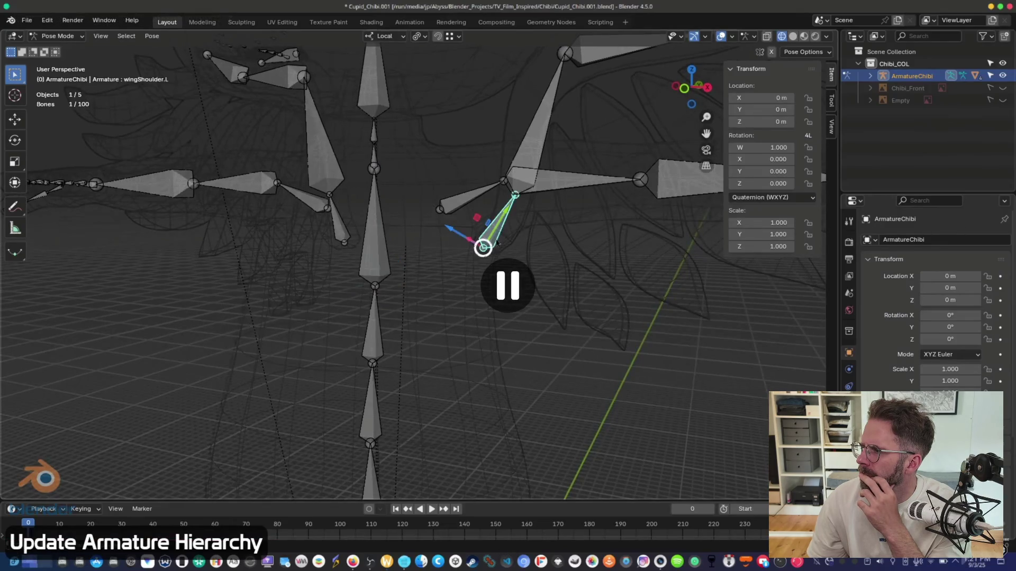